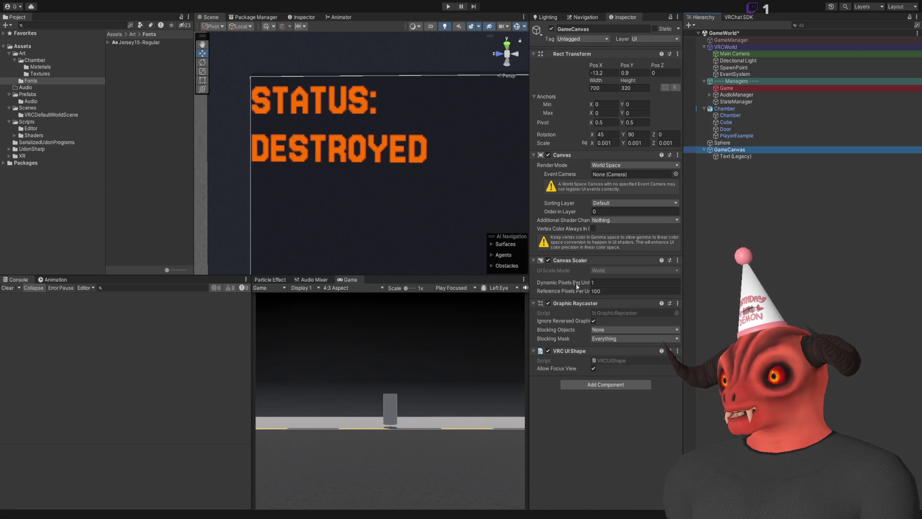
- Raise the canvas Dynamic Pixels Per Unit, then try Bold on the status text and revert it to Normal
mouse_move(575, 284)
mouse_down()
mouse_move(853, 282)
mouse_move(577, 282)
mouse_up()
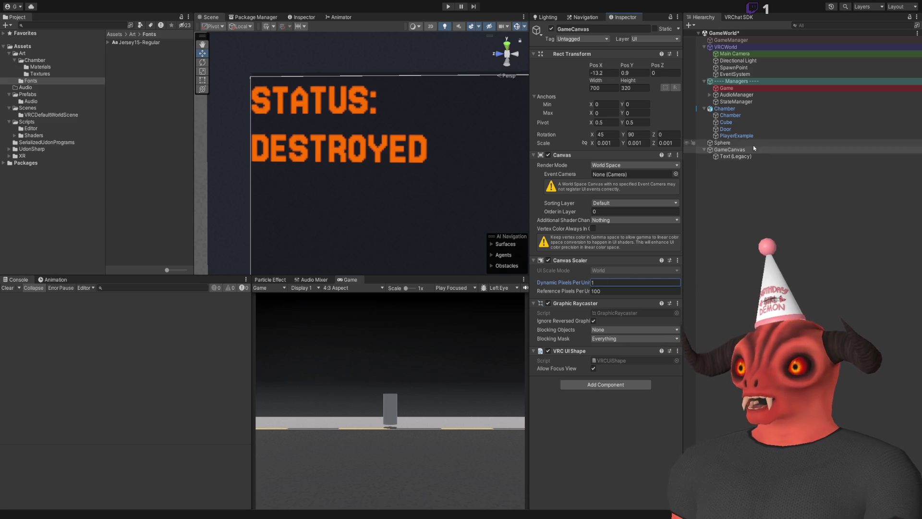
click(740, 156)
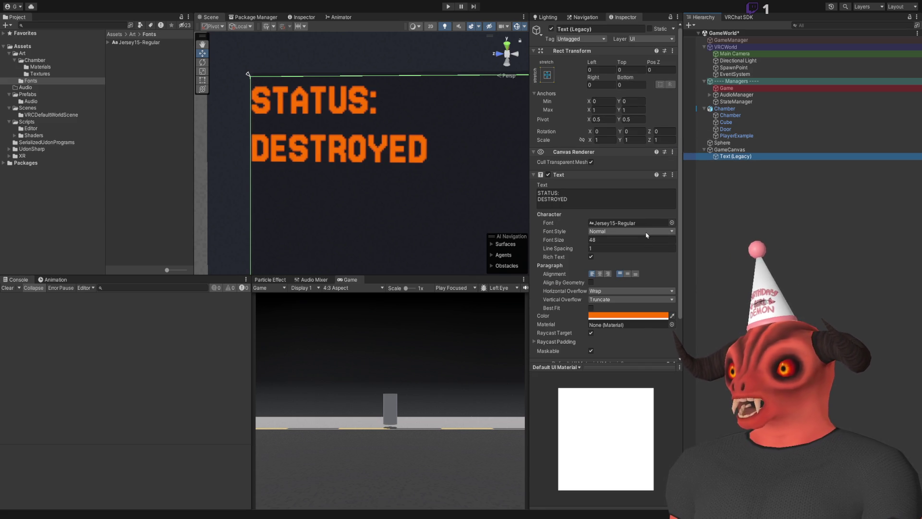
click(572, 236)
click(609, 249)
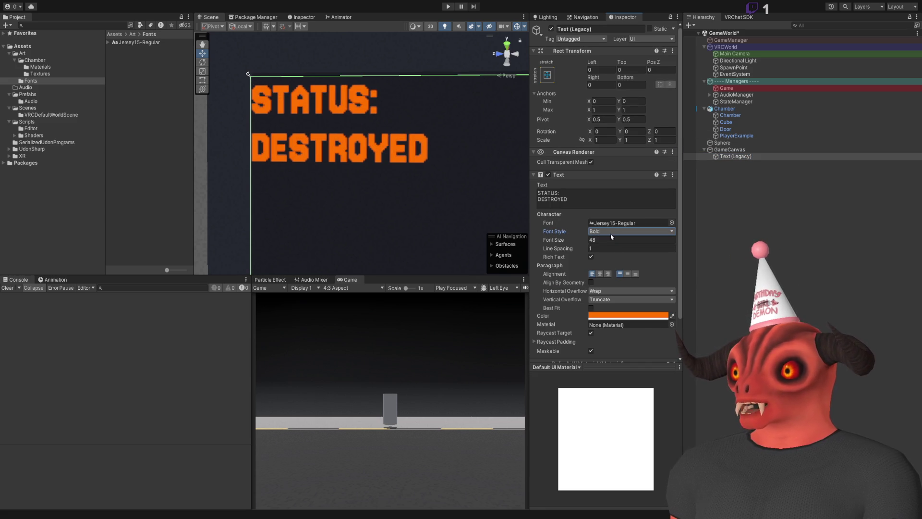
key(ctrl+z)
click(556, 239)
- Open the Jersey15-Regular font's import settings and choose Hinted Raster rendering
scroll(570, 263, down, 2)
click(547, 299)
click(547, 300)
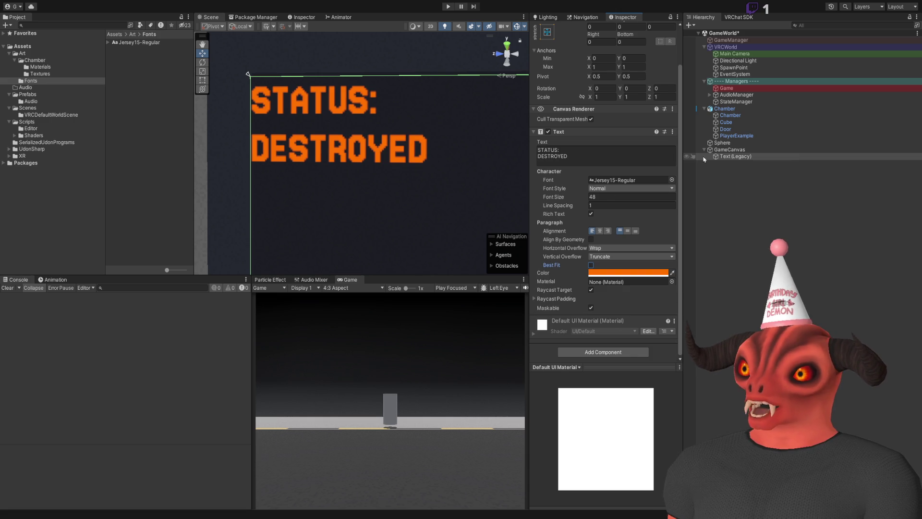
click(748, 152)
click(749, 157)
click(150, 45)
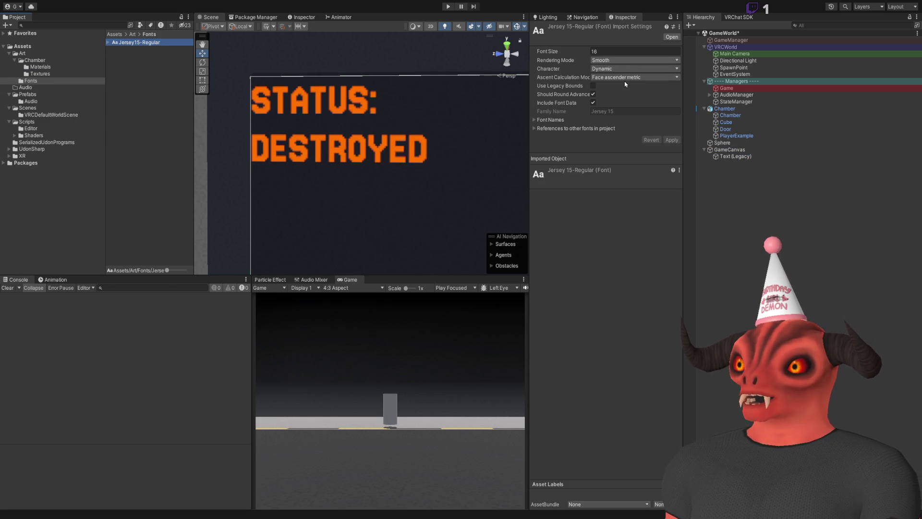
click(634, 60)
click(624, 77)
- Apply the Hinted Raster import, then undo it and reapply Smooth rendering
click(671, 140)
drag(433, 144, 399, 103)
key(ctrl+z)
click(672, 140)
drag(432, 140, 443, 126)
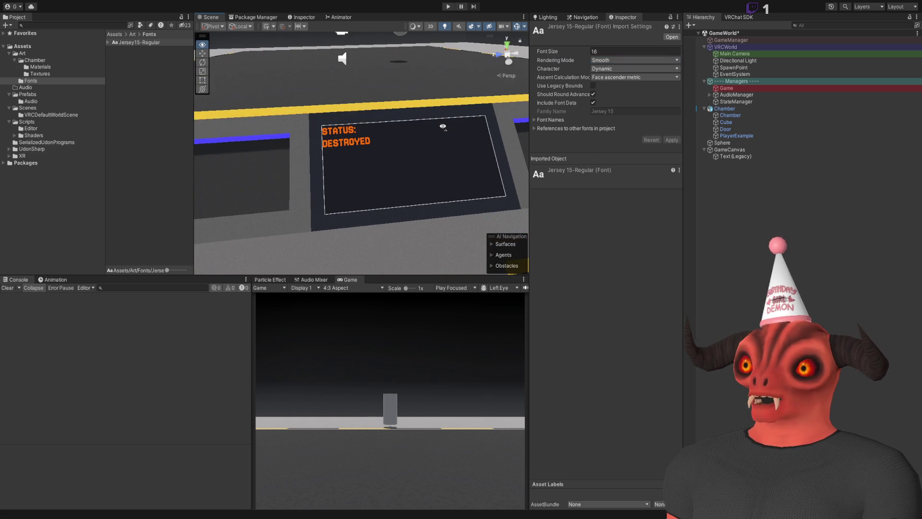
- Switch the font's Rendering Mode to Hinted Smooth and apply it
scroll(443, 127, up, 5)
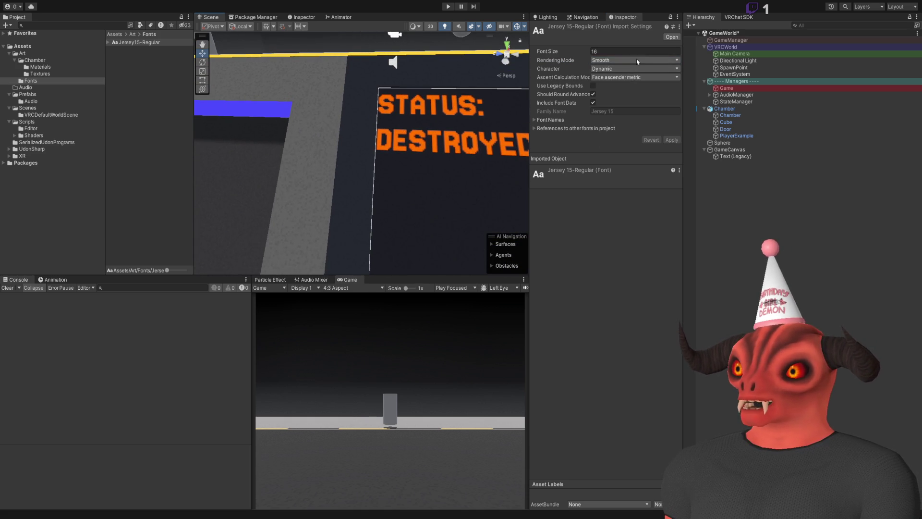
click(632, 84)
click(672, 142)
mouse_move(483, 139)
mouse_down()
mouse_move(449, 121)
mouse_move(603, 53)
mouse_up()
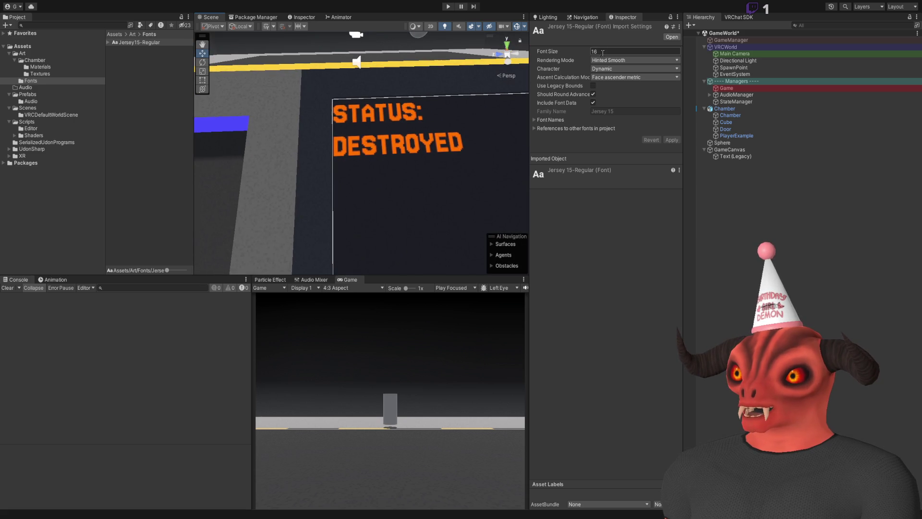
- Set the font import size to 64, apply it, and reselect the status text
click(610, 51)
text(64)
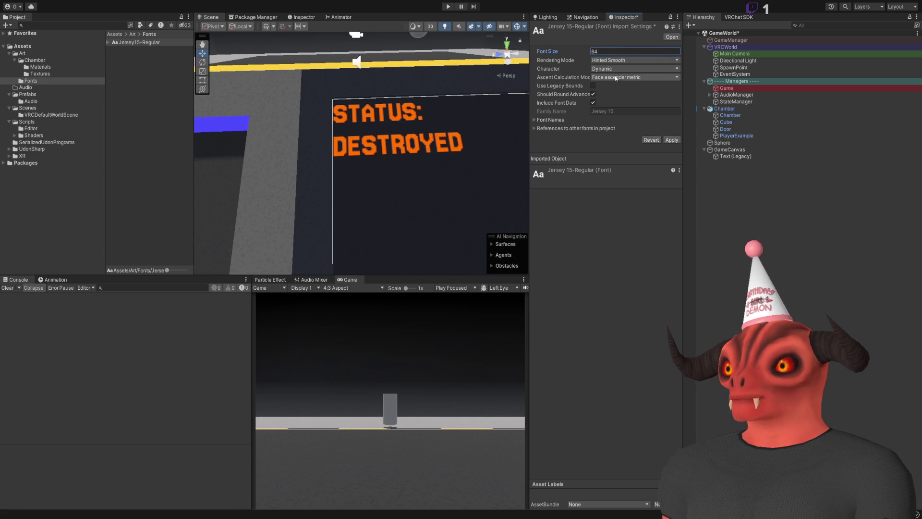
click(672, 141)
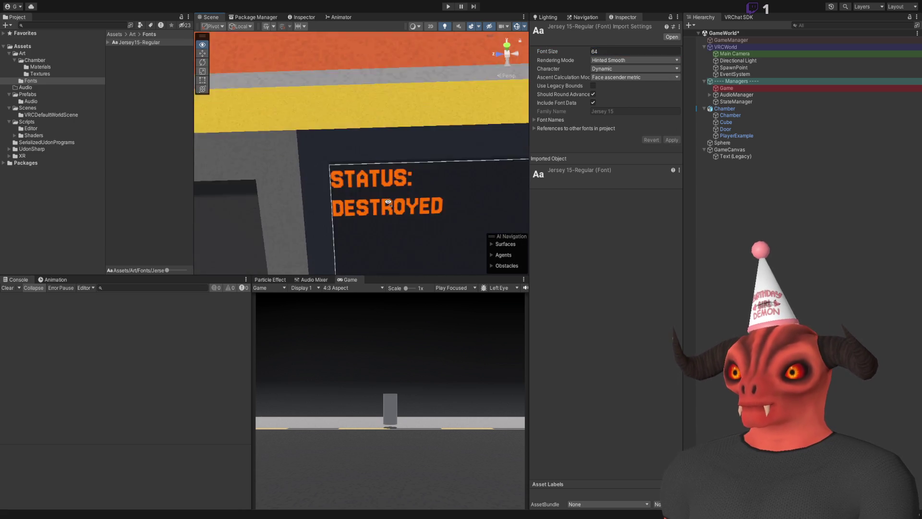
scroll(398, 176, down, 3)
scroll(399, 175, down, 5)
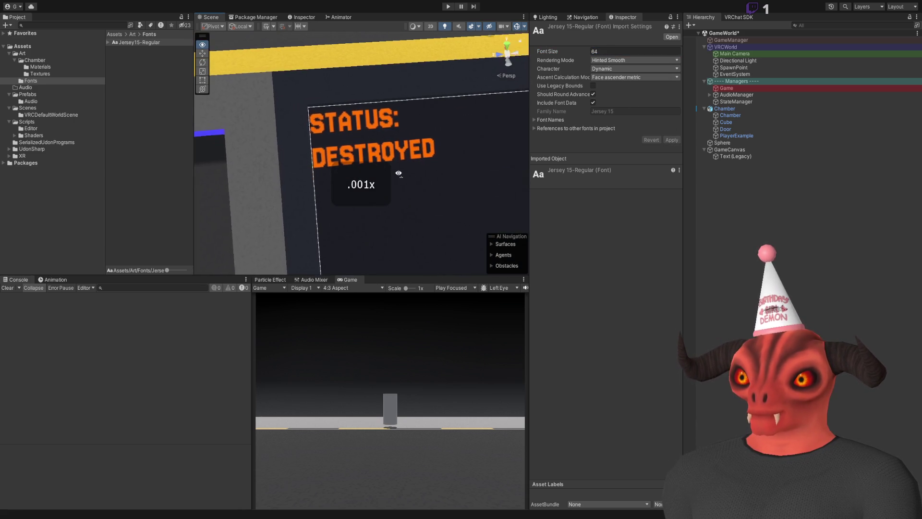
scroll(399, 173, up, 5)
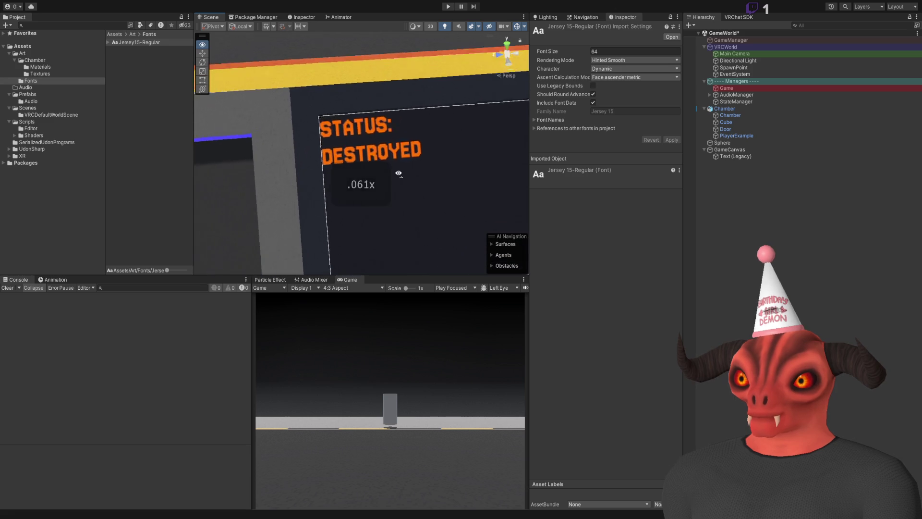
scroll(399, 173, up, 5)
scroll(399, 173, down, 5)
click(736, 156)
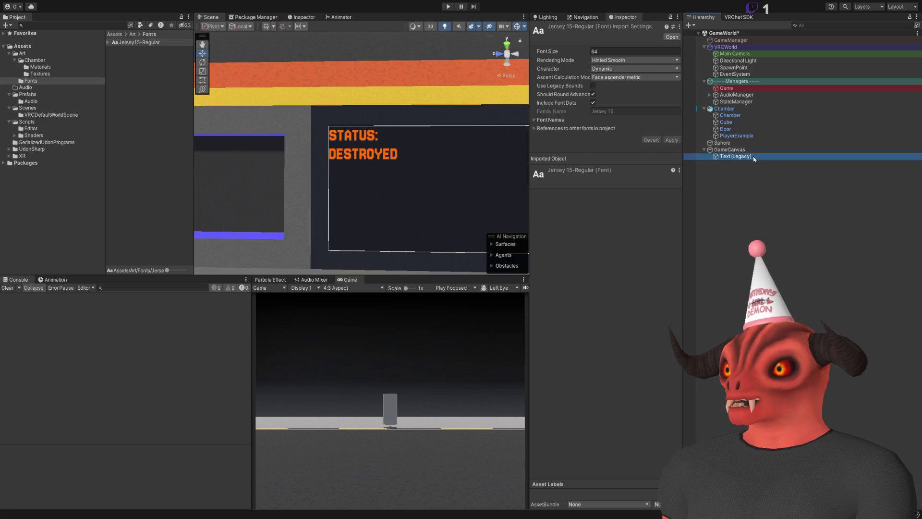
click(611, 242)
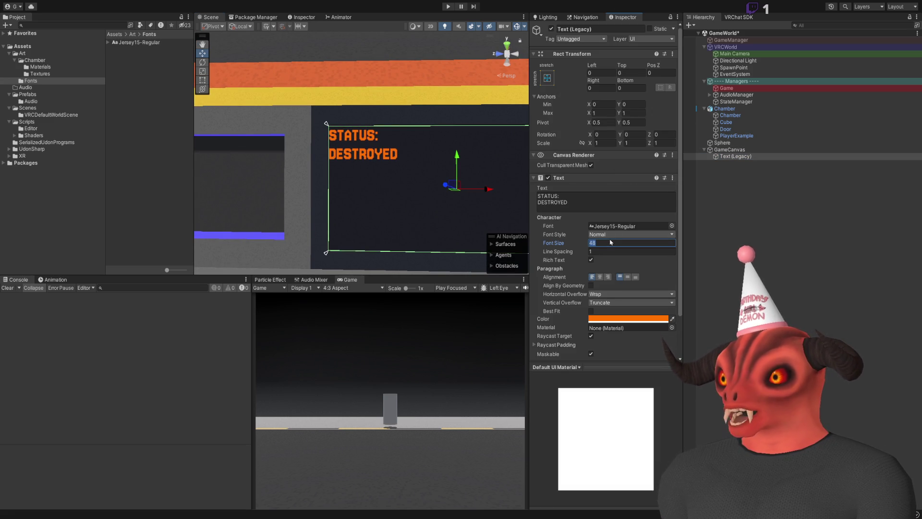
- Set the status text's Font Size to 96
text(72)
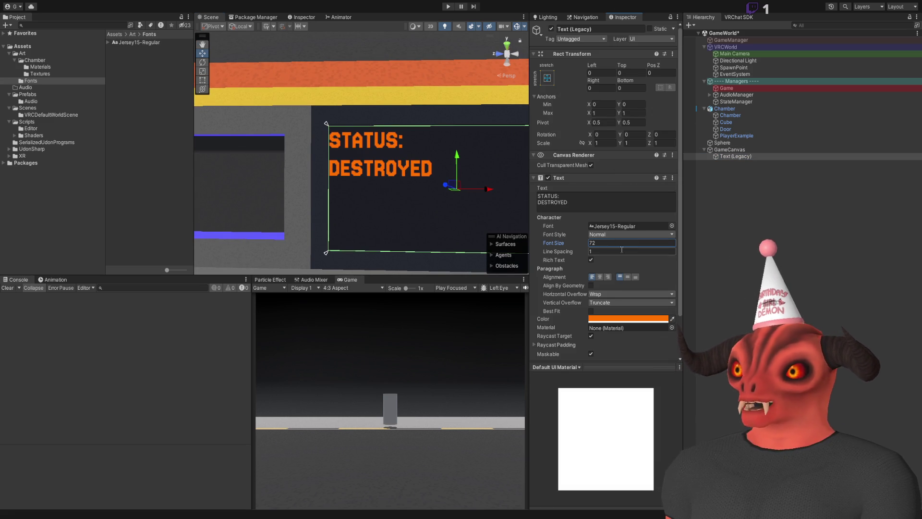
key(BackSpace)
key(BackSpace)
text(96)
drag(422, 202, 500, 154)
scroll(522, 144, up, 6)
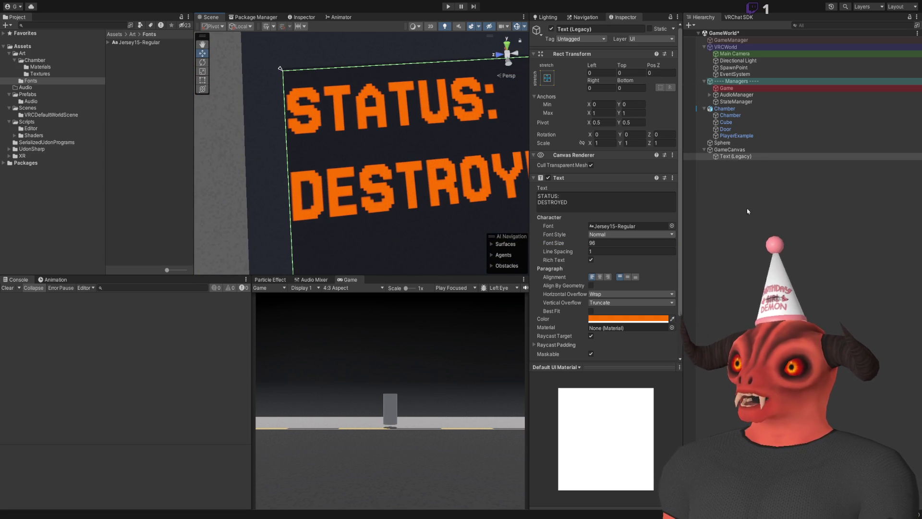
- Re-import Jersey15-Regular with Hinted Raster rendering after comparing it against Smooth
double_click(650, 224)
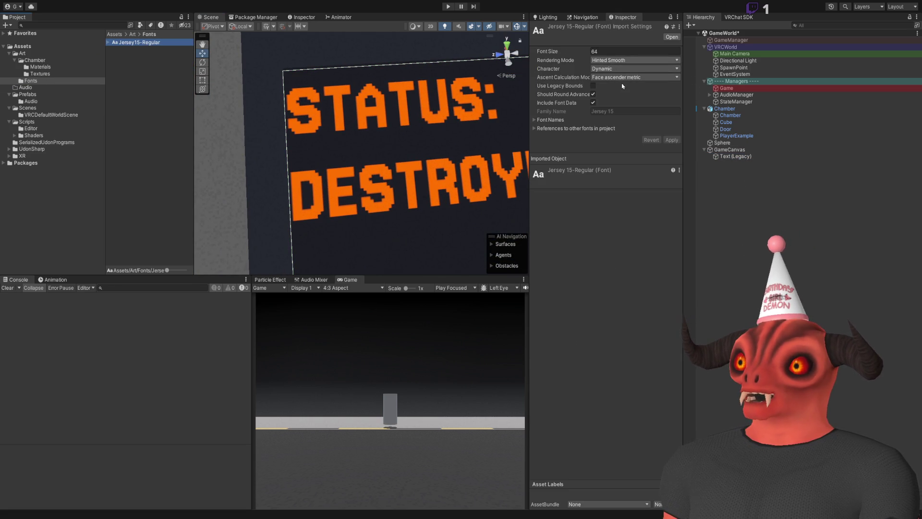
click(672, 140)
mouse_move(494, 153)
mouse_down()
mouse_move(360, 171)
mouse_move(373, 108)
mouse_up()
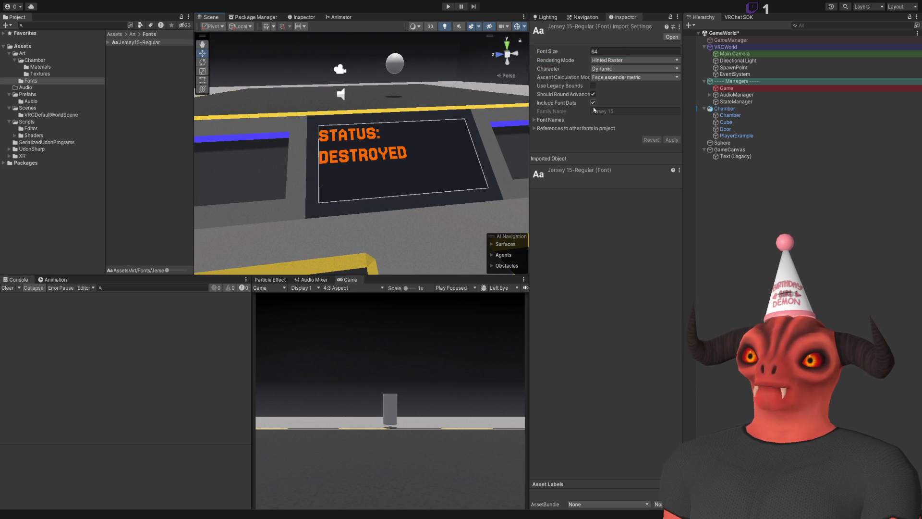
click(624, 71)
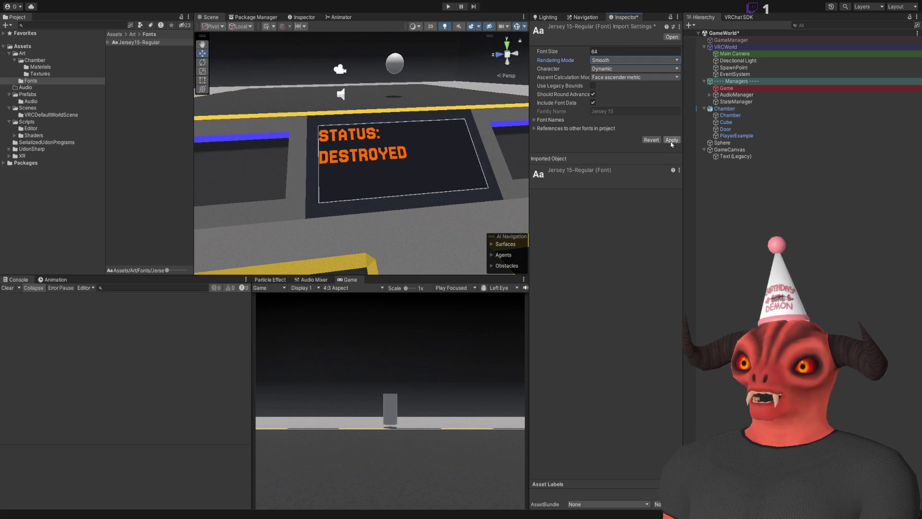
click(671, 141)
scroll(413, 143, up, 5)
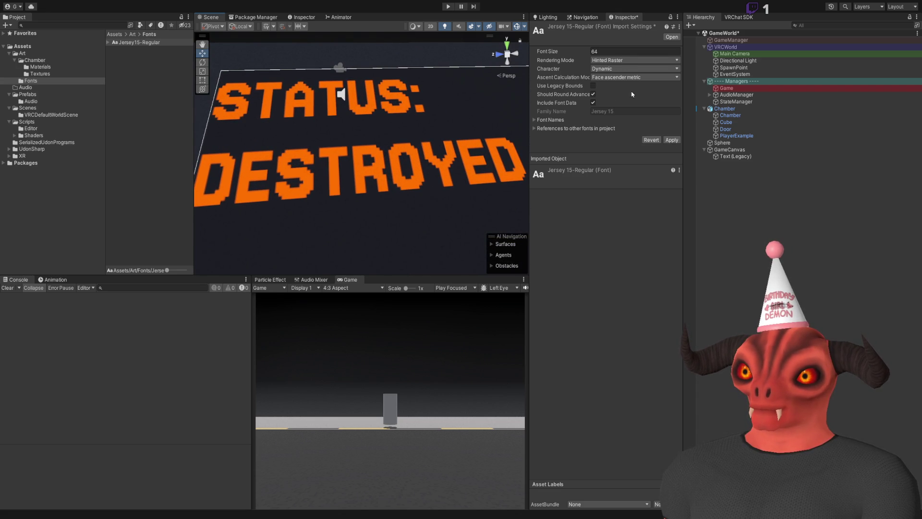
click(673, 143)
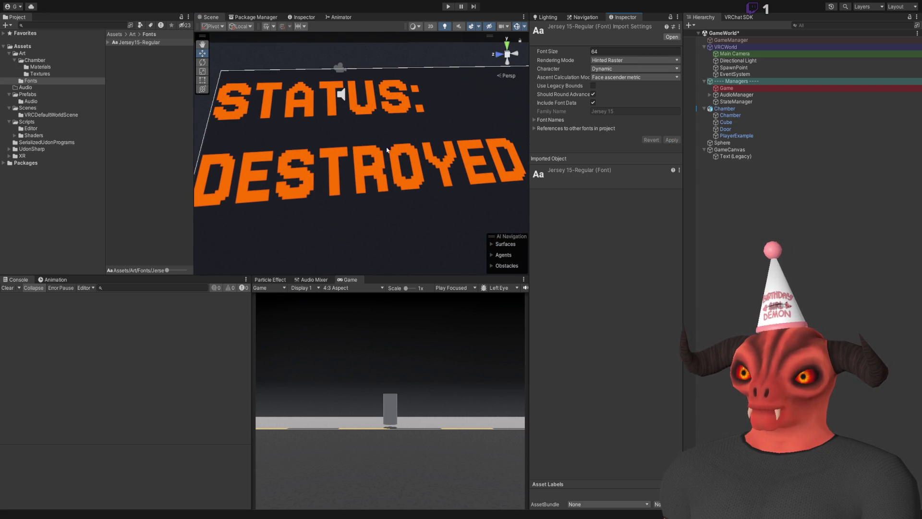
scroll(387, 151, down, 5)
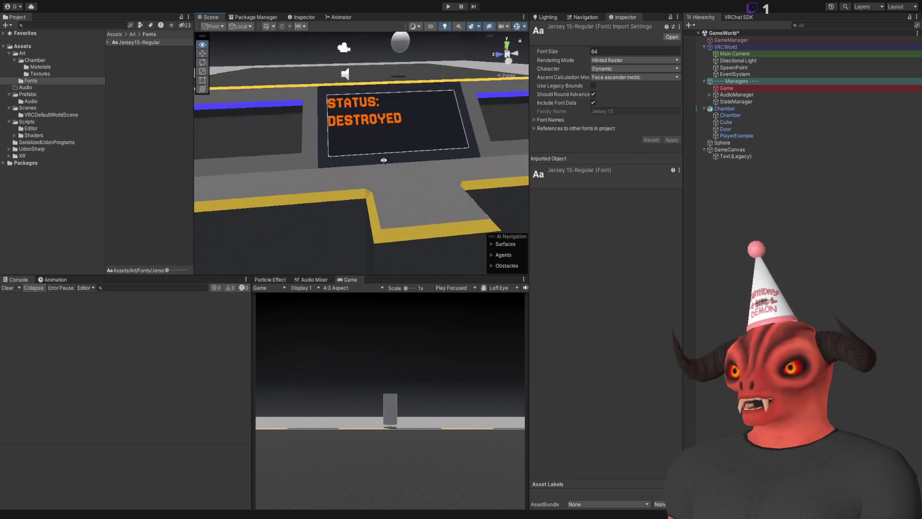
scroll(383, 160, up, 5)
- Frame the status text, then check the game-screens note in Visual Studio
click(735, 157)
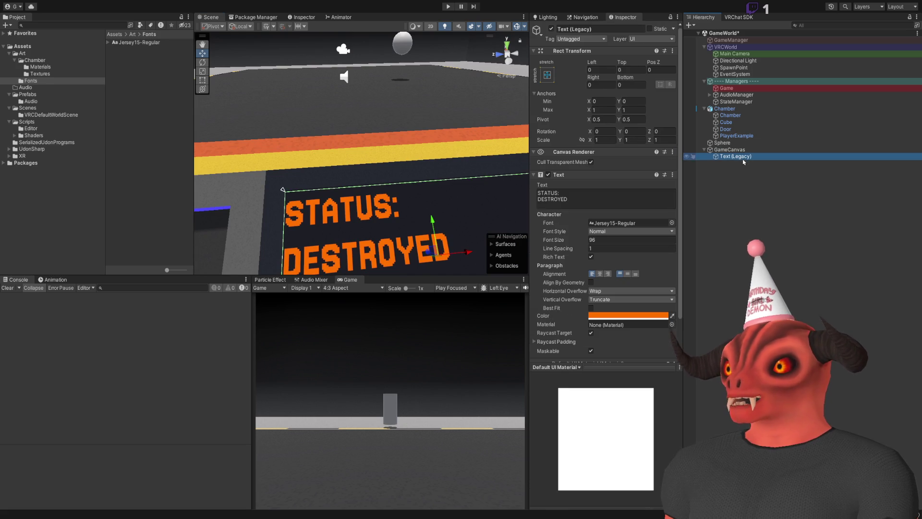
key(f)
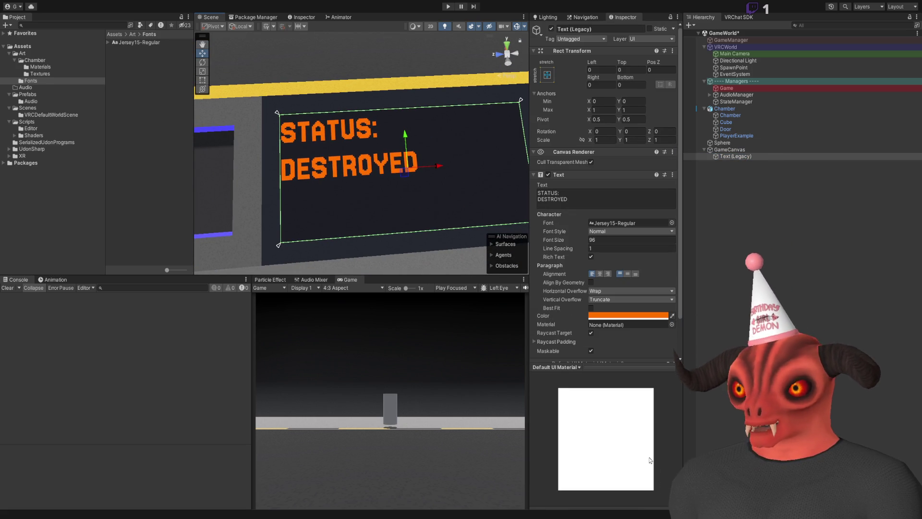
key(alt+Tab)
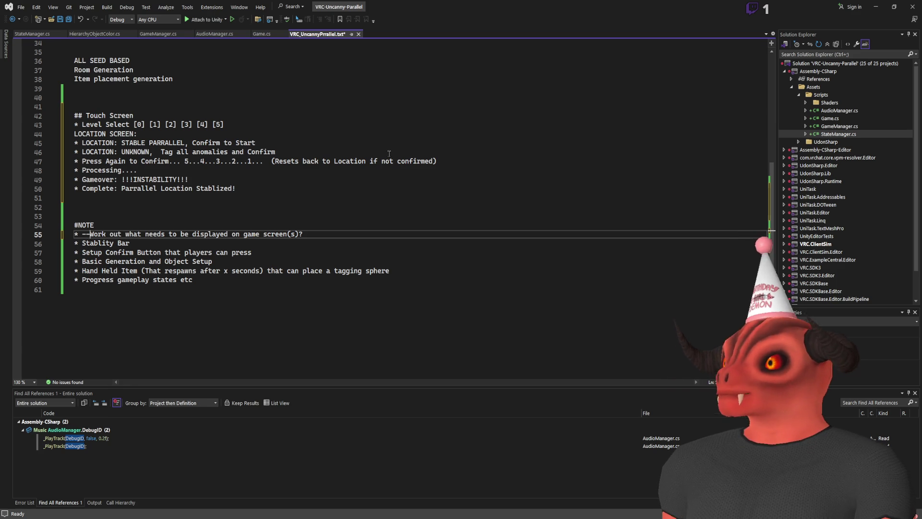
key(Down)
key(Down)
key(Down)
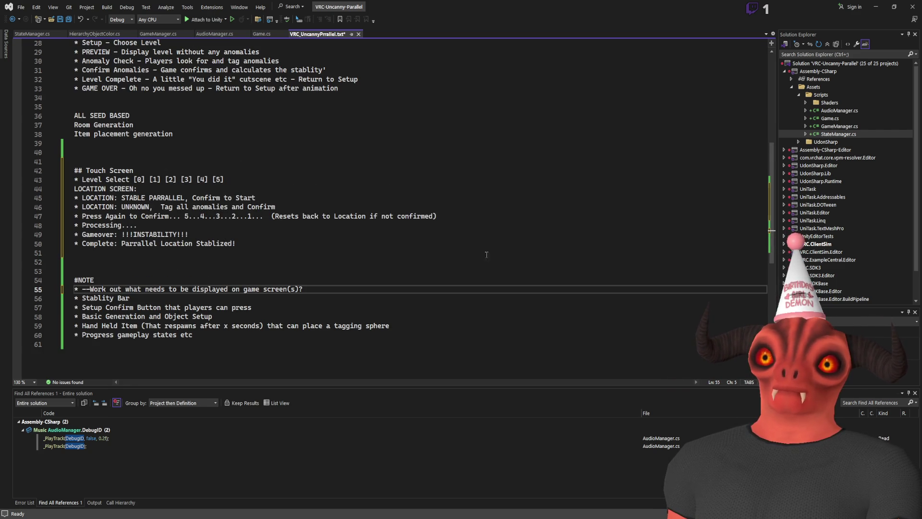
key(alt+Tab)
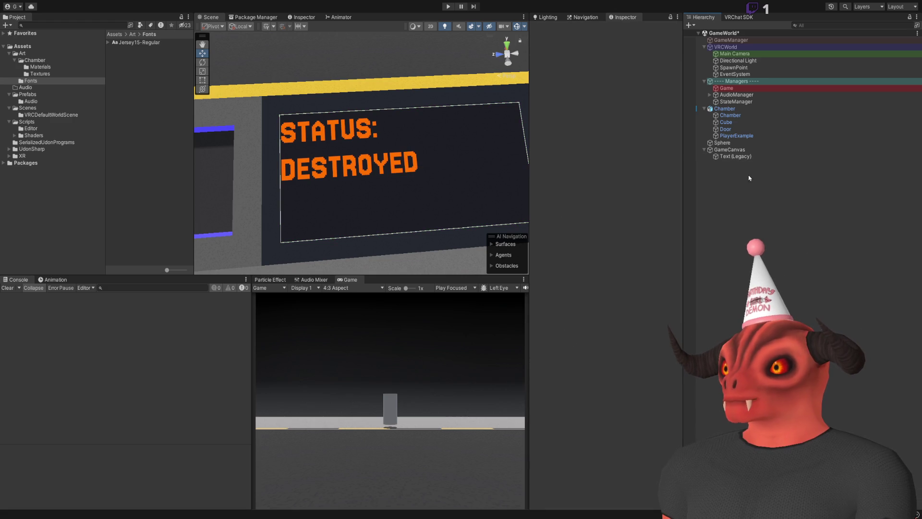
- Undo the added Image component and nest the text object under Image
click(768, 149)
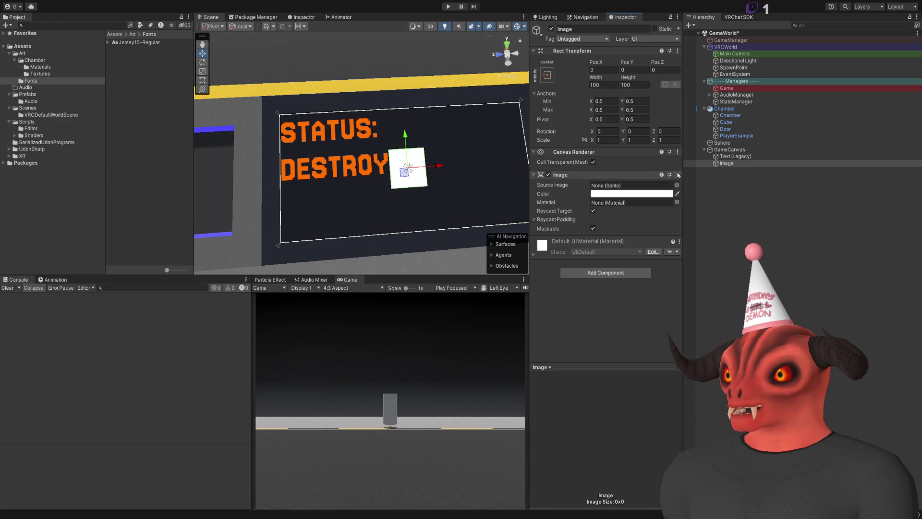
key(ctrl+z)
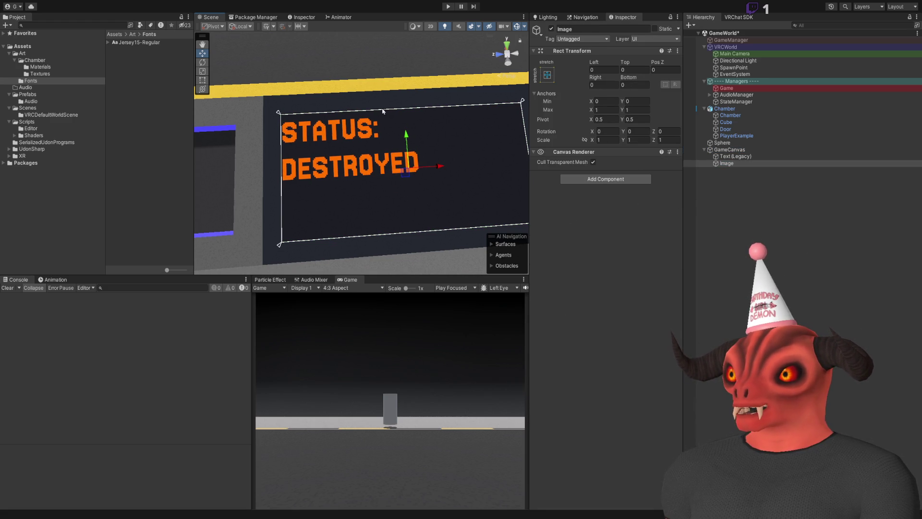
drag(735, 156, 733, 164)
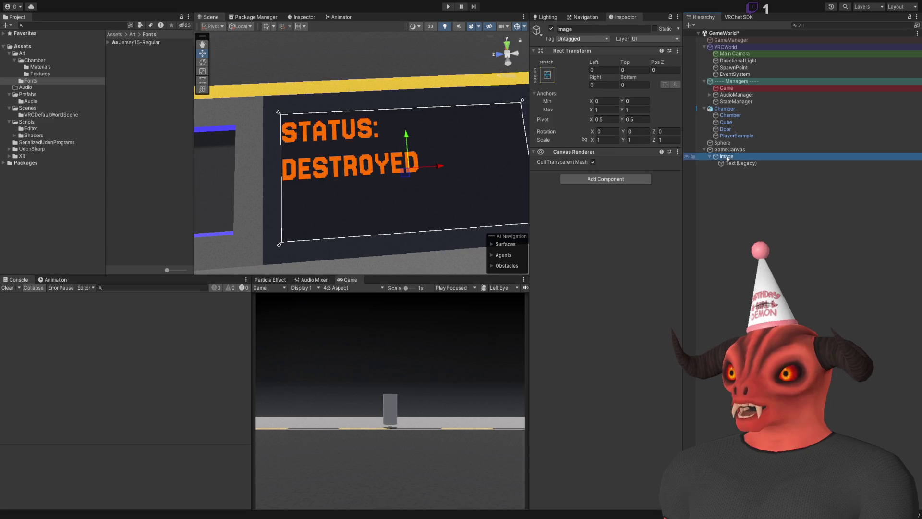
- Replace the heading with 'LEVEL SELECT:' and centre-align it horizontally
click(593, 200)
text(LEVEL SELECT:)
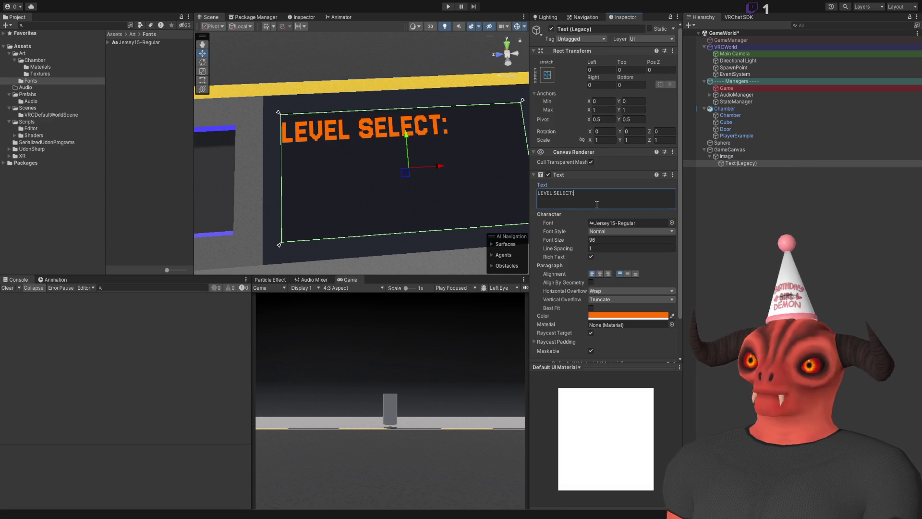
click(600, 274)
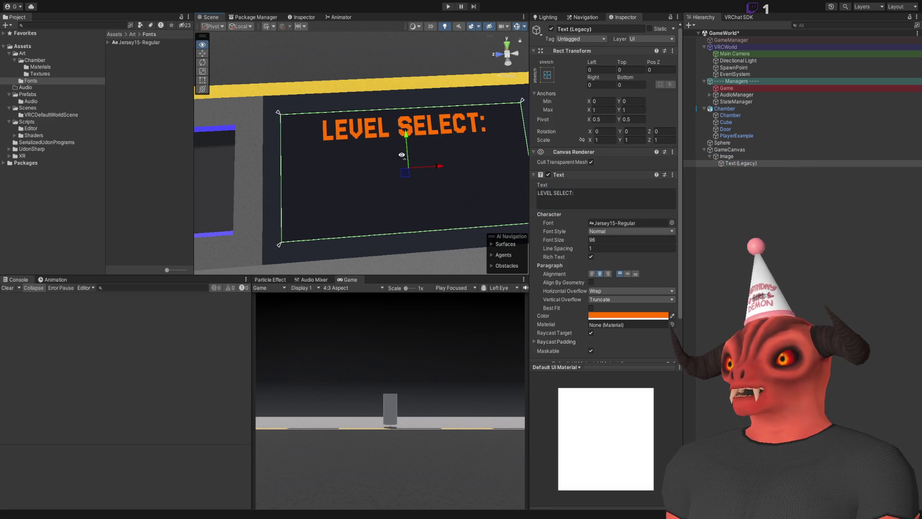
drag(402, 154, 385, 159)
click(727, 157)
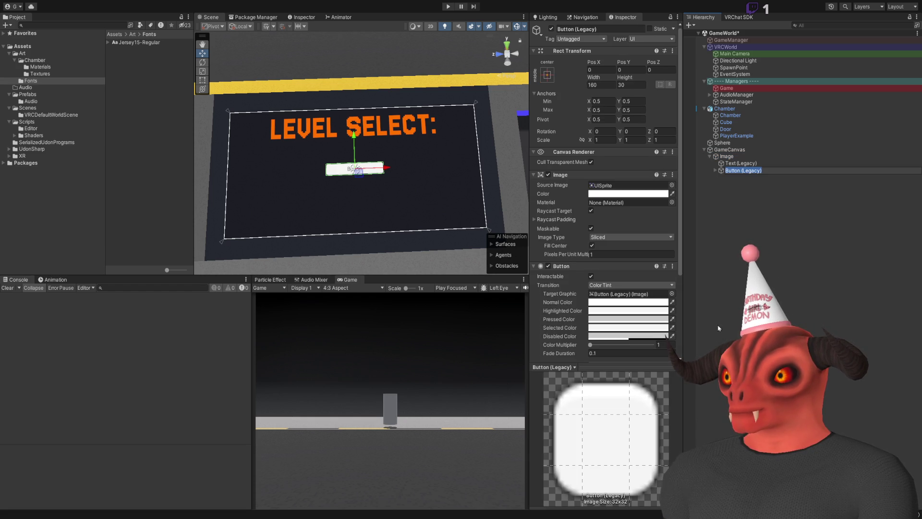
- Add a Button (Legacy) under Image, delete its Text child, and size it 96×96
click(749, 202)
click(739, 177)
key(Delete)
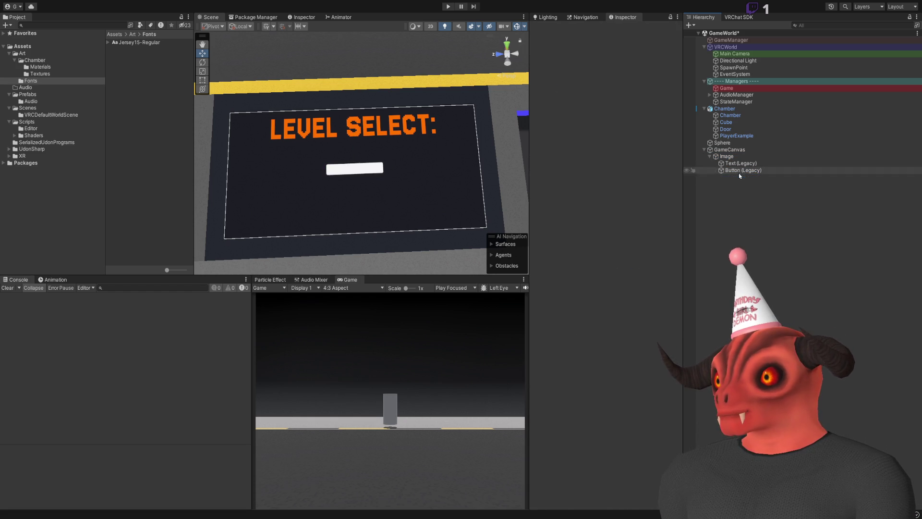
click(739, 171)
click(600, 85)
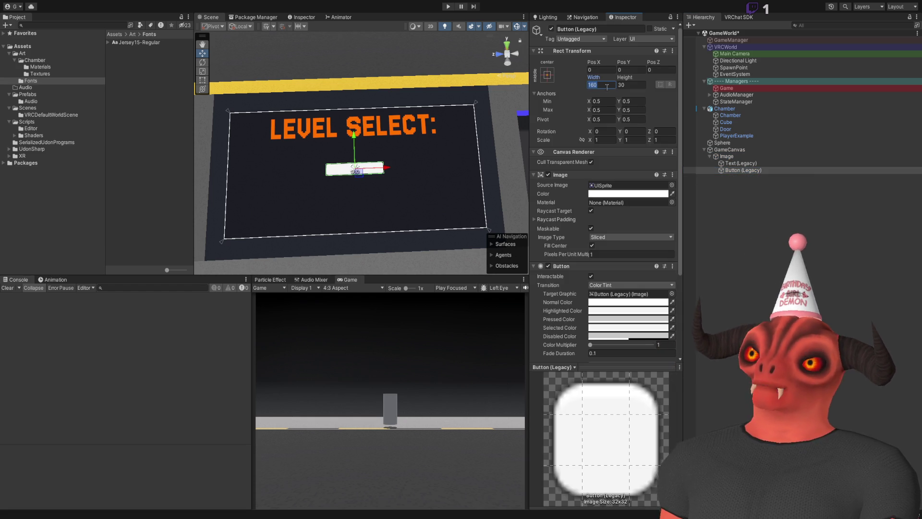
text(96)
click(621, 85)
text(96)
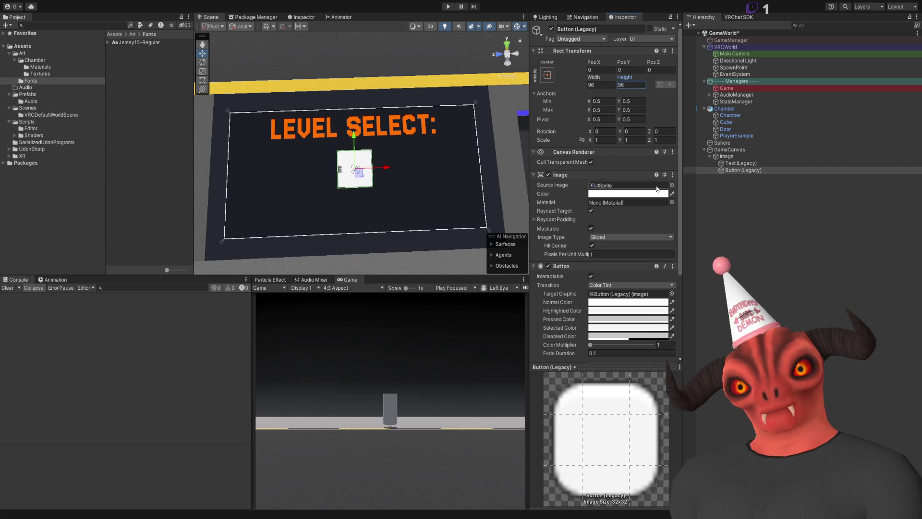
- Set the button's Transition to Sprite Swap and switch over to Photoshop
click(632, 285)
click(619, 311)
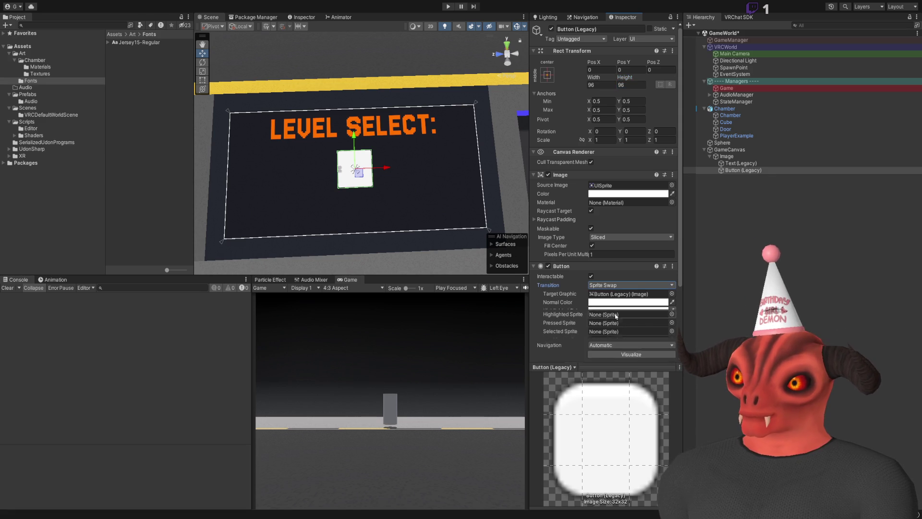
scroll(572, 276, down, 1)
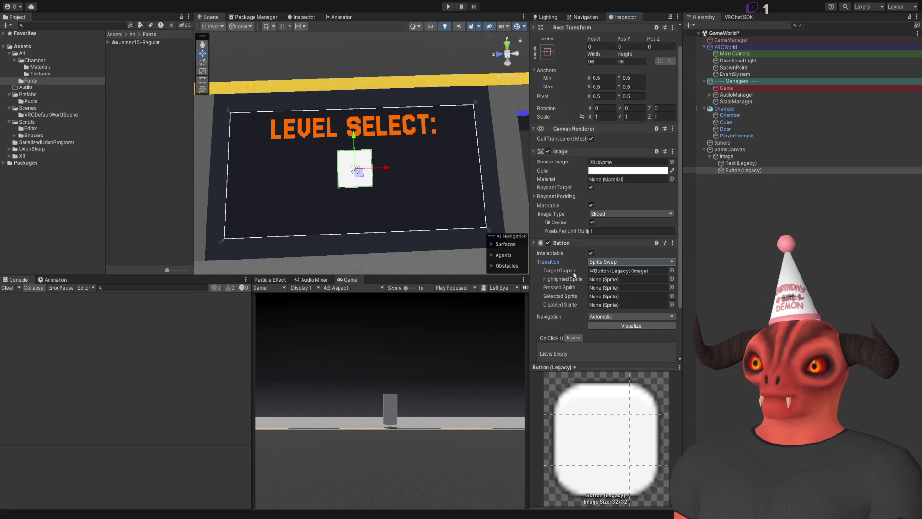
click(144, 131)
key(alt+Tab)
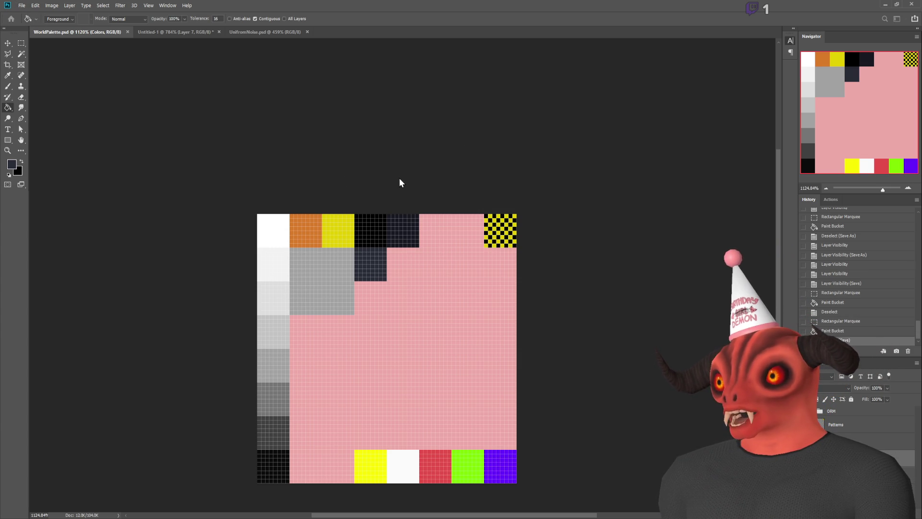
- Create a new document and clear its background layer to transparency
key(ctrl+alt+n)
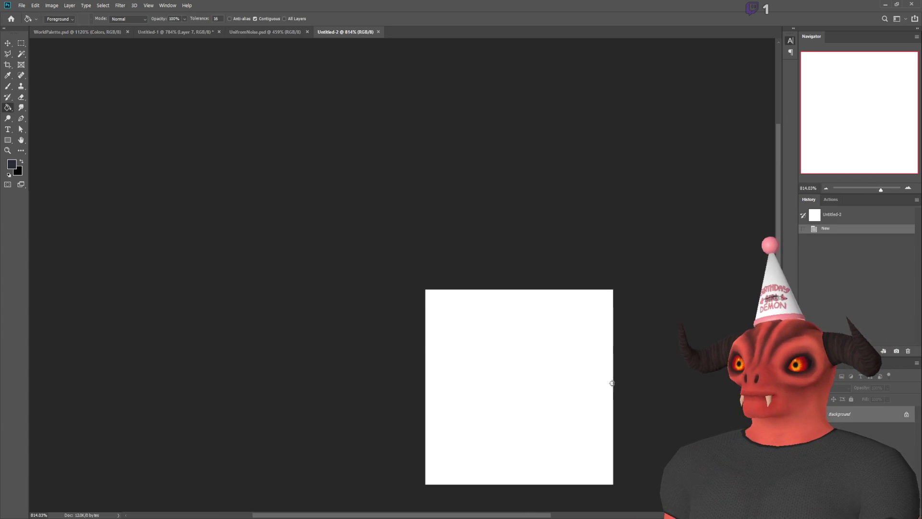
double_click(872, 421)
key(ctrl+a)
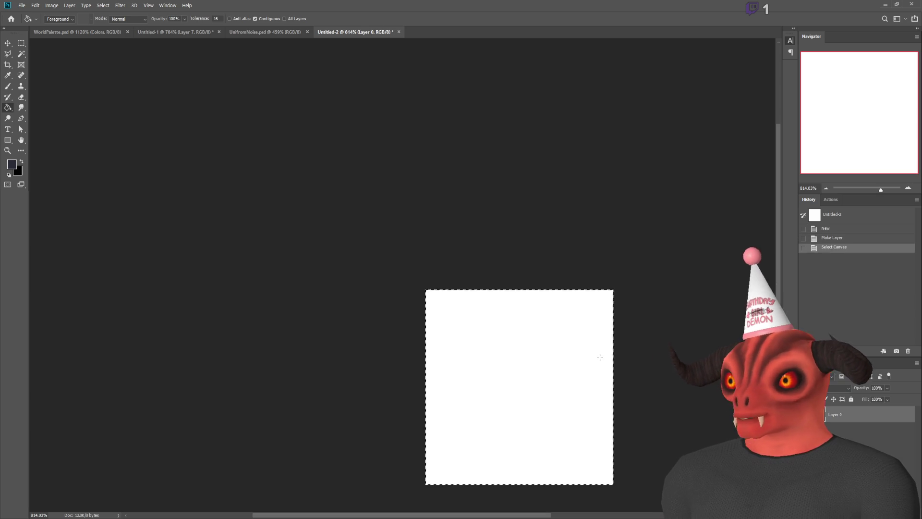
key(Delete)
- Set up the Pencil with white as the drawing colour and zoom into the pixels
click(7, 87)
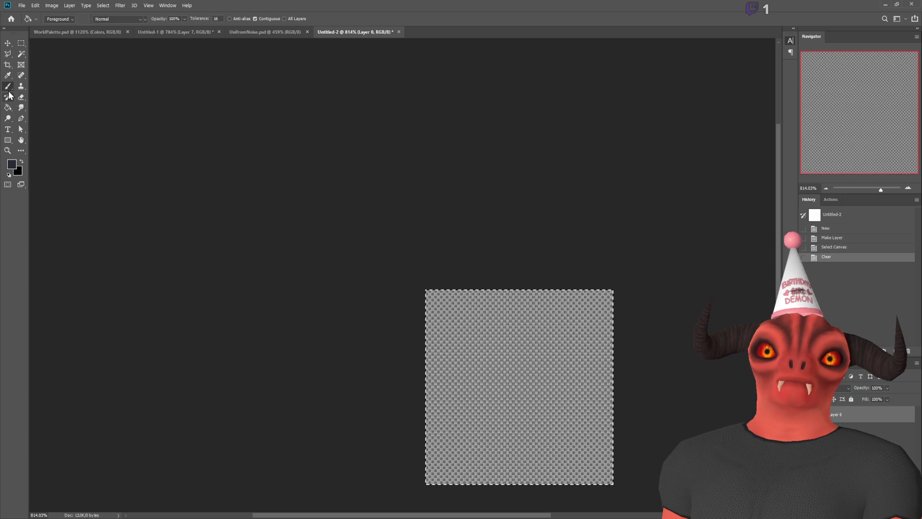
key(shift+b)
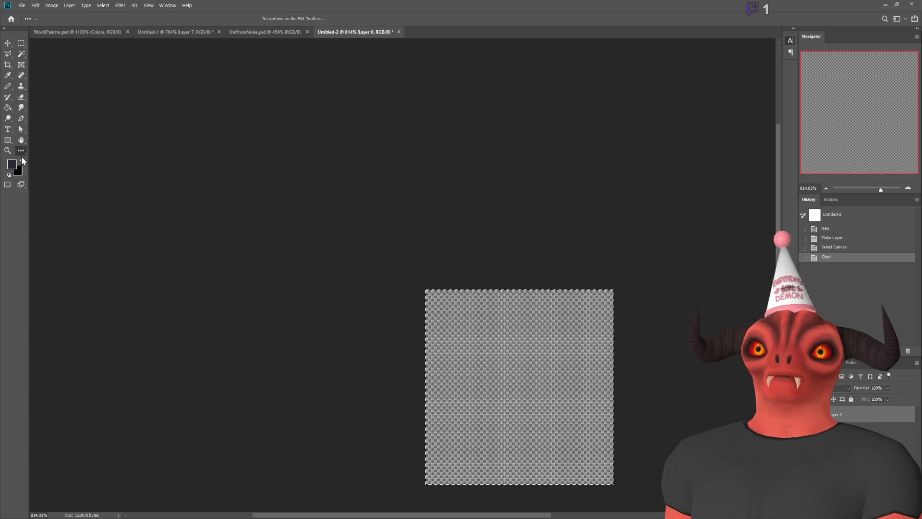
click(20, 151)
key(b)
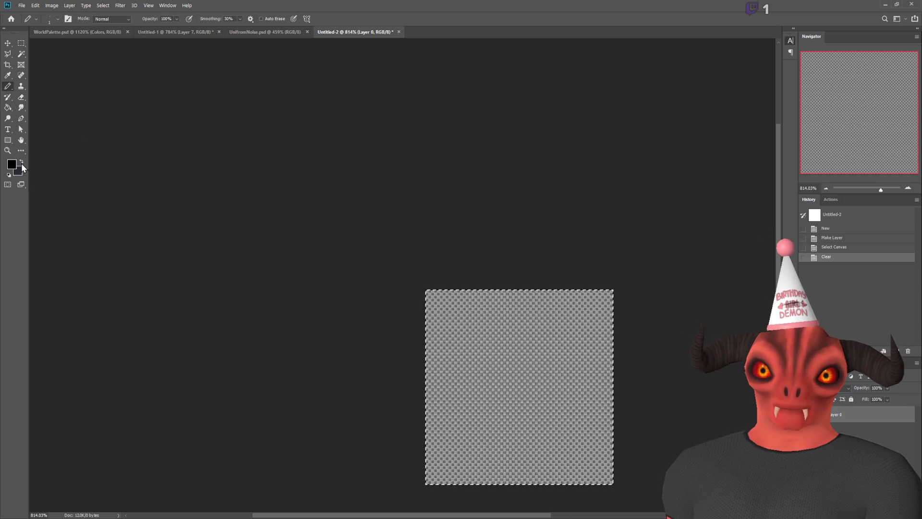
key(i)
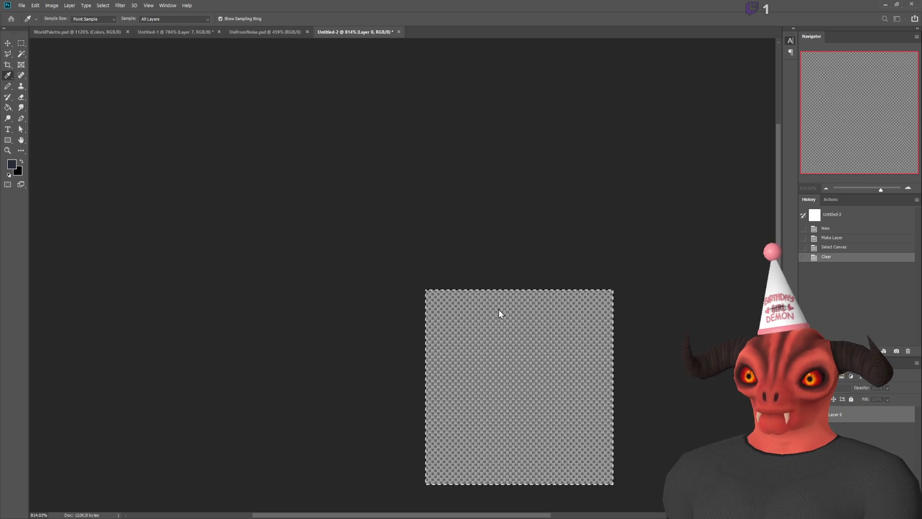
key(d)
key(x)
key(b)
scroll(538, 303, up, 10)
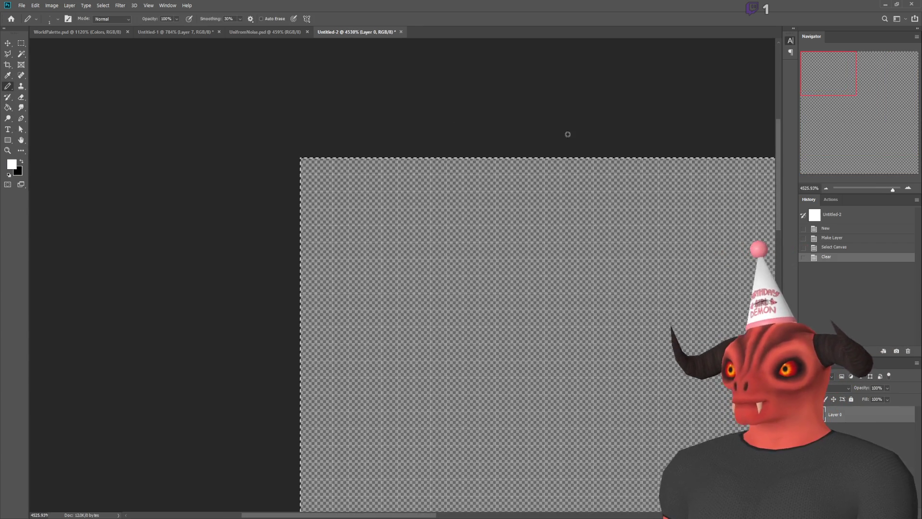
- Draw the white L-shaped top-left corner bracket
click(286, 180)
click(309, 180)
click(334, 181)
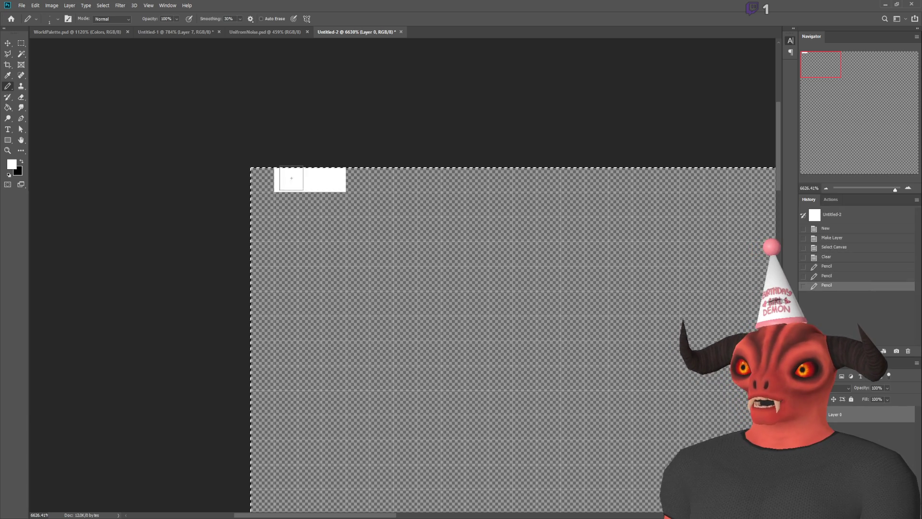
click(263, 181)
key(ctrl+z)
key(ctrl+z)
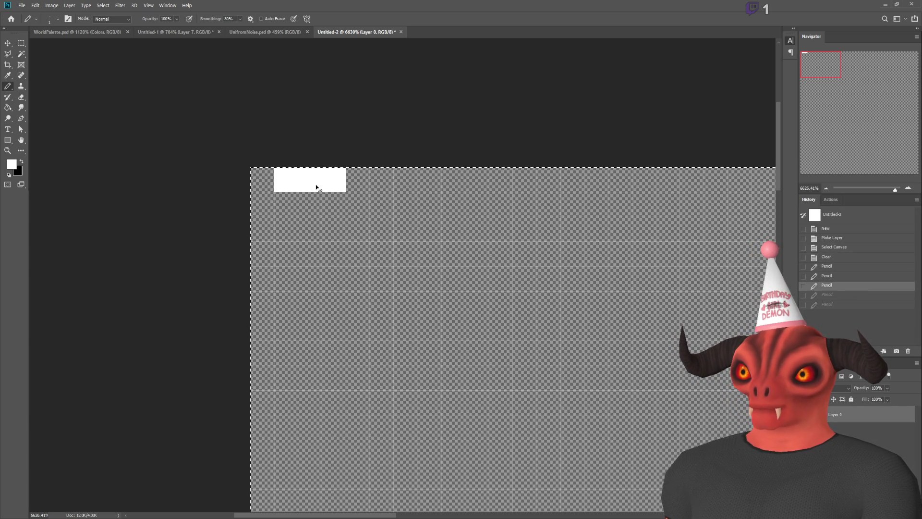
click(262, 180)
click(262, 204)
click(262, 228)
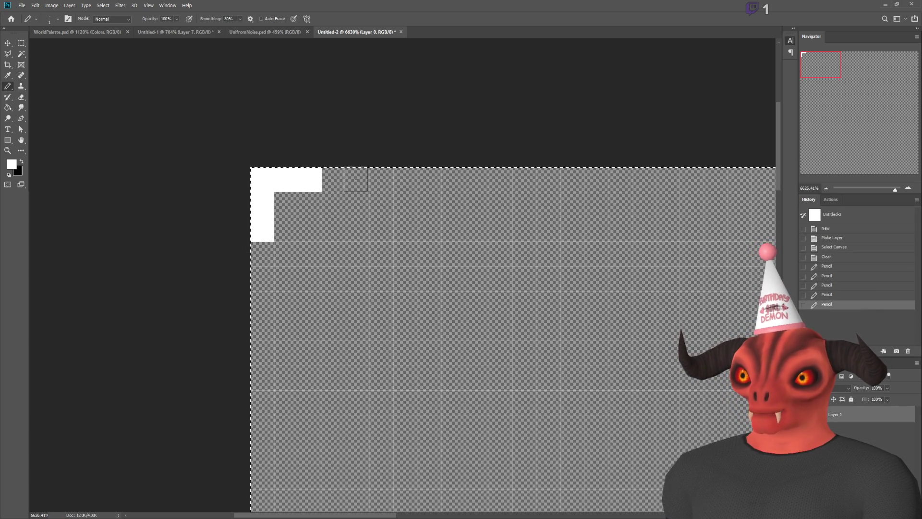
- Draw the mirrored white top-right corner bracket
click(381, 181)
click(406, 180)
click(430, 181)
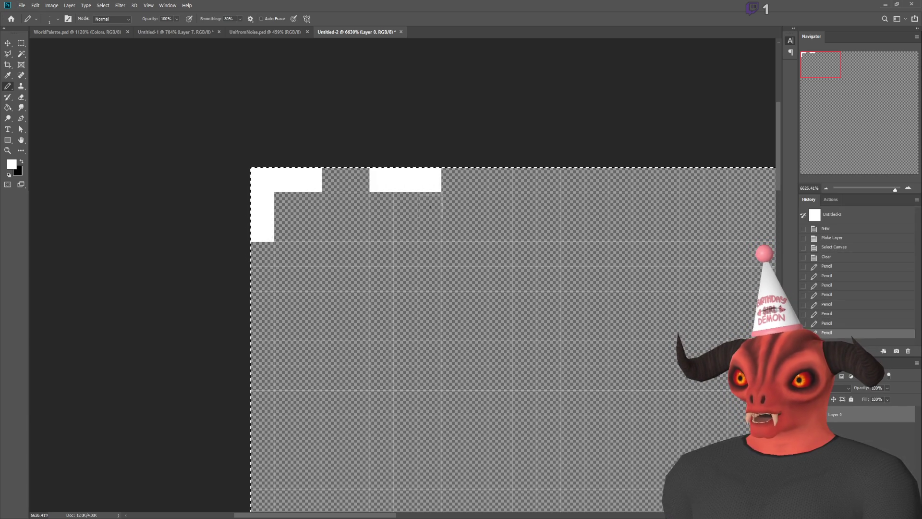
click(430, 204)
click(429, 228)
click(429, 253)
key(ctrl+z)
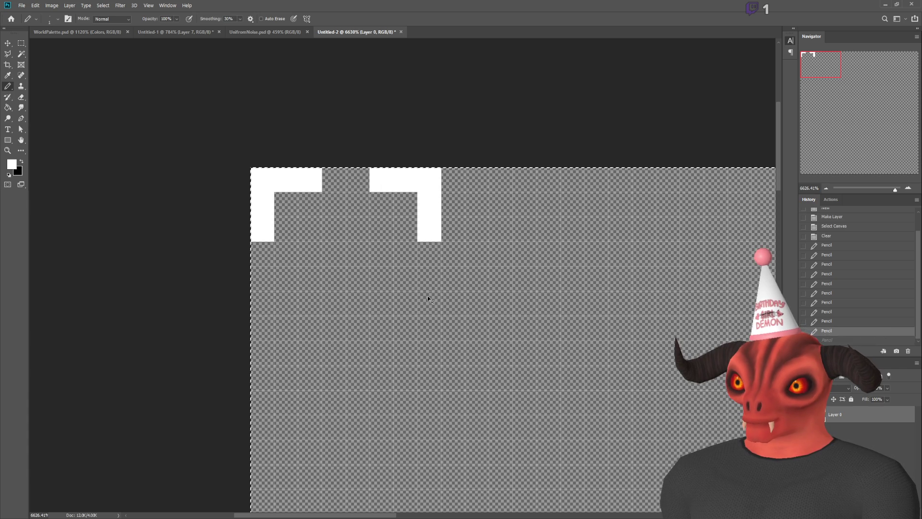
- Draw the white bottom-right and bottom-left corner brackets
click(430, 303)
click(428, 327)
click(429, 353)
click(406, 352)
click(383, 353)
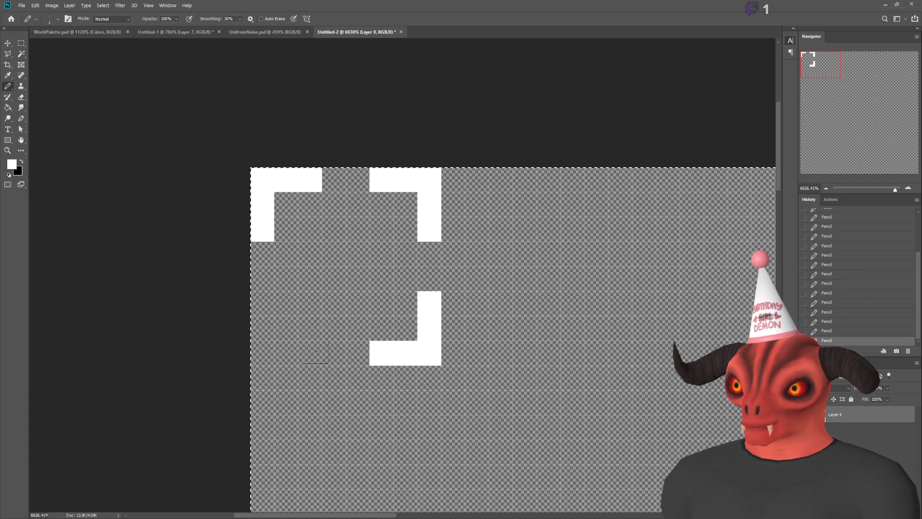
click(300, 352)
click(287, 353)
click(263, 353)
click(262, 328)
click(263, 304)
scroll(494, 231, down, 3)
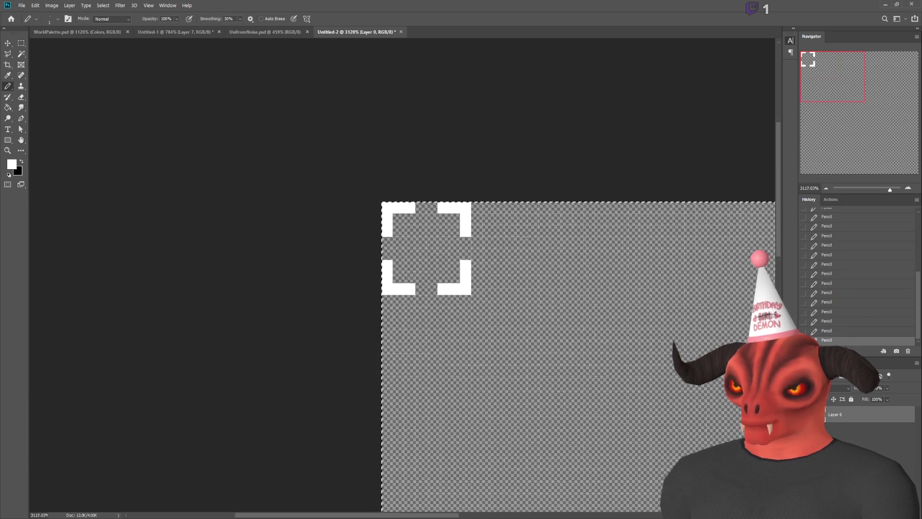
scroll(426, 189, up, 3)
scroll(536, 124, down, 2)
scroll(338, 129, up, 2)
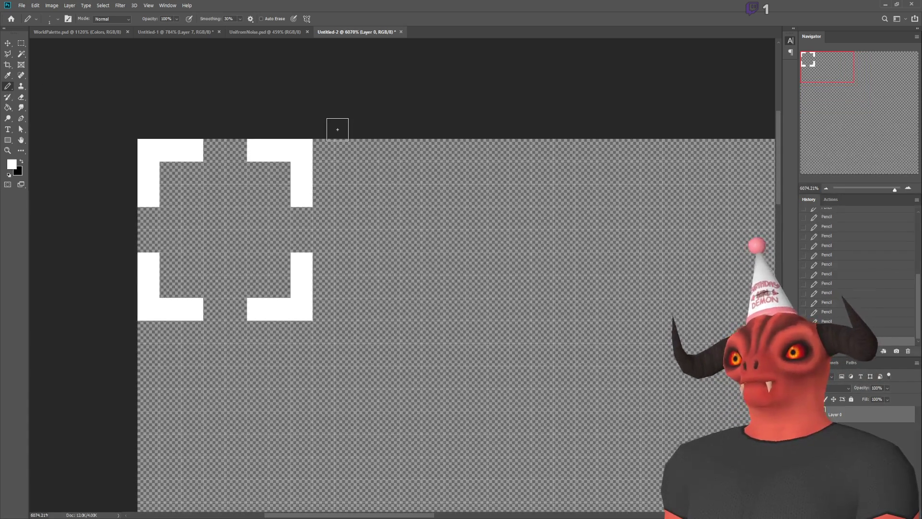
- Copy the bracket frame onto a new layer and shift it right as a second tile
click(20, 43)
drag(138, 139, 157, 160)
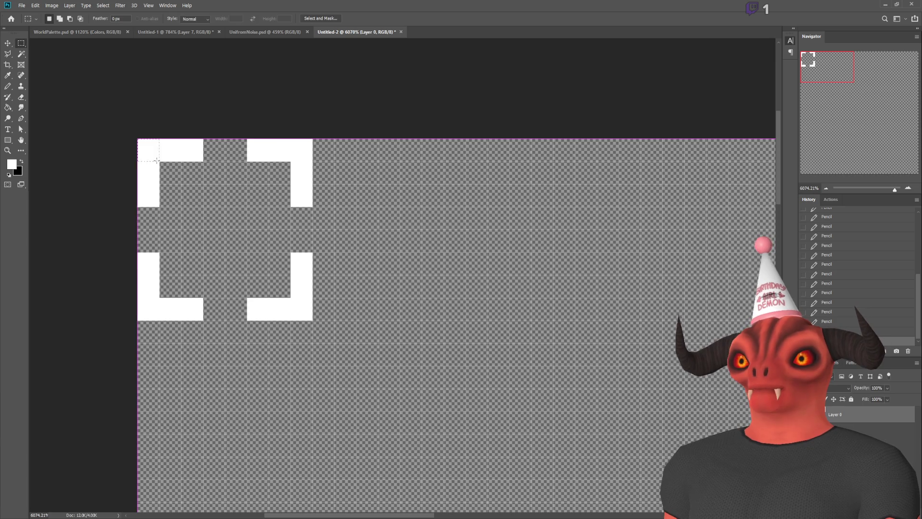
key(ctrl+j)
click(8, 43)
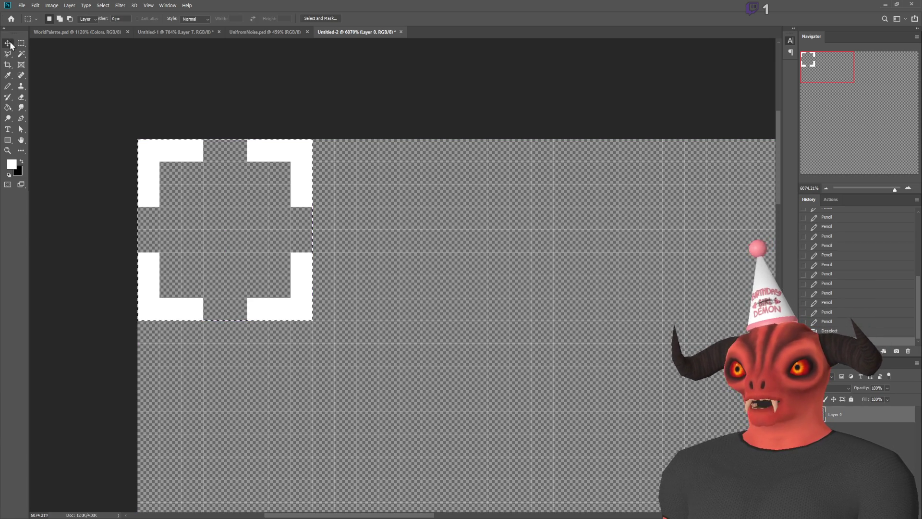
drag(273, 232, 361, 232)
key(ctrl+v)
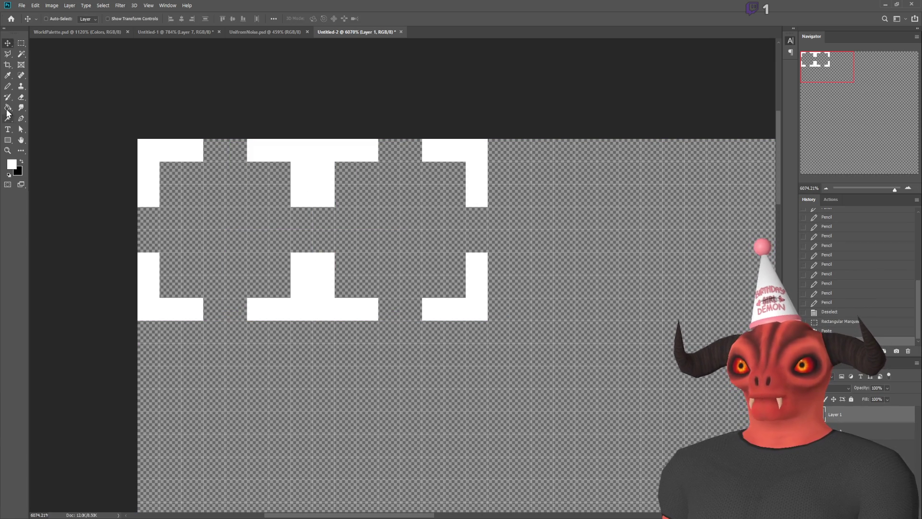
- Sample grey and paint a grey centre dot on the tile
click(8, 86)
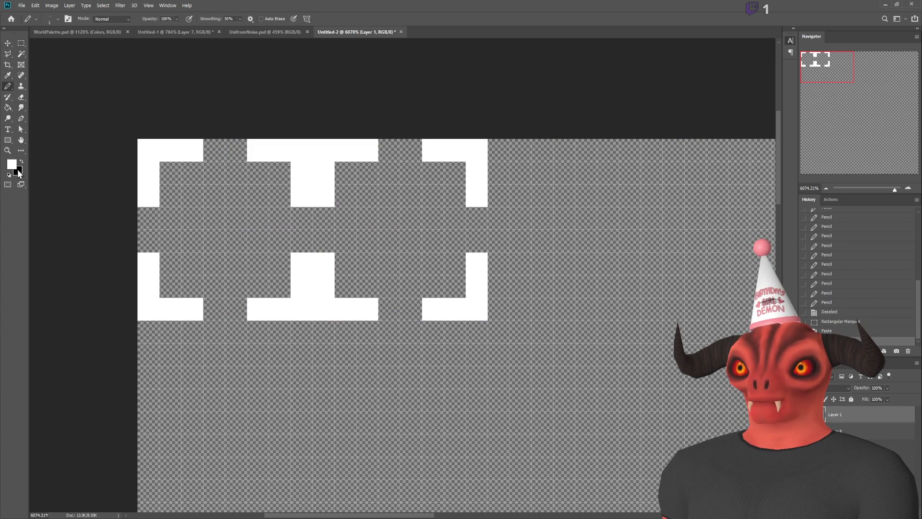
key(i)
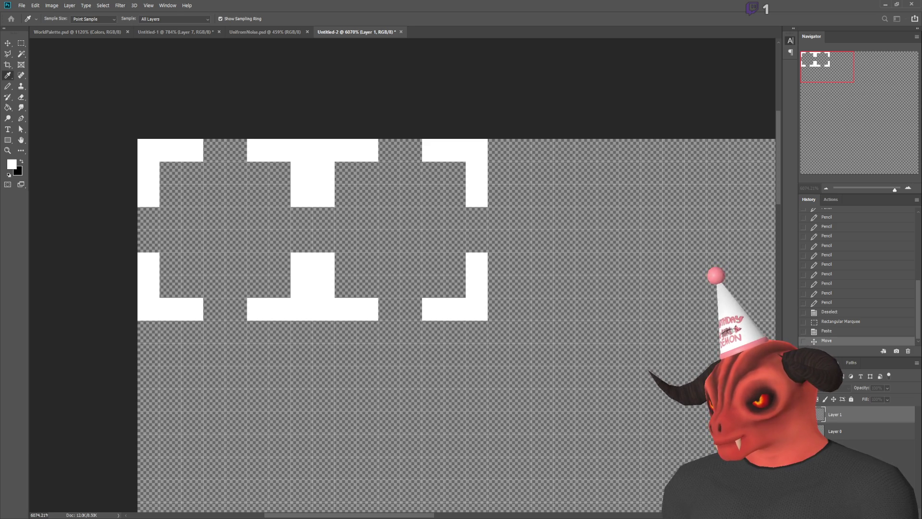
alt+click(425, 285)
click(407, 243)
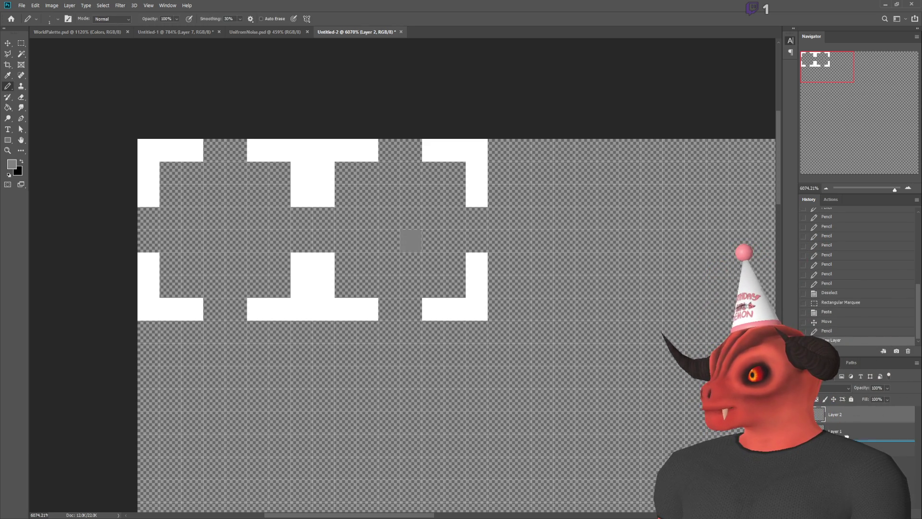
- Place the new layer beneath the bracket tiles and fill it solid black
drag(845, 436, 847, 438)
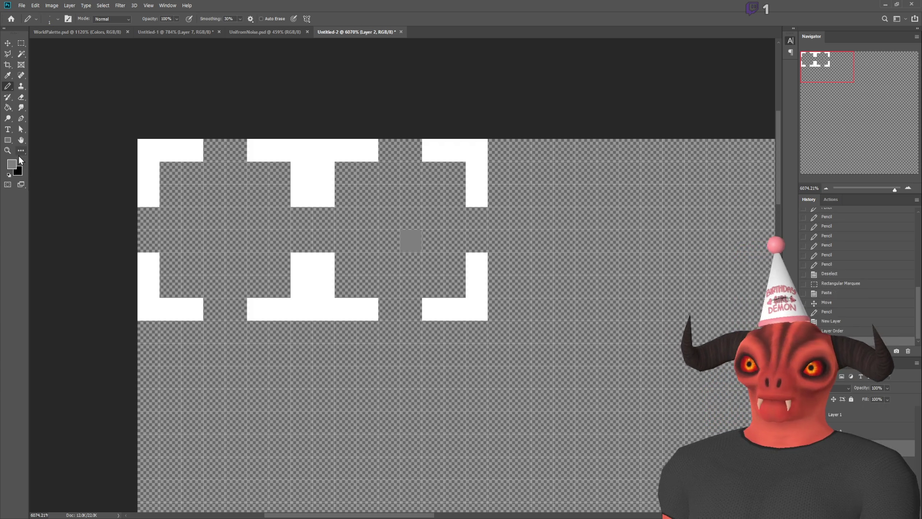
click(8, 108)
click(696, 379)
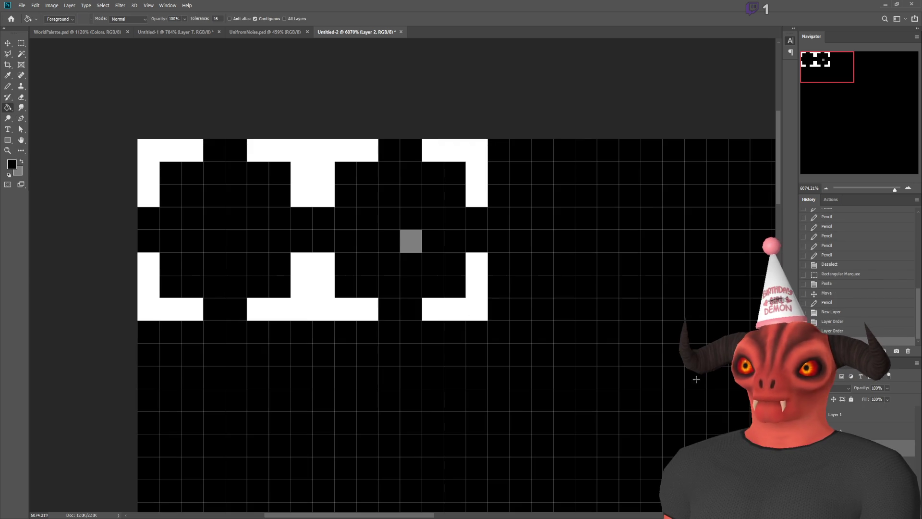
click(846, 420)
key(e)
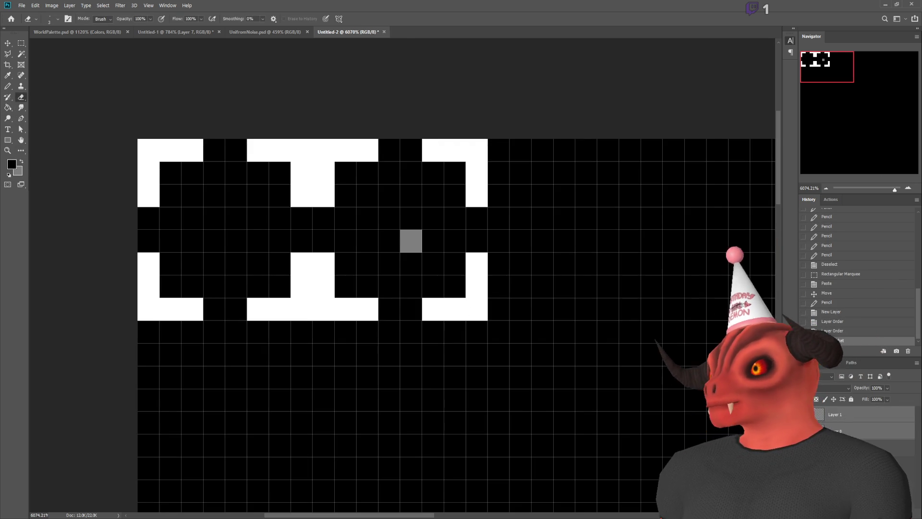
click(7, 86)
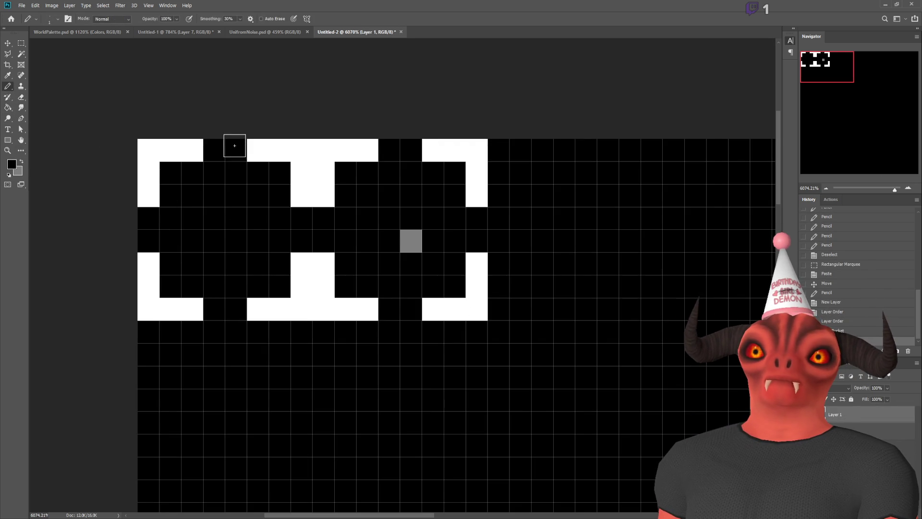
- Blacken two stray pixels, then paint a grey diagonal, rows and columns inside the second tile
click(411, 241)
click(397, 152)
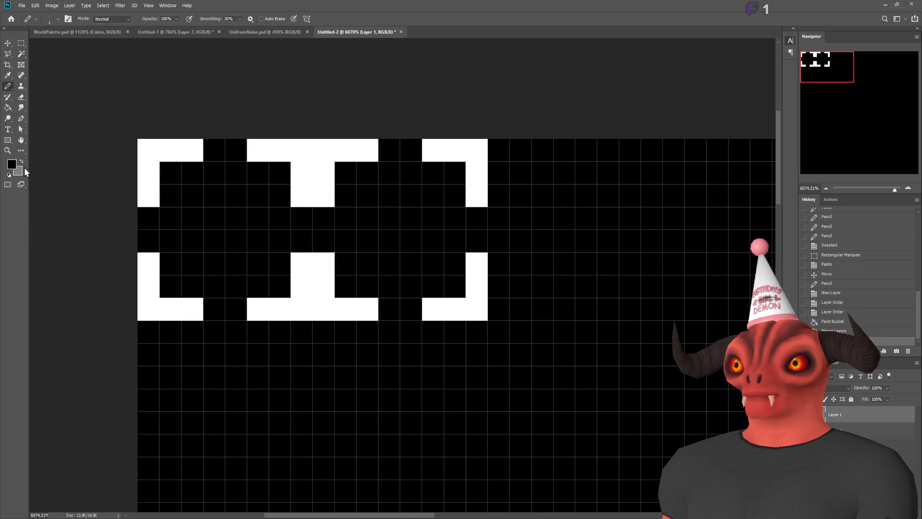
mouse_move(394, 157)
mouse_down()
mouse_move(418, 204)
mouse_move(474, 230)
mouse_move(481, 225)
mouse_up()
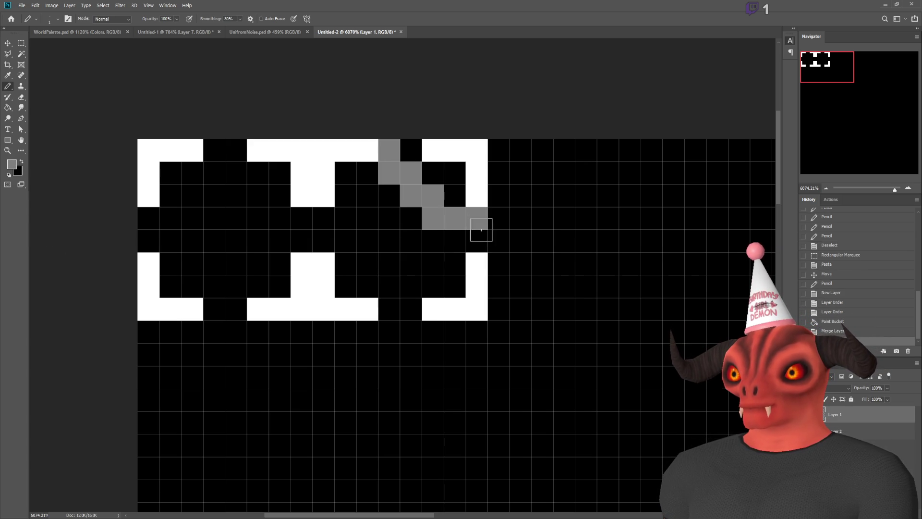
shift+click(323, 240)
click(324, 219)
click(389, 309)
click(411, 308)
click(345, 286)
shift+click(346, 165)
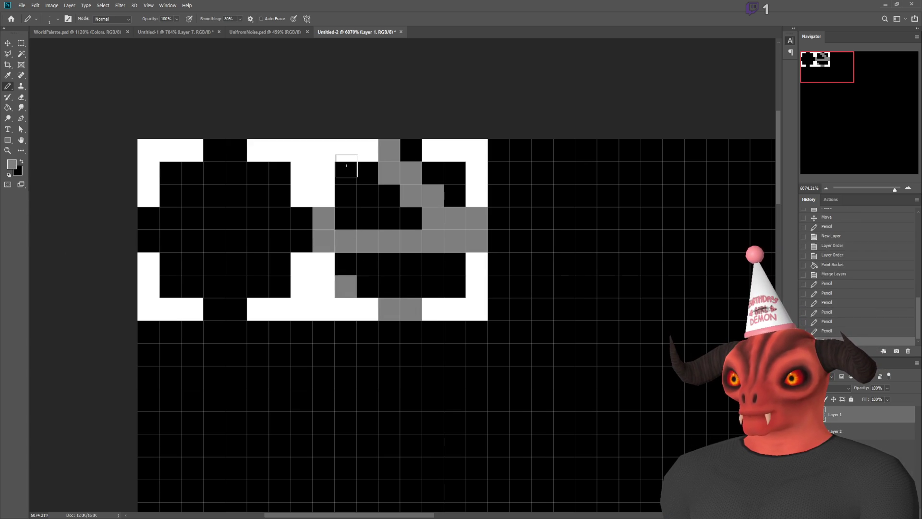
click(370, 172)
shift+click(368, 287)
- Fill the second tile's bottom row, right column and remaining black gaps with grey
click(389, 286)
shift+click(455, 286)
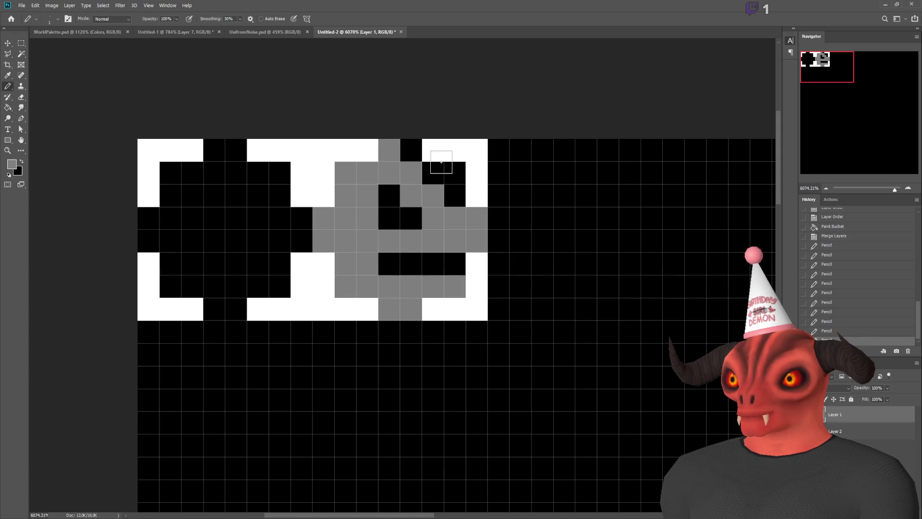
click(454, 173)
shift+click(455, 264)
click(433, 172)
click(412, 150)
mouse_move(393, 200)
mouse_down()
mouse_move(390, 218)
mouse_move(411, 218)
mouse_up()
click(389, 263)
shift+click(432, 263)
scroll(427, 247, down, 5)
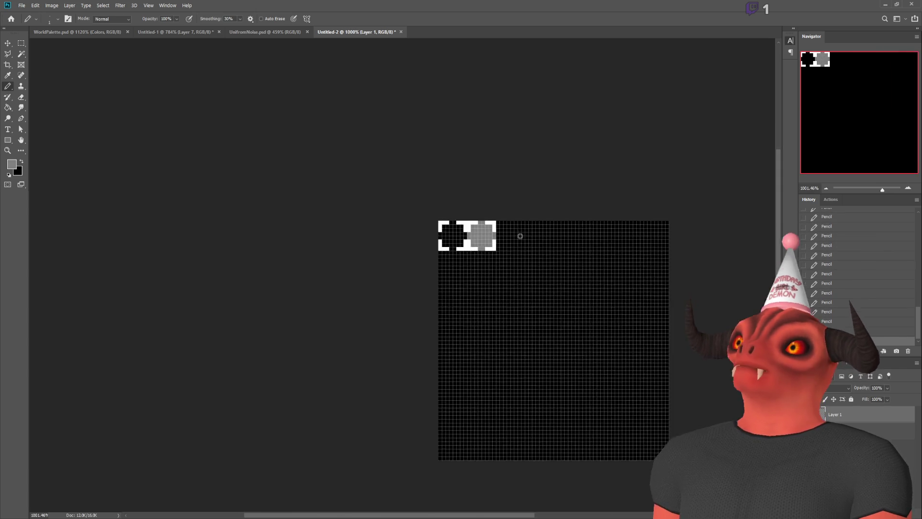
scroll(480, 235, up, 4)
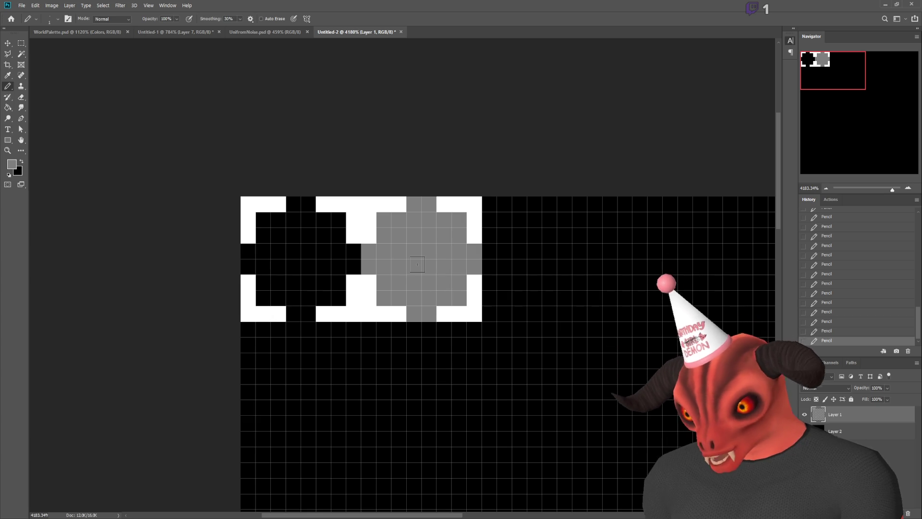
key(alt+Tab)
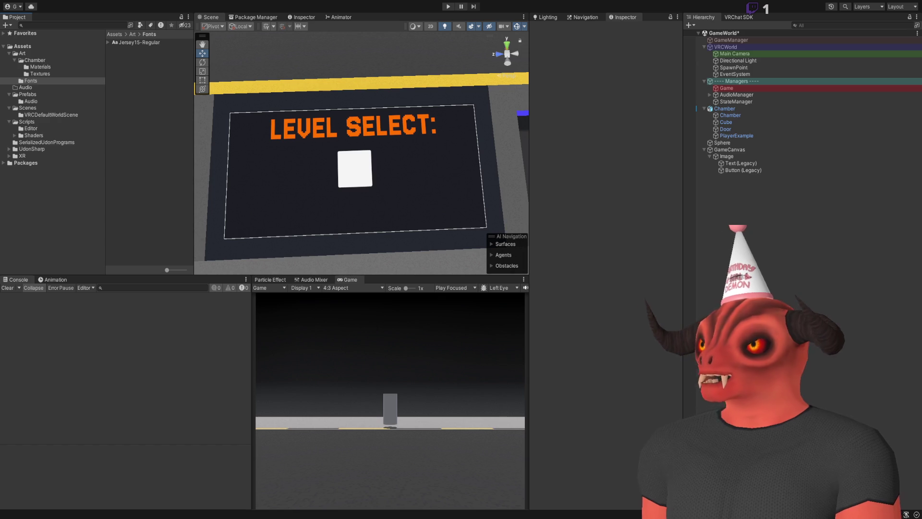
- In Unity, inspect the Button (Legacy) on the Level Select canvas, then return to the Photoshop sprite sheet
click(742, 171)
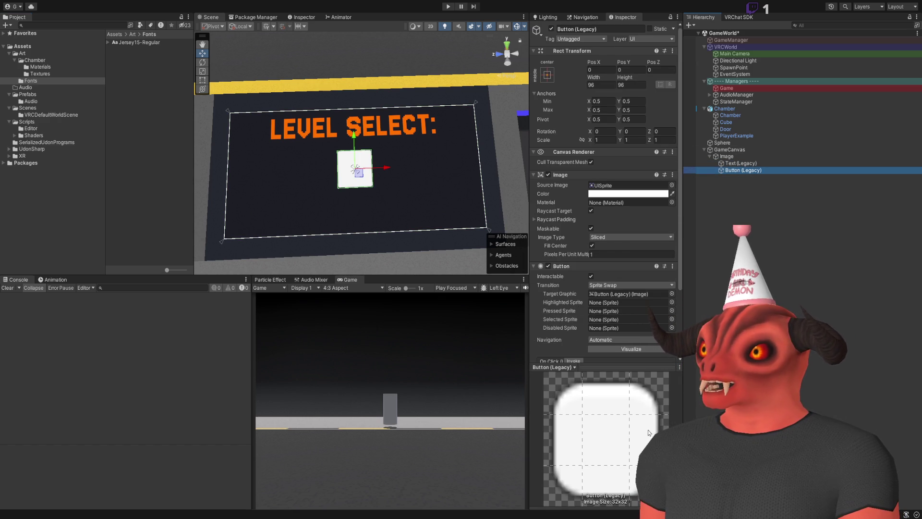
key(alt+Tab)
key(alt+Tab)
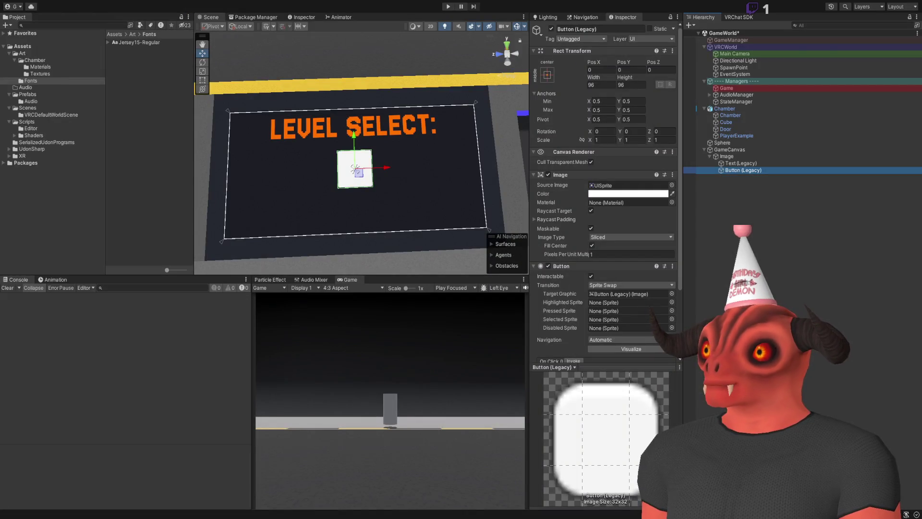
key(alt+Tab)
scroll(653, 309, down, 3)
scroll(480, 195, up, 1)
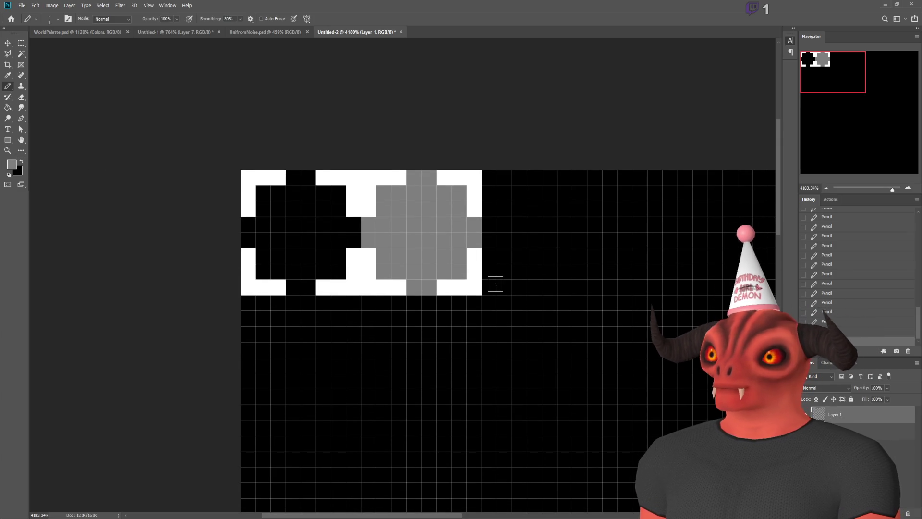
- Start the third tile's checker with grey diagonal pixels, undoing the misplaced diagonal
click(490, 192)
click(504, 177)
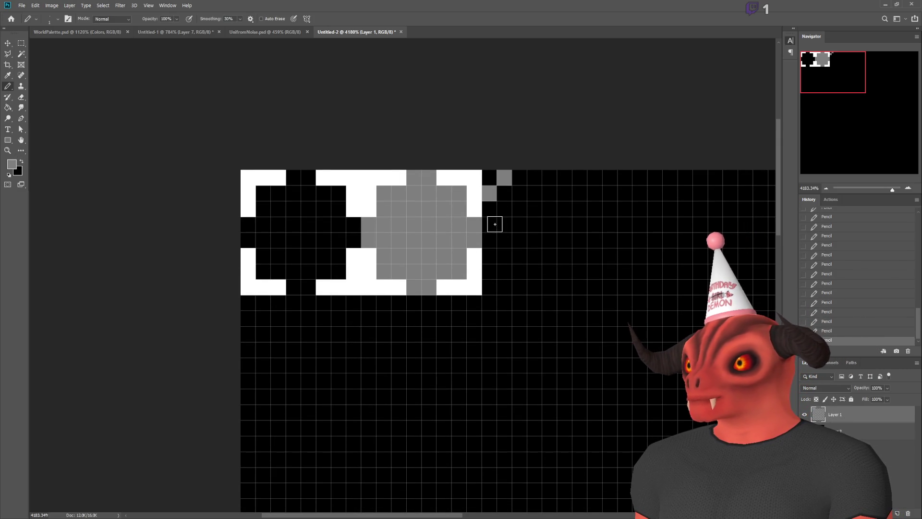
click(495, 224)
click(504, 208)
click(519, 193)
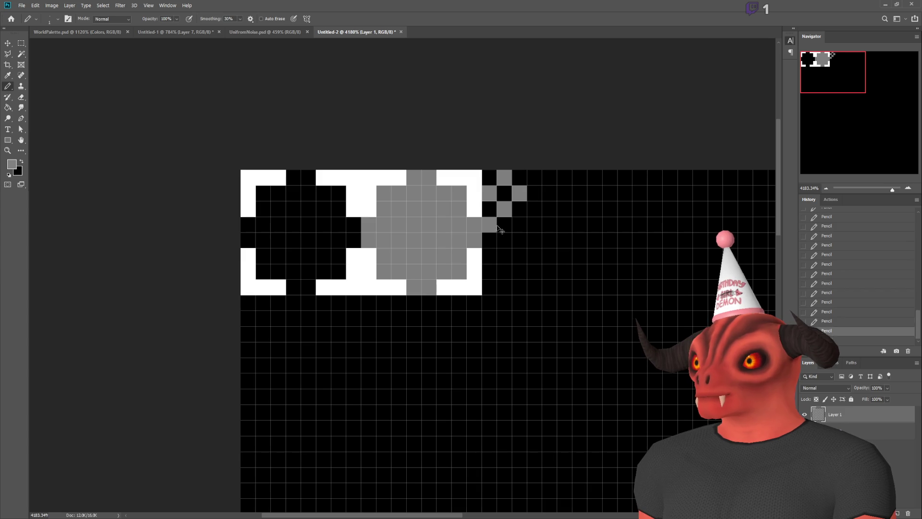
key(ctrl+z)
key(ctrl+z)
key(ctrl+z)
- Redraw the grey diagonal one row lower up to the top row, undoing a stray pixel
click(489, 238)
click(504, 224)
click(519, 208)
click(535, 192)
click(553, 177)
click(491, 272)
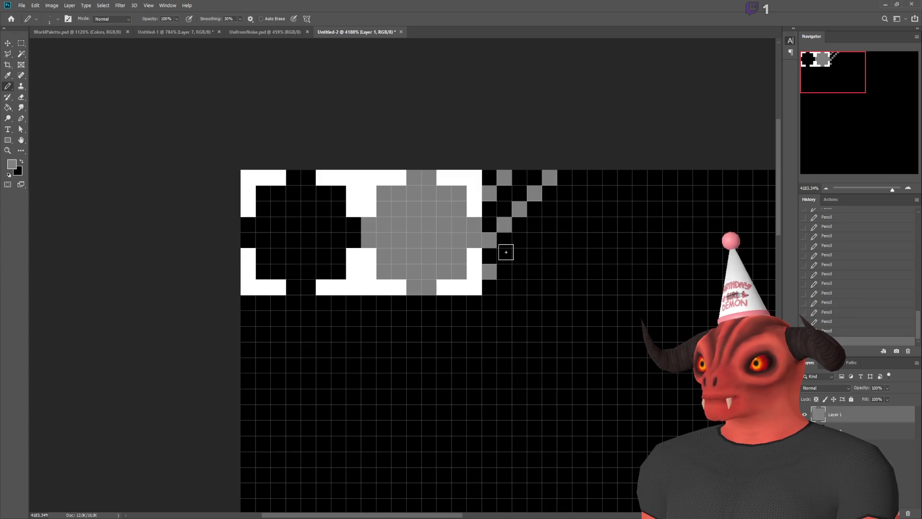
key(ctrl+z)
- Add a lower grey diagonal and another reaching the tile's top row
click(489, 287)
click(502, 272)
click(522, 256)
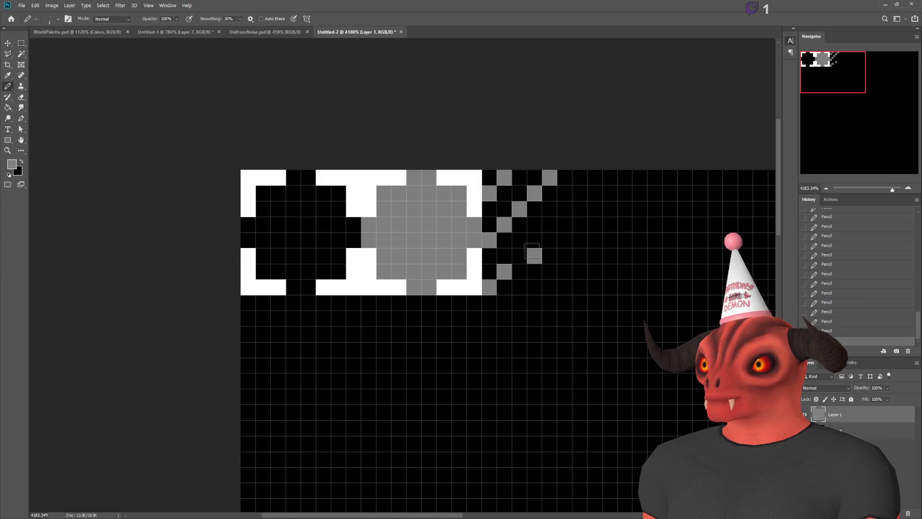
shift+click(597, 177)
scroll(639, 232, down, 2)
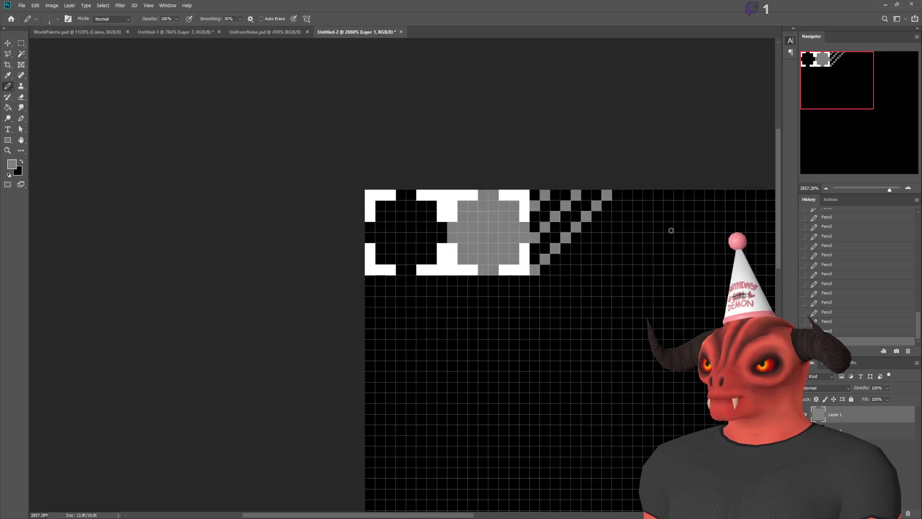
scroll(683, 232, up, 3)
scroll(499, 246, up, 1)
- Extend the diagonals down-left and add the remaining grey checker pixels
click(476, 299)
click(495, 278)
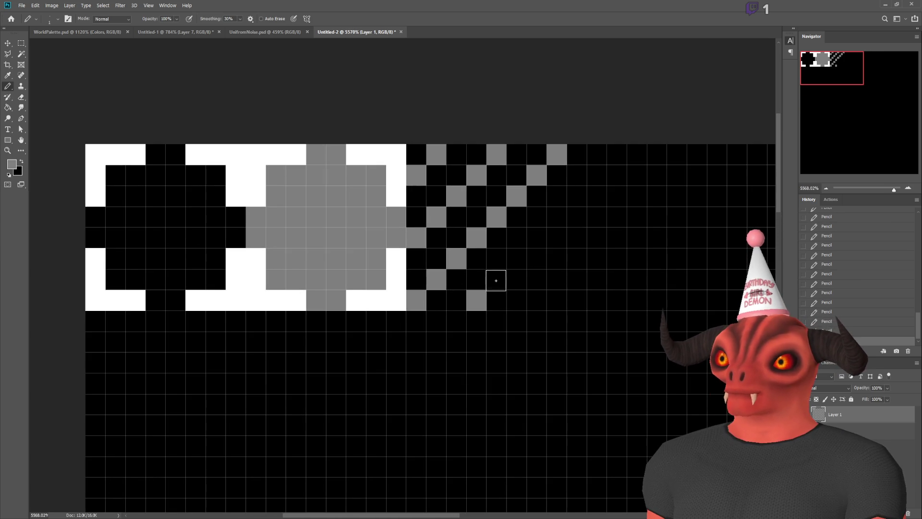
click(517, 258)
click(537, 235)
click(557, 214)
click(536, 297)
scroll(702, 255, down, 3)
scroll(710, 255, up, 2)
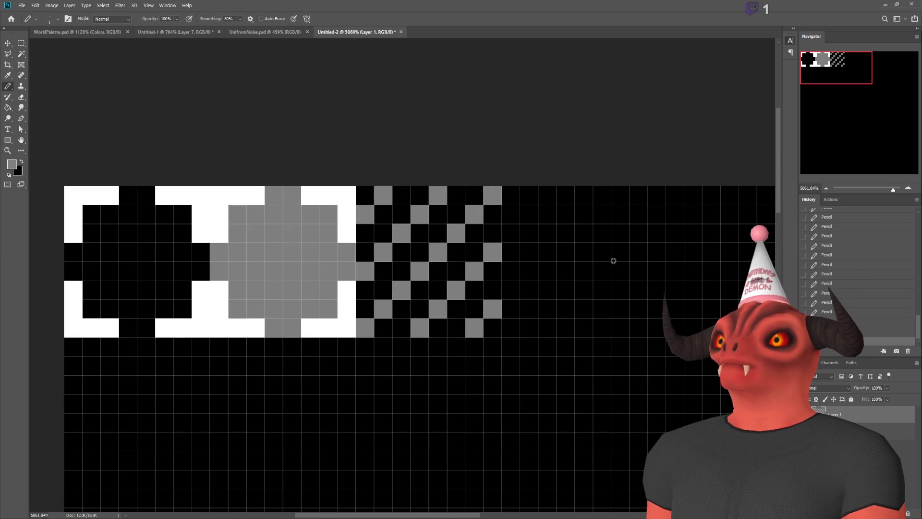
scroll(600, 259, down, 1)
scroll(522, 242, up, 1)
- Draw a grey border around the checker pattern with shift-clicked lines
click(357, 200)
shift+click(485, 200)
shift+click(484, 333)
shift+click(358, 333)
shift+click(358, 225)
scroll(603, 247, down, 3)
scroll(655, 243, up, 3)
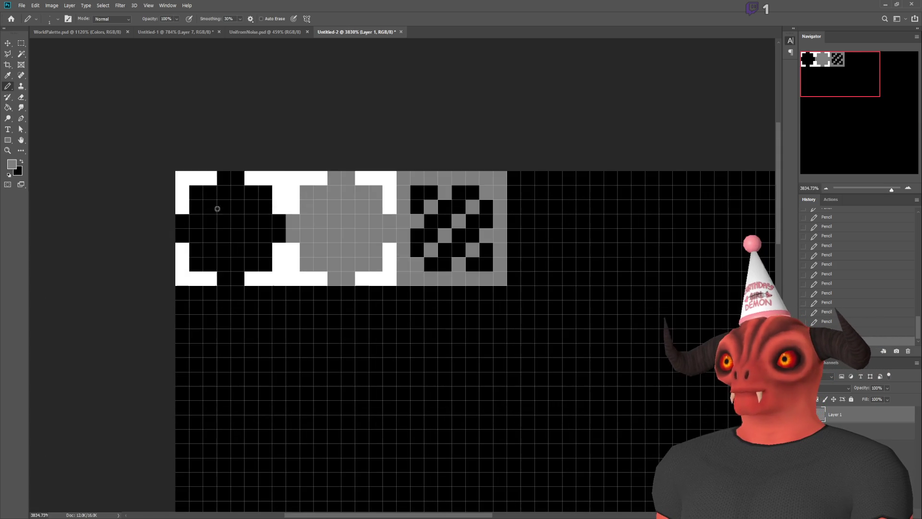
- Sample white and outline a fourth tile as a white square with the Pencil
alt+click(284, 178)
click(514, 177)
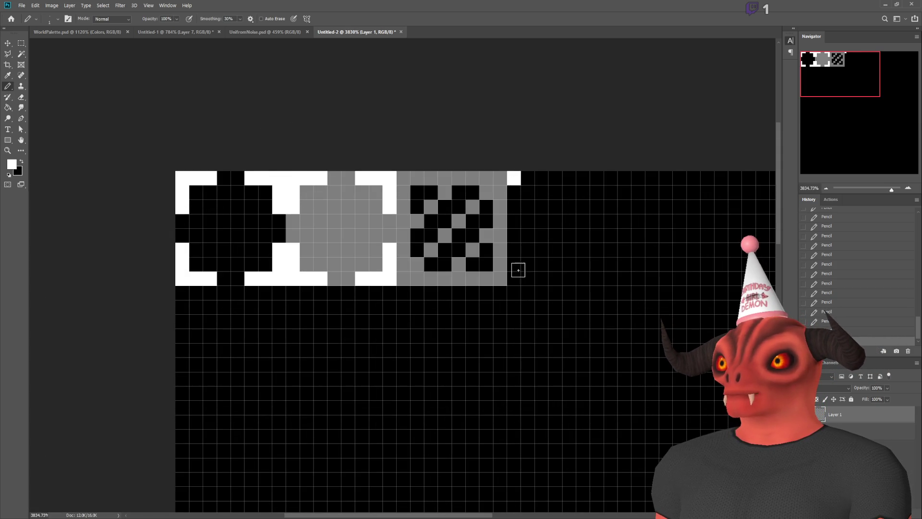
shift+click(515, 278)
shift+click(597, 278)
shift+click(596, 178)
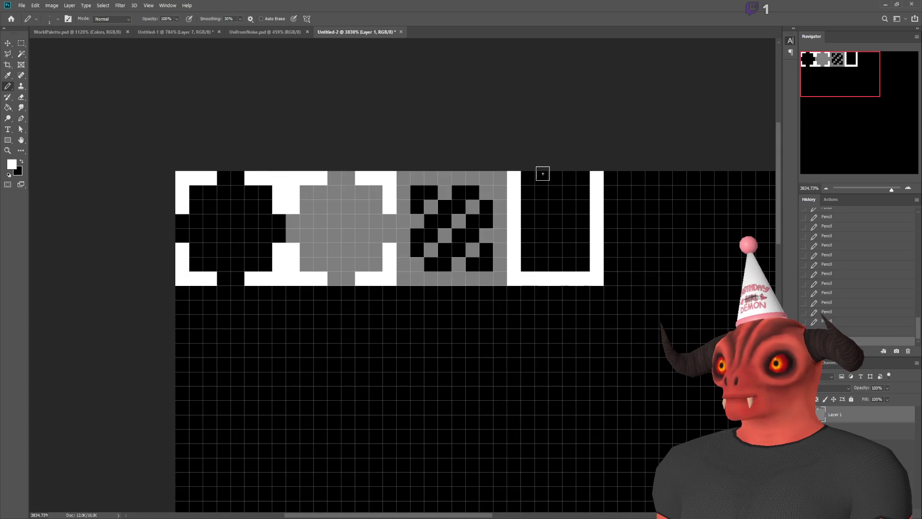
shift+click(528, 178)
click(610, 178)
shift+click(610, 277)
scroll(652, 223, up, 2)
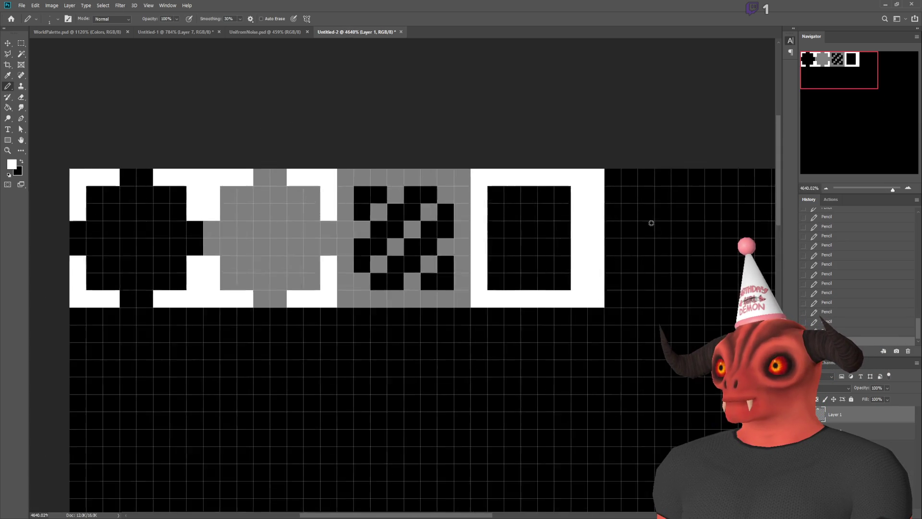
scroll(651, 223, down, 1)
- Paint over the extra white column in black
alt+click(534, 233)
click(569, 197)
shift+click(567, 289)
scroll(500, 267, down, 3)
scroll(439, 256, up, 4)
scroll(624, 257, down, 1)
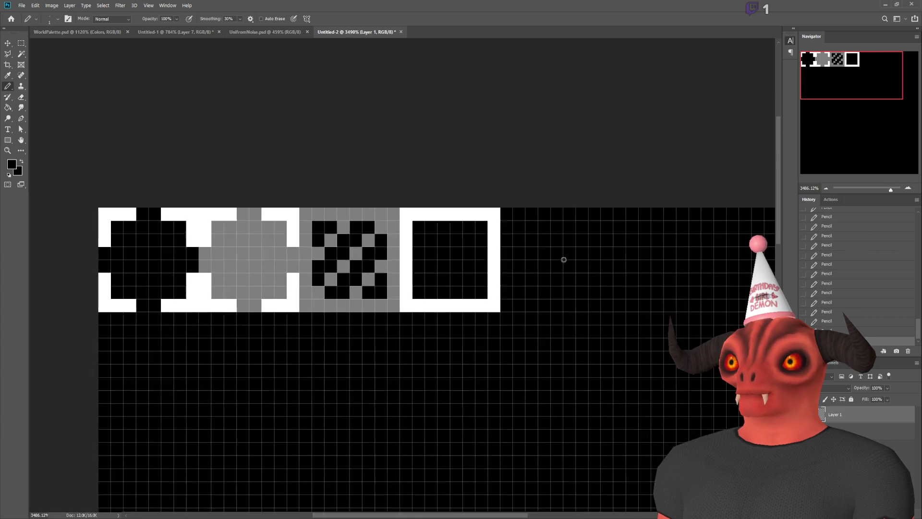
scroll(564, 259, up, 1)
- Sample the grey and flood-fill the square's interior and leftover column with dark grey
alt+click(220, 238)
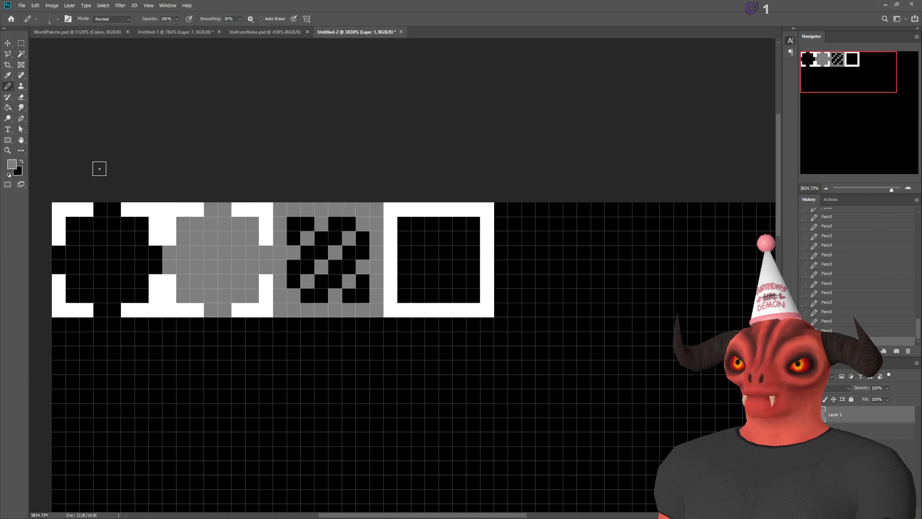
key(i)
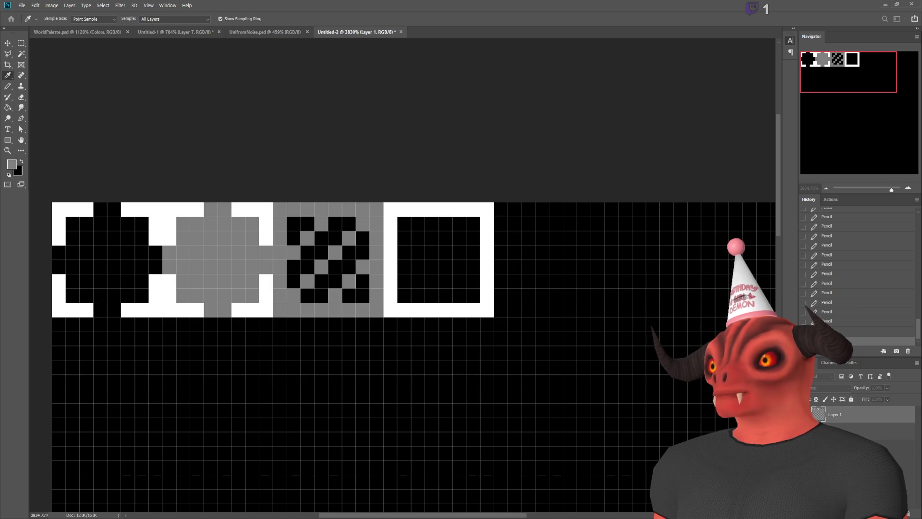
key(b)
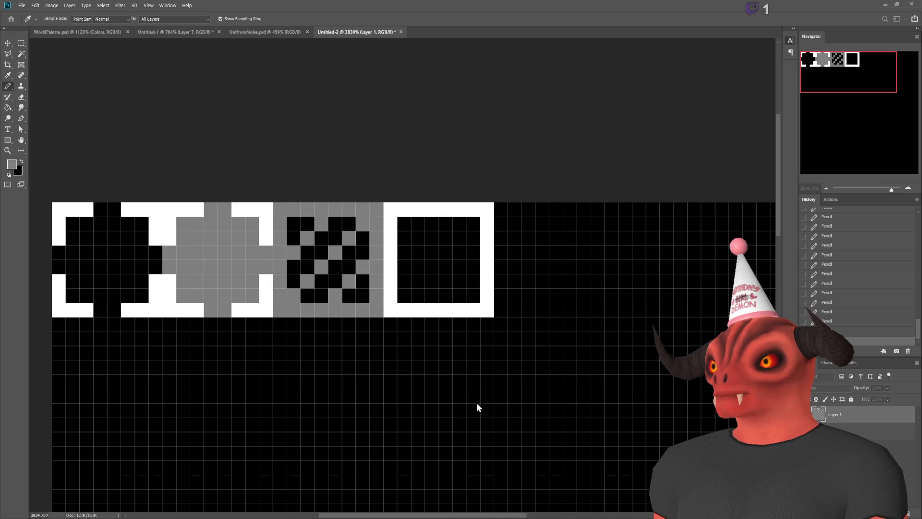
click(8, 106)
click(478, 287)
click(426, 266)
click(476, 265)
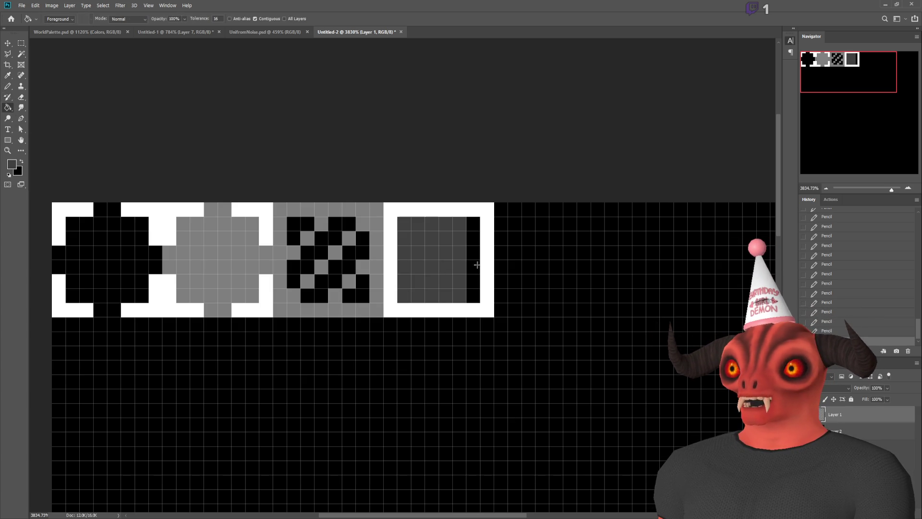
click(475, 262)
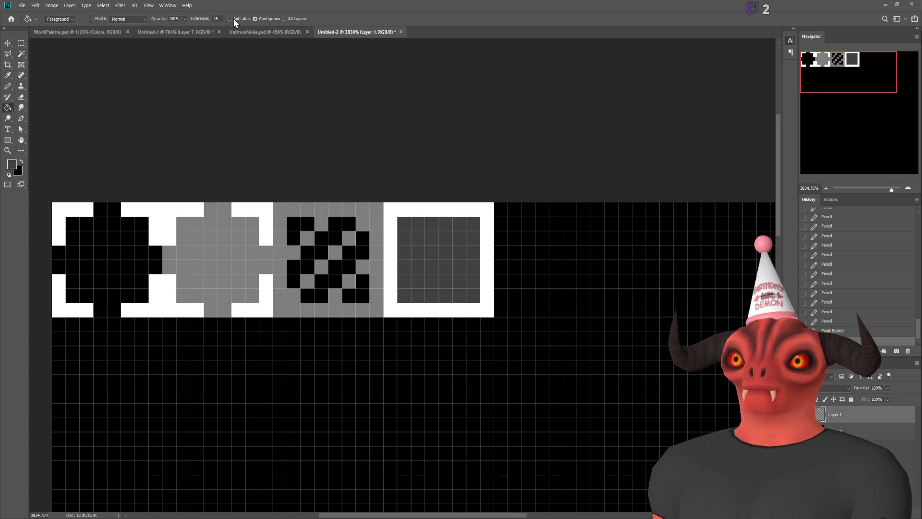
- Marquee-select the grey tile's area, then clear the selection
click(21, 43)
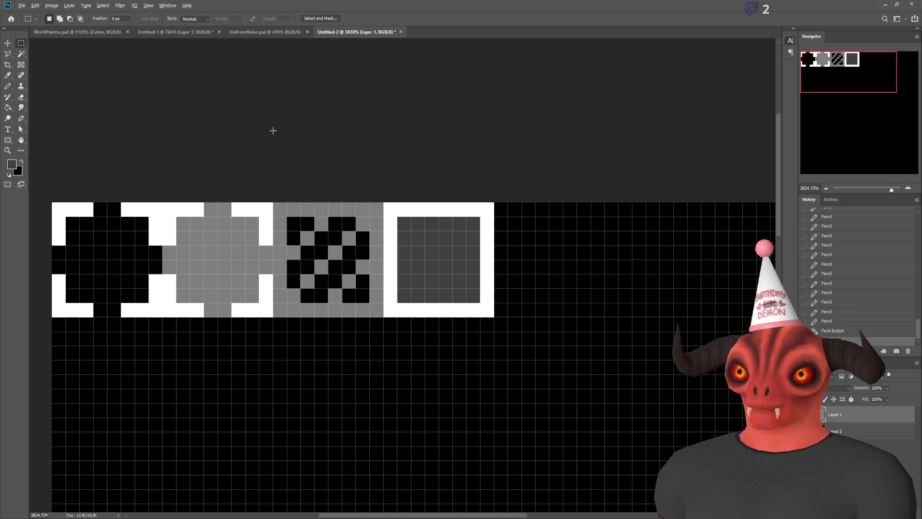
scroll(272, 130, down, 5)
scroll(383, 211, up, 5)
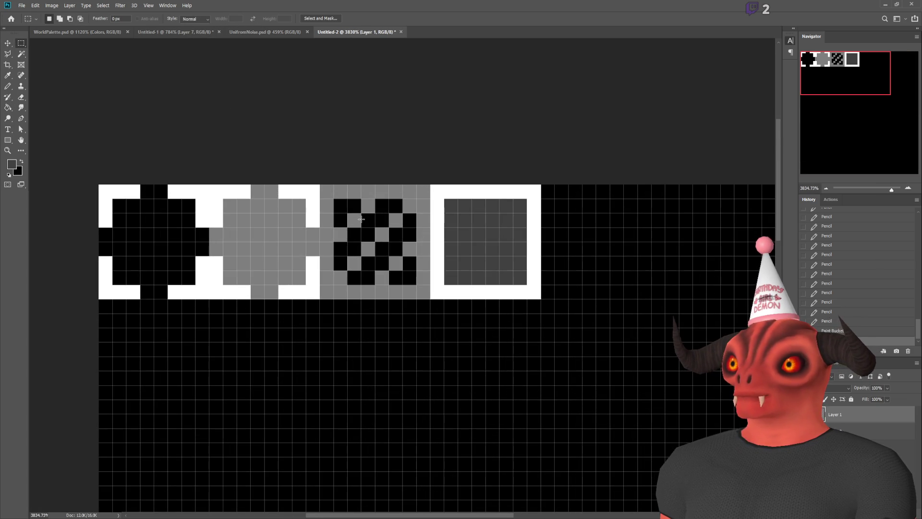
mouse_move(431, 196)
mouse_down()
mouse_move(567, 305)
mouse_move(541, 305)
mouse_up()
click(591, 276)
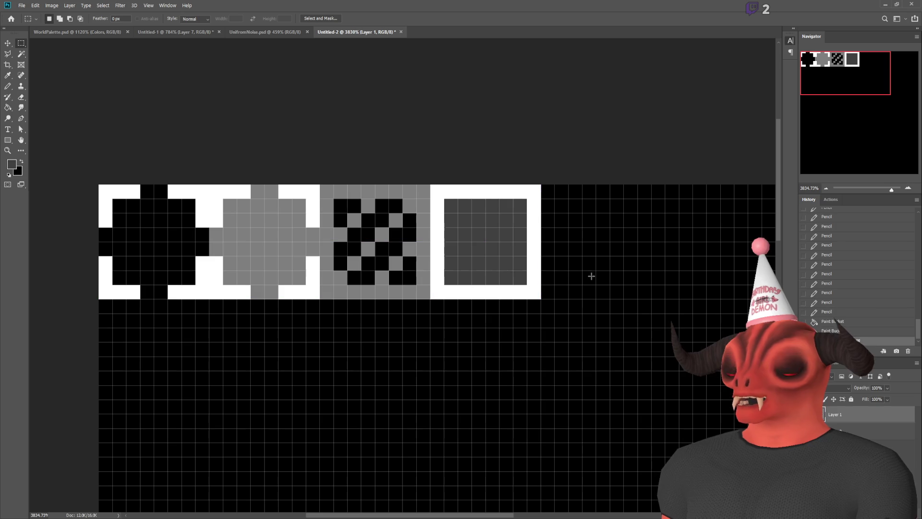
- Add black notch pixels to the edges of the dark grey tile's white frame
click(9, 90)
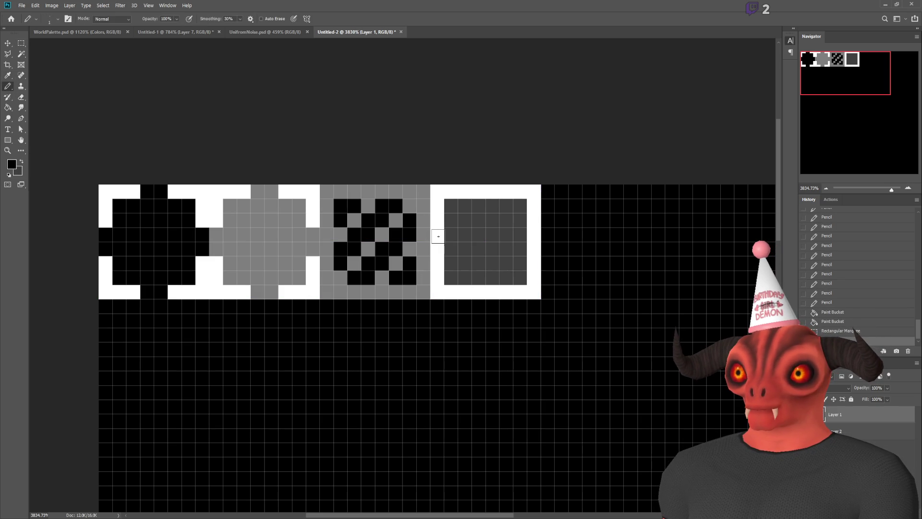
drag(438, 236, 443, 249)
drag(482, 194, 493, 194)
click(534, 235)
click(534, 248)
click(486, 294)
click(480, 292)
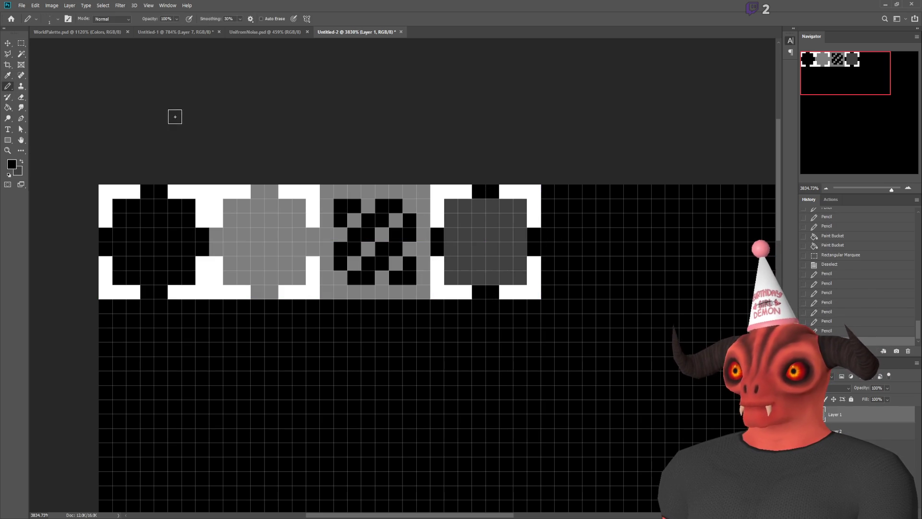
- Select the checkered tile and move it past the dark grey tile, then deselect
click(21, 43)
drag(321, 186, 431, 299)
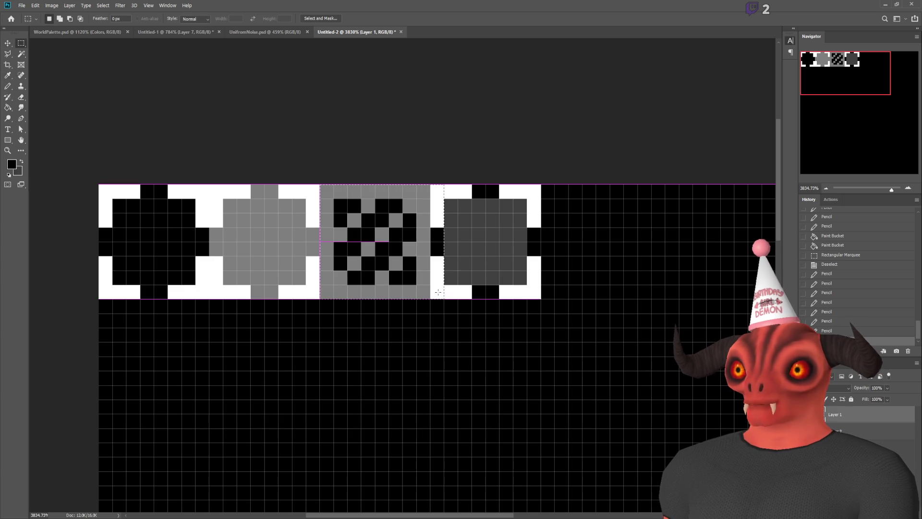
click(13, 43)
mouse_move(313, 305)
mouse_down()
mouse_move(420, 293)
mouse_move(485, 269)
mouse_move(575, 255)
mouse_up()
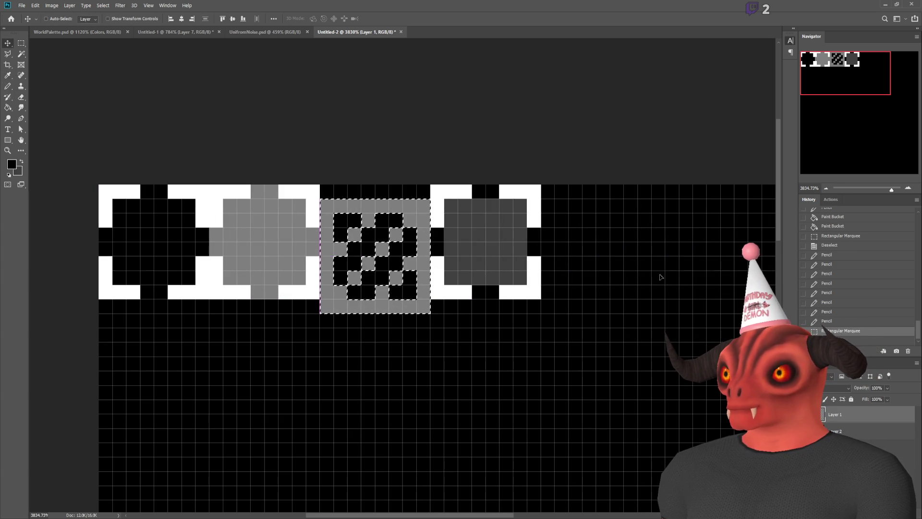
drag(379, 231, 595, 235)
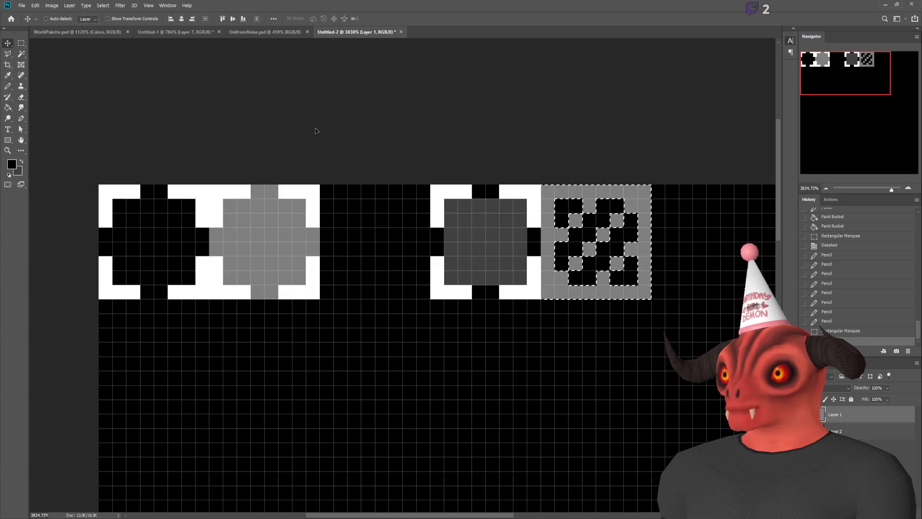
key(m)
key(ctrl+d)
- Shift the dark grey and checkered tiles left together to close the gap
mouse_move(652, 299)
mouse_down()
mouse_move(487, 185)
mouse_move(435, 183)
mouse_up()
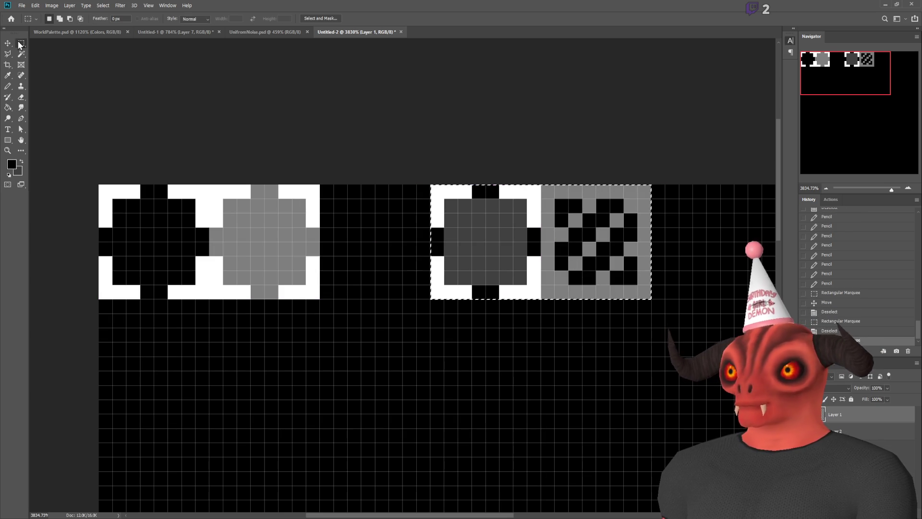
key(v)
drag(211, 101, 101, 101)
key(ctrl+d)
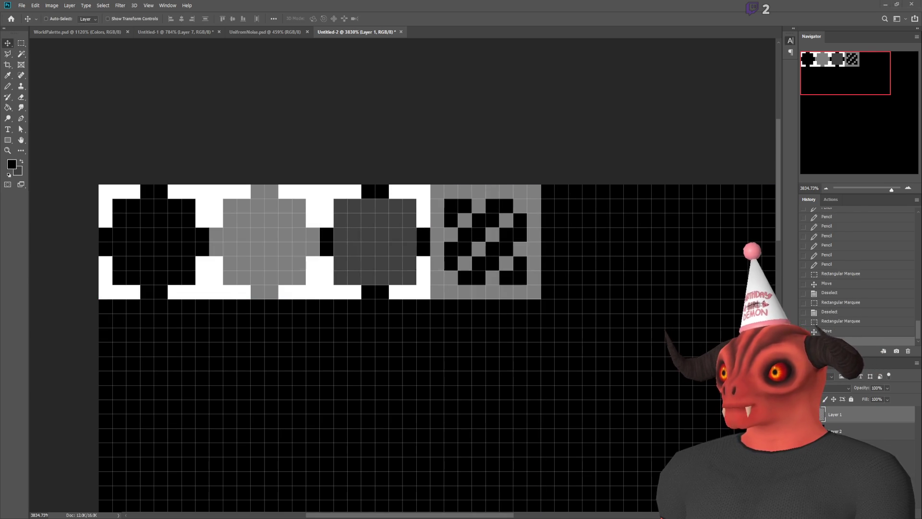
key(alt+Tab)
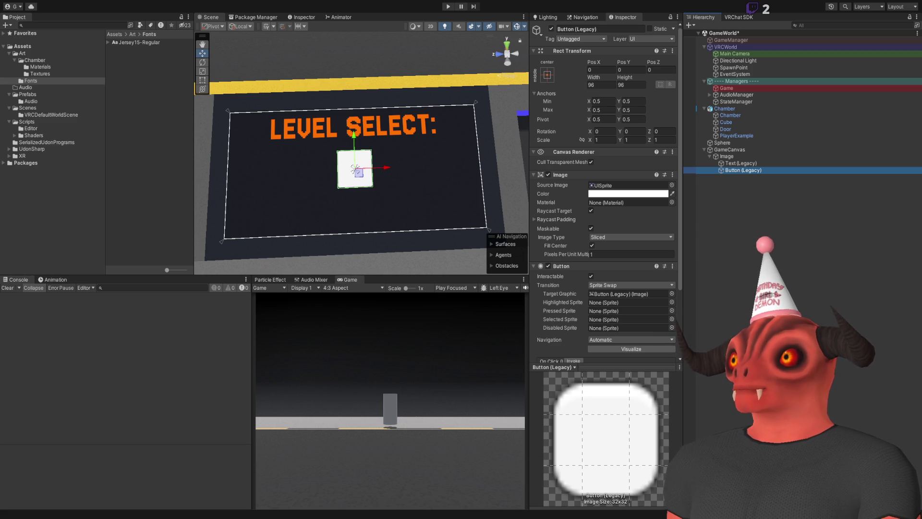
- Return from Photoshop to Unity and refocus the editor so the Art/UI folder imports
key(alt+Tab)
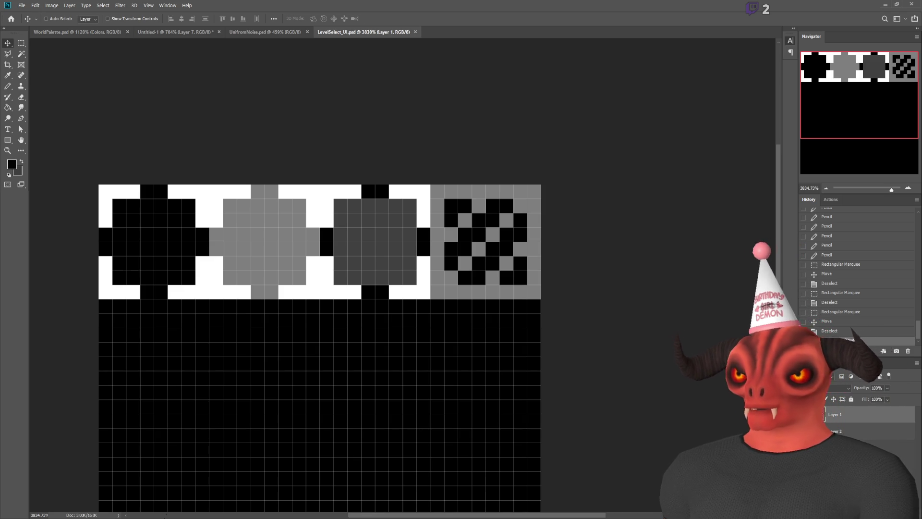
key(alt+Tab)
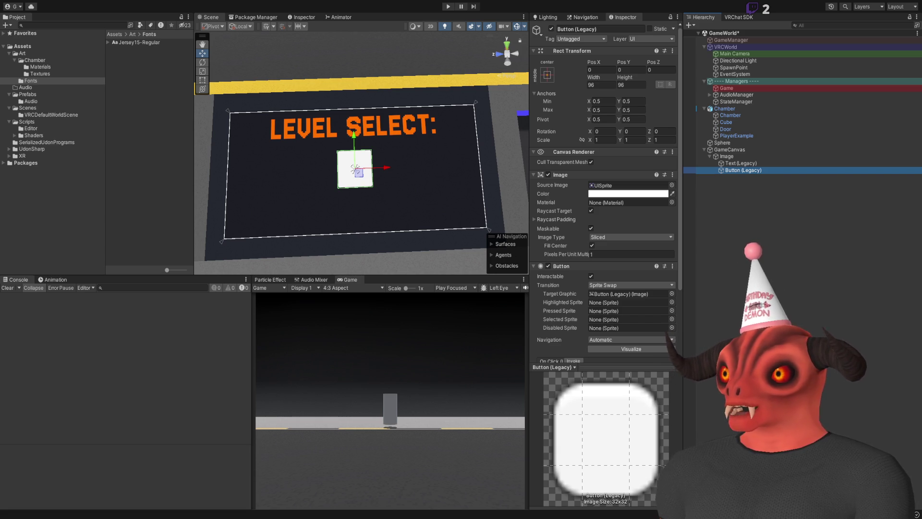
click(111, 114)
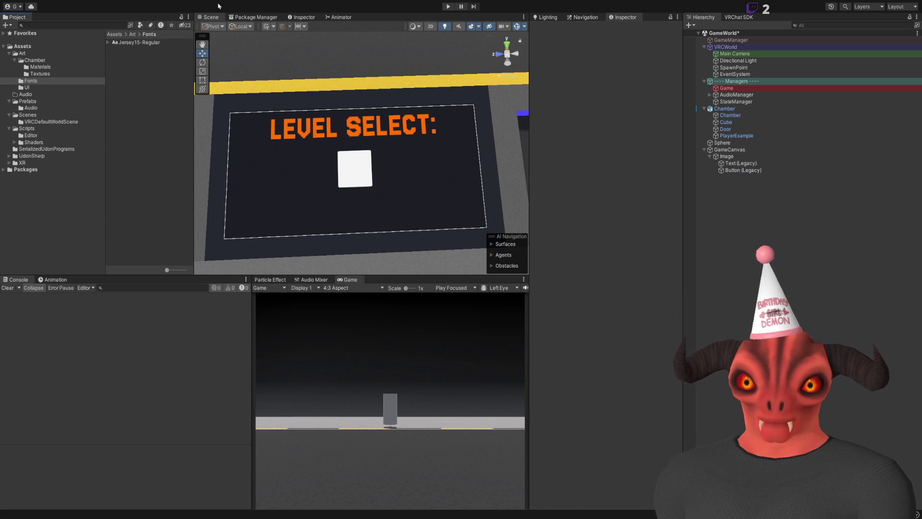
- Install 2D Sprite from the Unity Registry in Package Manager, then return to the Scene
click(256, 17)
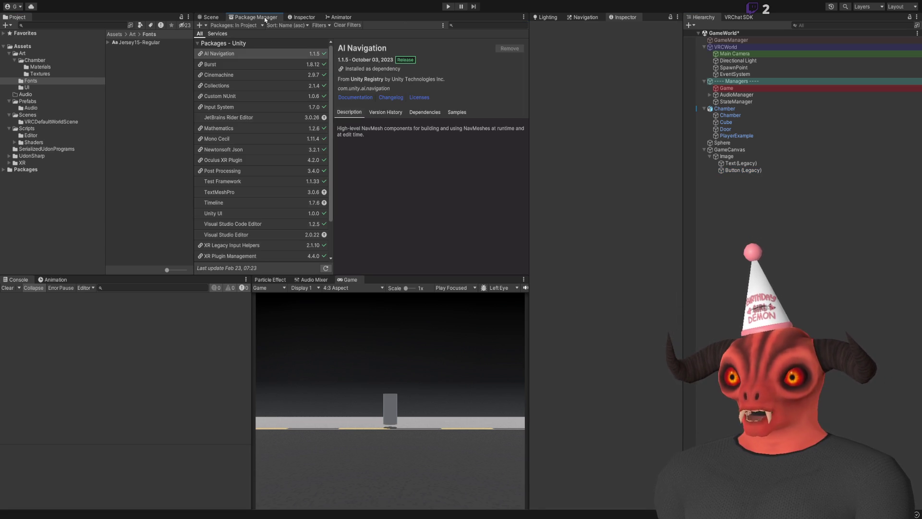
click(241, 52)
click(495, 27)
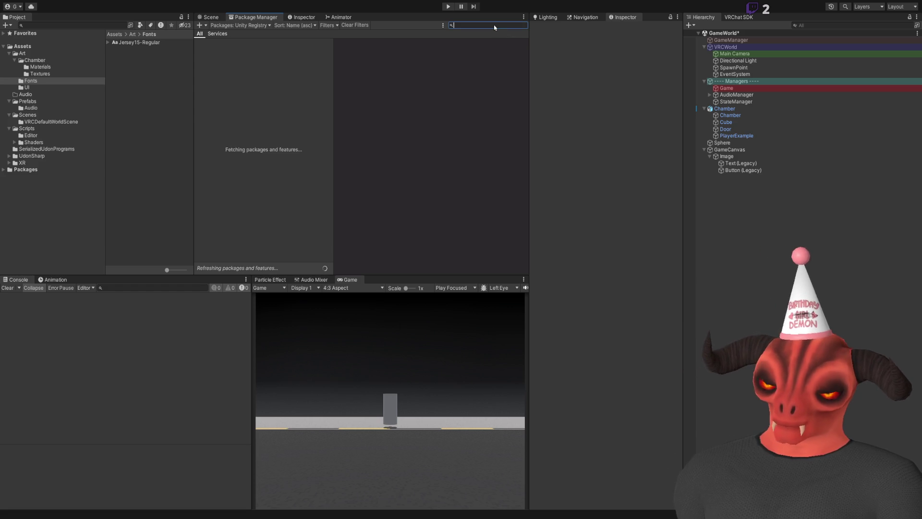
text(sprite)
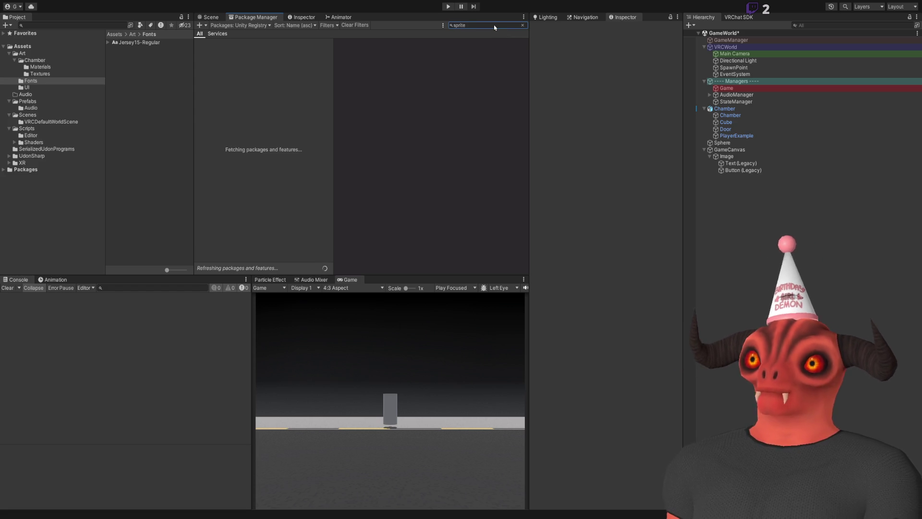
click(510, 48)
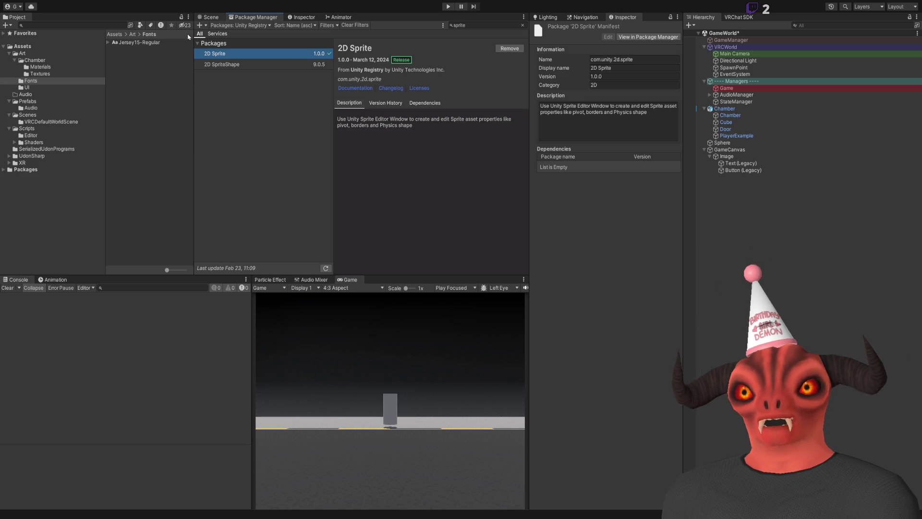
click(208, 17)
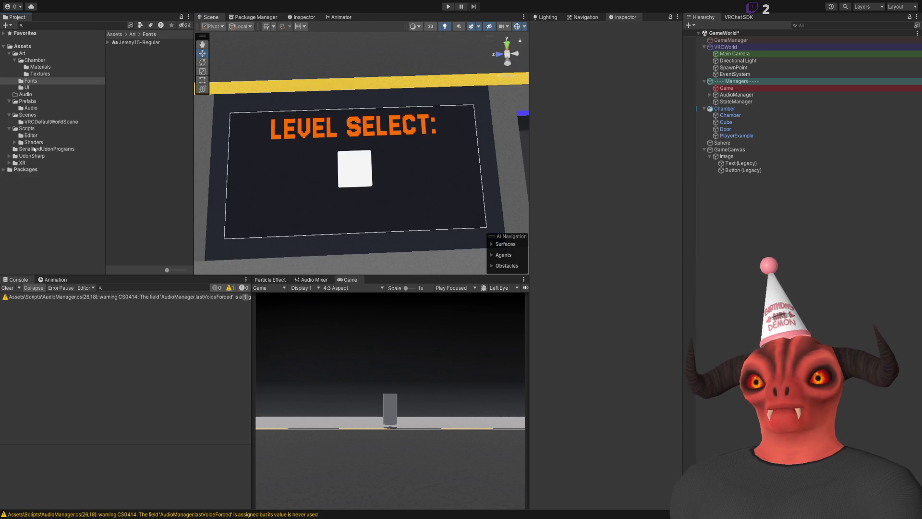
- Select LevelSelect_UI in the UI folder and set its compression to None
click(28, 87)
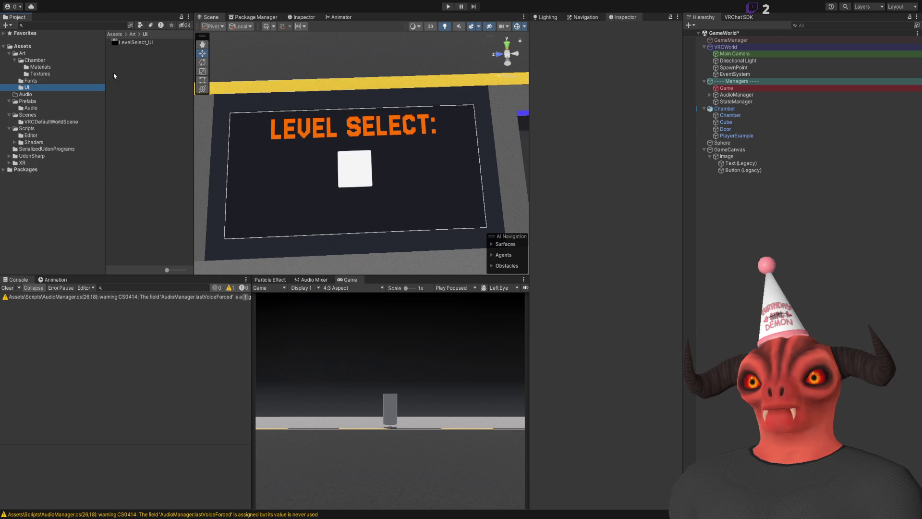
click(131, 44)
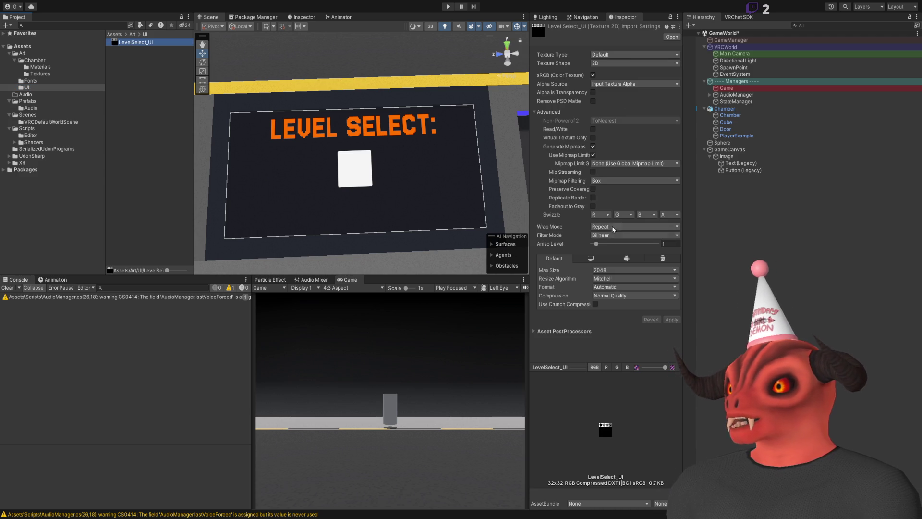
click(607, 296)
click(606, 304)
click(672, 311)
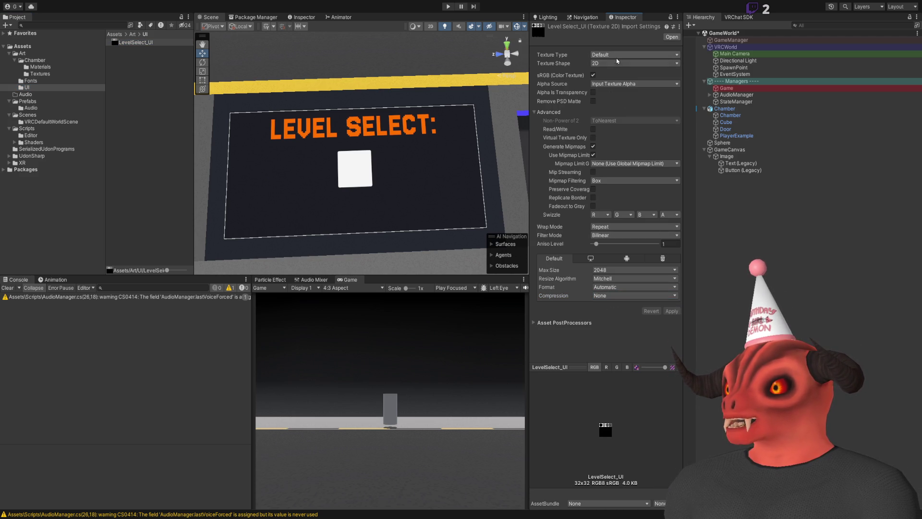
- Set Texture Type Sprite (2D and UI), Filter Mode Point and Sprite Mode Multiple, then apply
click(626, 84)
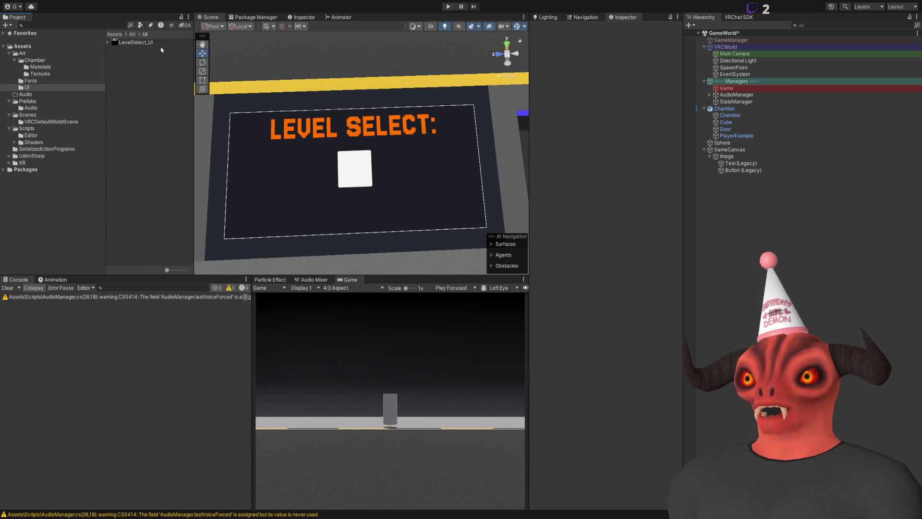
click(615, 210)
click(615, 219)
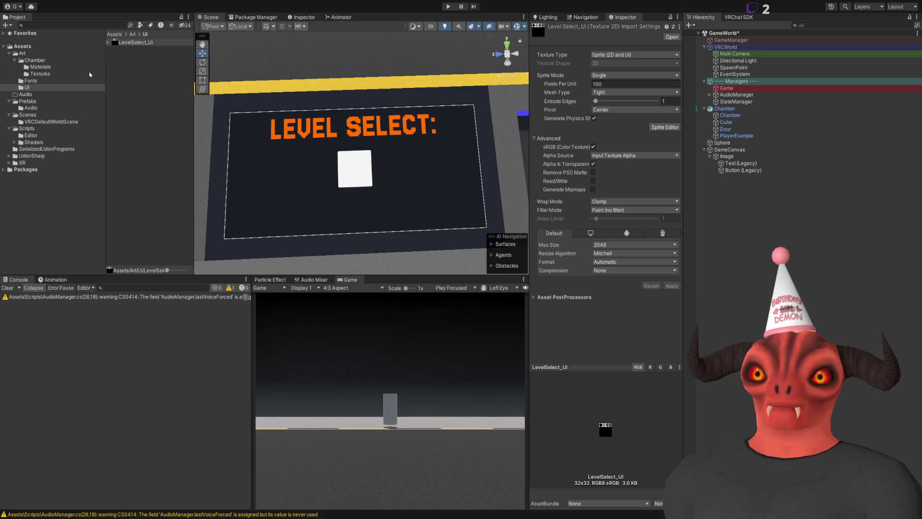
click(863, 56)
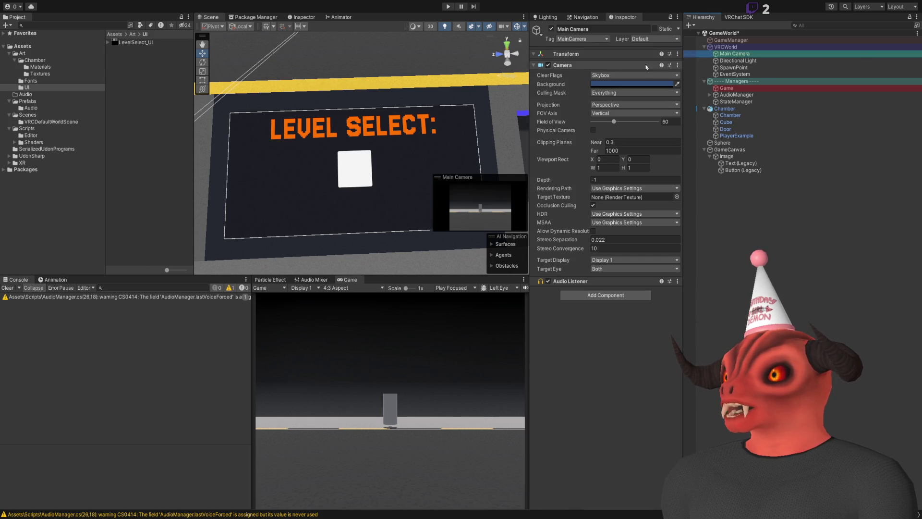
key(ctrl+z)
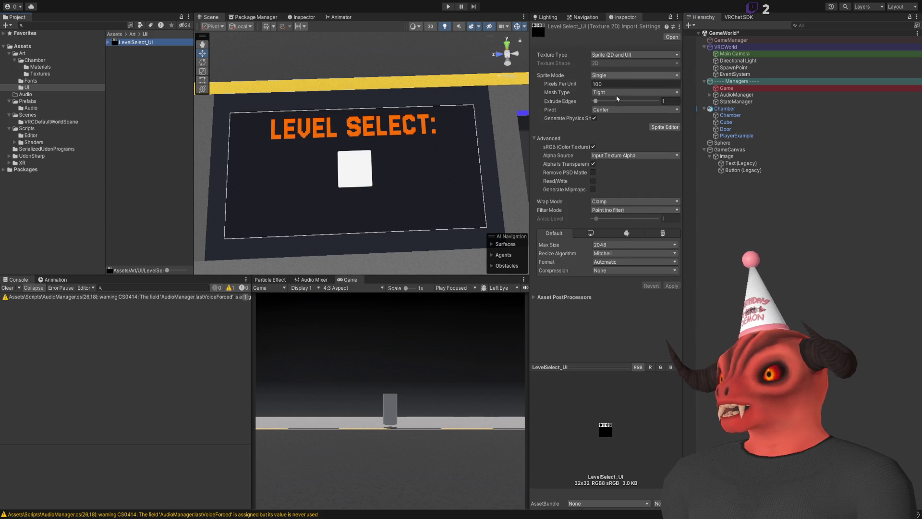
click(617, 98)
click(671, 277)
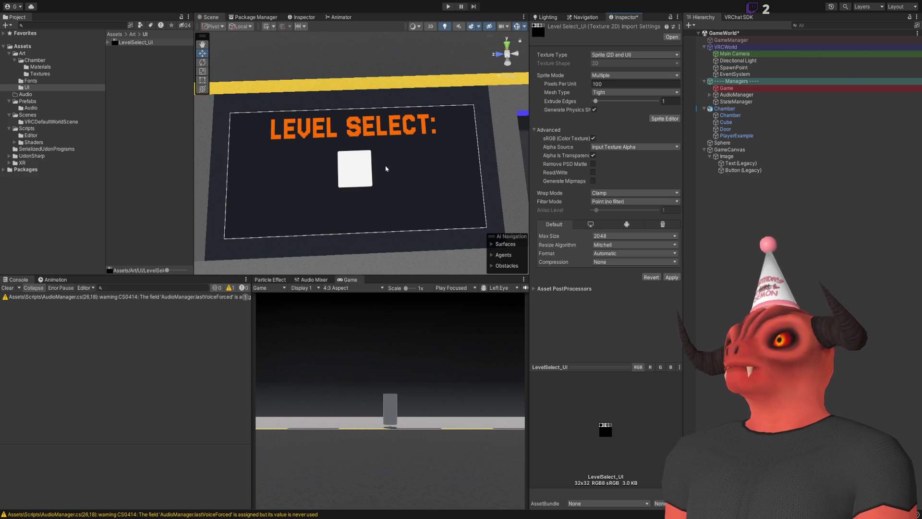
click(298, 148)
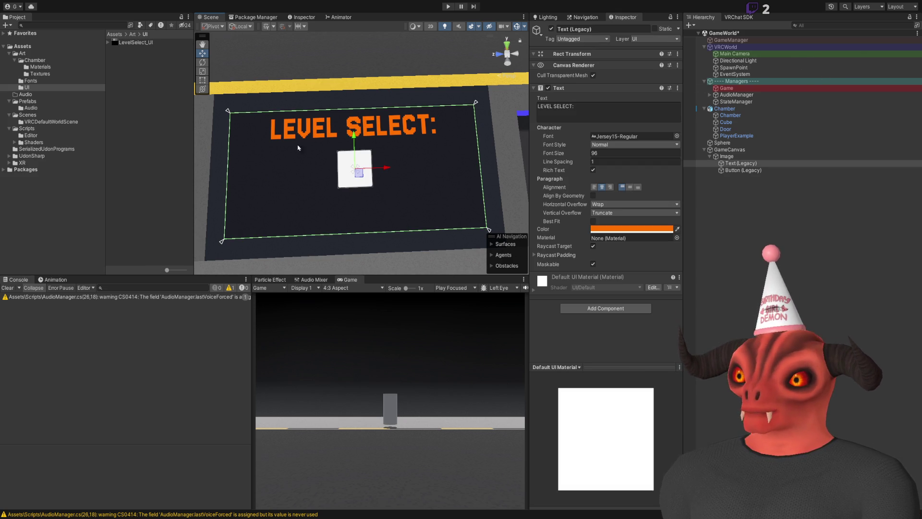
- Give the button the LevelSelect_UI_0 sprite, tinted with orange sampled from the LEVEL SELECT title
click(356, 162)
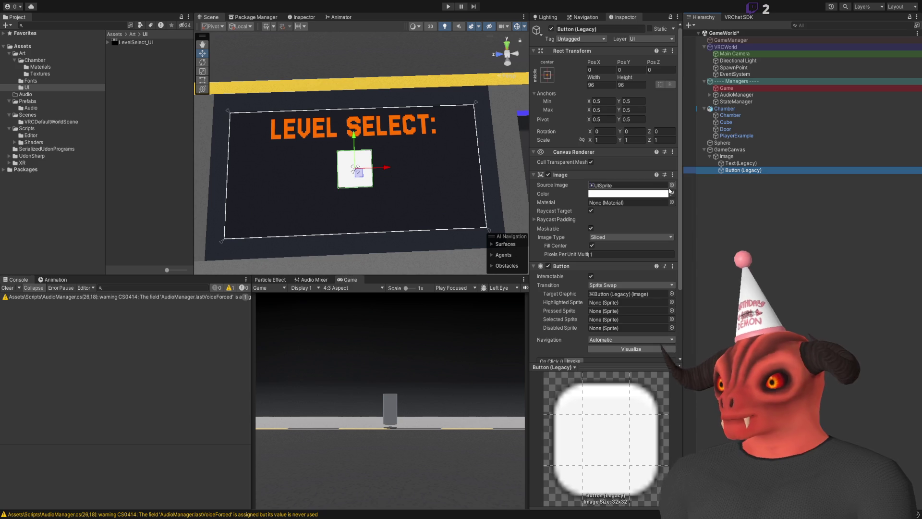
click(672, 185)
scroll(430, 178, up, 5)
click(672, 193)
click(338, 119)
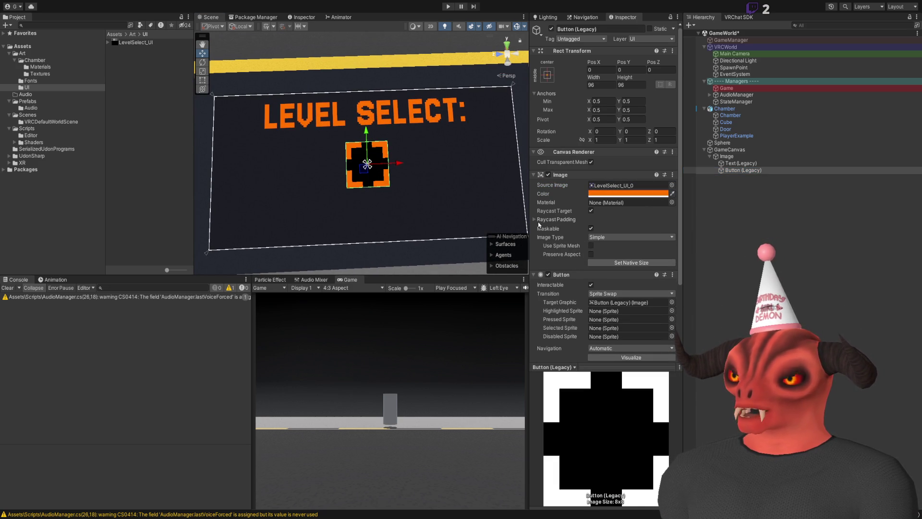
click(624, 310)
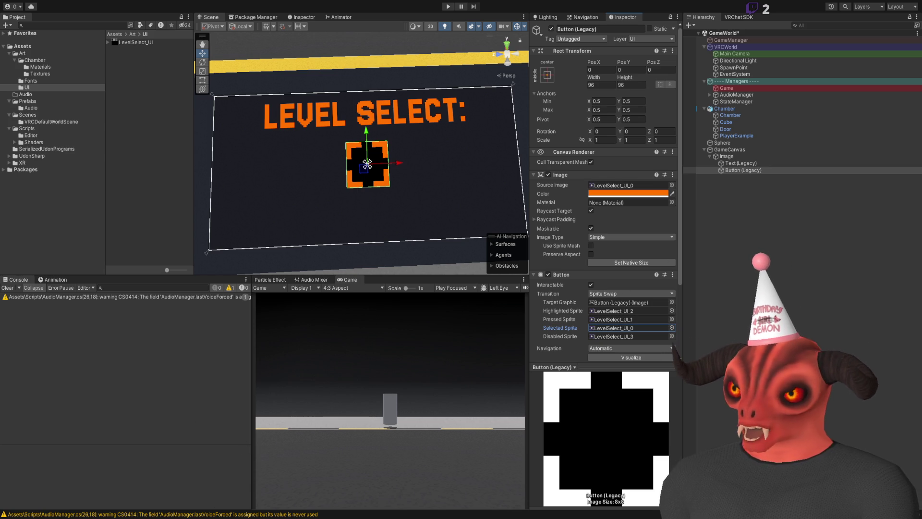
key(alt+Tab)
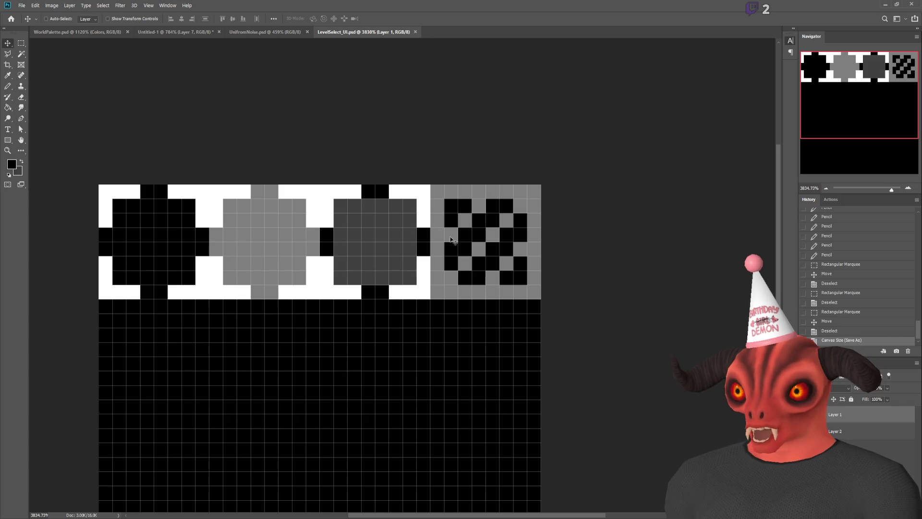
- Duplicate the first button tile and place the copy directly below it
scroll(111, 265, down, 1)
key(m)
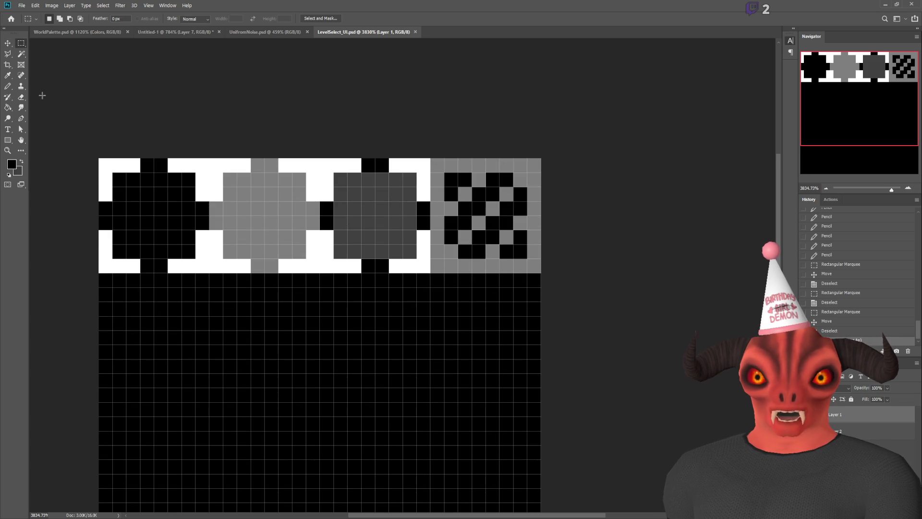
mouse_move(94, 154)
mouse_down()
mouse_move(222, 288)
mouse_move(209, 273)
mouse_up()
key(v)
key(ctrl+c)
key(ctrl+v)
mouse_move(205, 214)
mouse_down()
mouse_move(213, 361)
mouse_move(206, 331)
mouse_up()
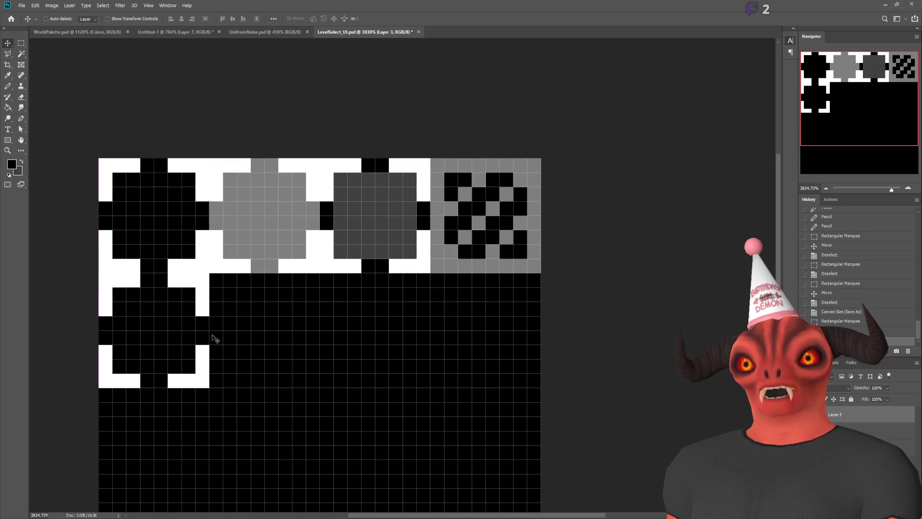
- Paint the copy's edge cells and left-edge notch white to form a white border
click(8, 86)
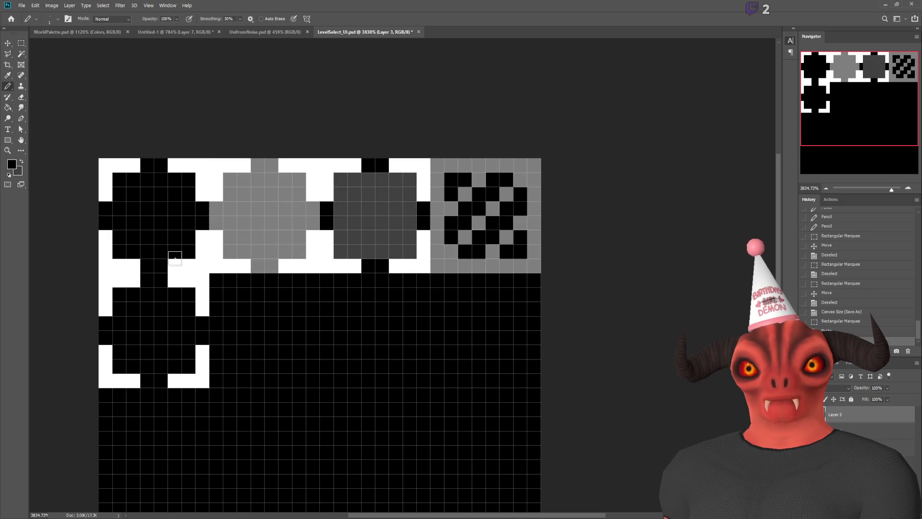
click(147, 280)
click(161, 280)
click(202, 323)
click(202, 338)
drag(161, 381, 152, 380)
click(109, 324)
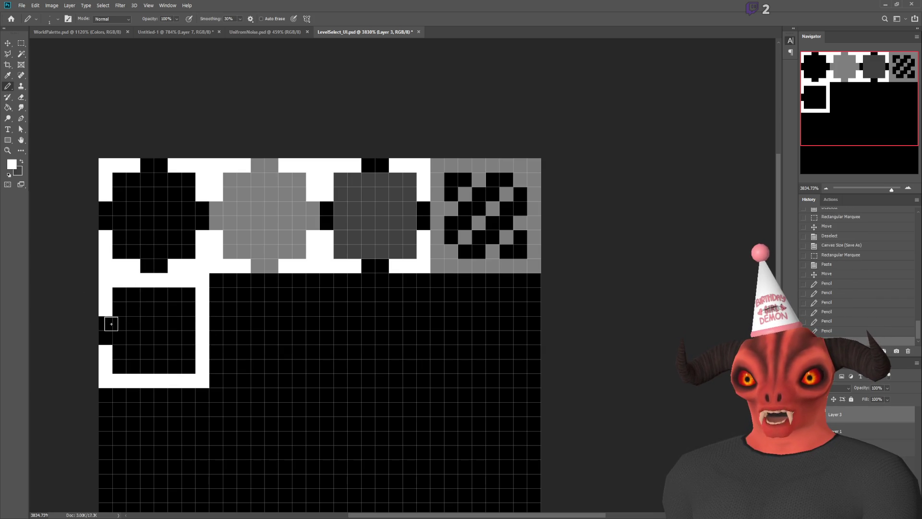
click(109, 337)
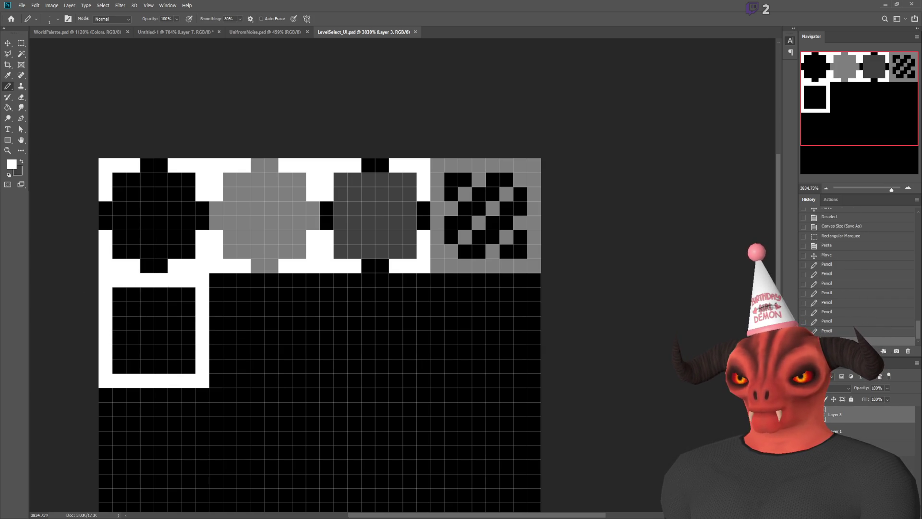
- Clip the four corners off the inner black square and save the sprite sheet
click(119, 294)
click(188, 294)
click(188, 366)
click(117, 367)
key(ctrl+s)
key(alt+Tab)
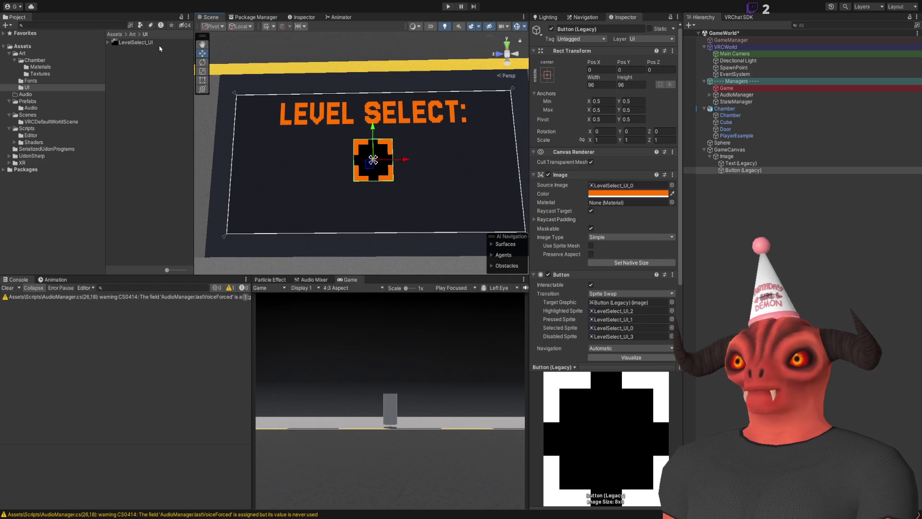
- Re-slice LevelSelect_UI in the Sprite Editor and apply it, yielding LevelSelect_UI_0 through _4
double_click(620, 328)
click(676, 119)
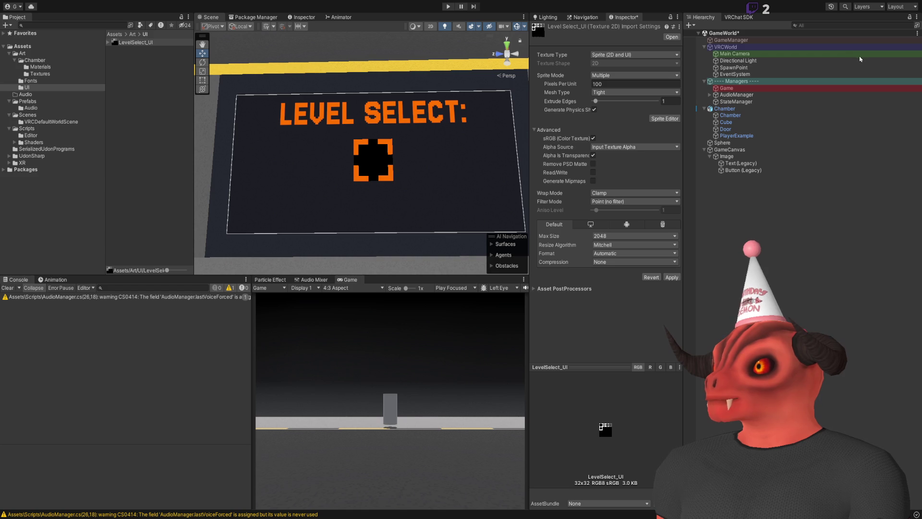
click(671, 277)
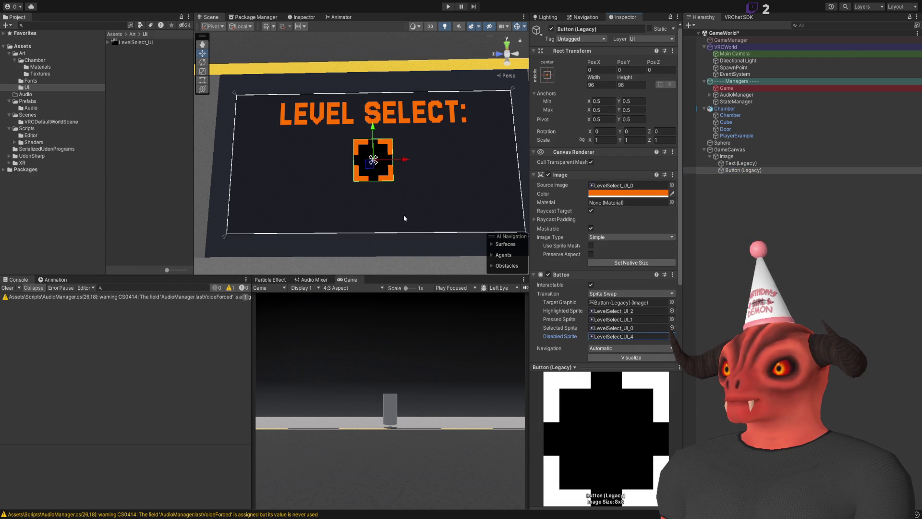
click(648, 327)
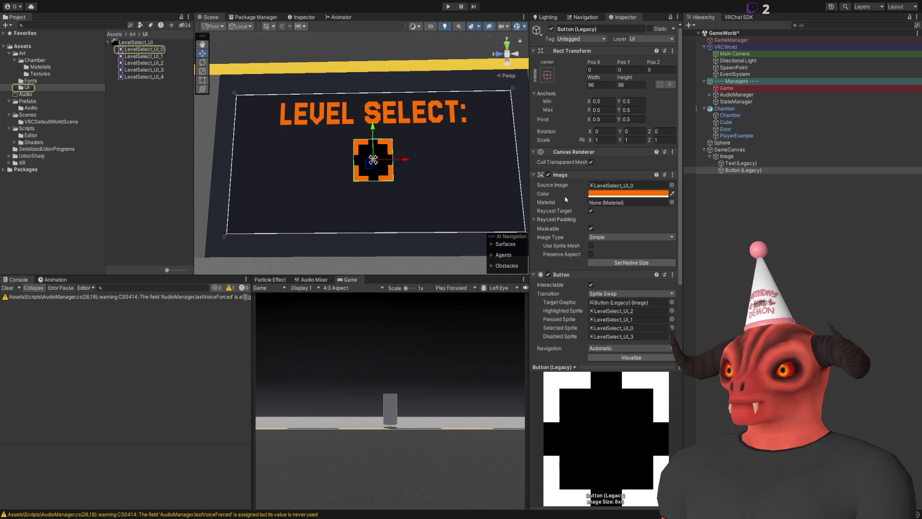
click(485, 126)
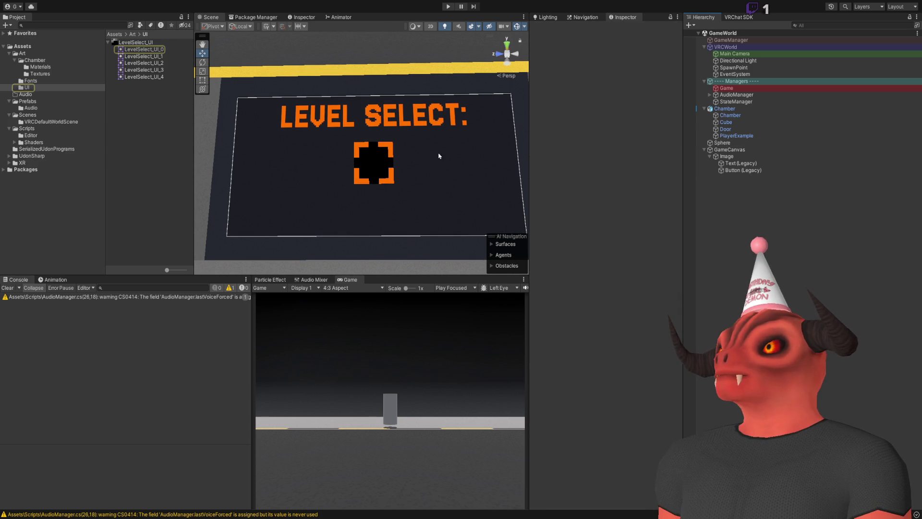
- Save the scene, walk up to the LEVEL SELECT screen in Play mode and press the button
key(ctrl+s)
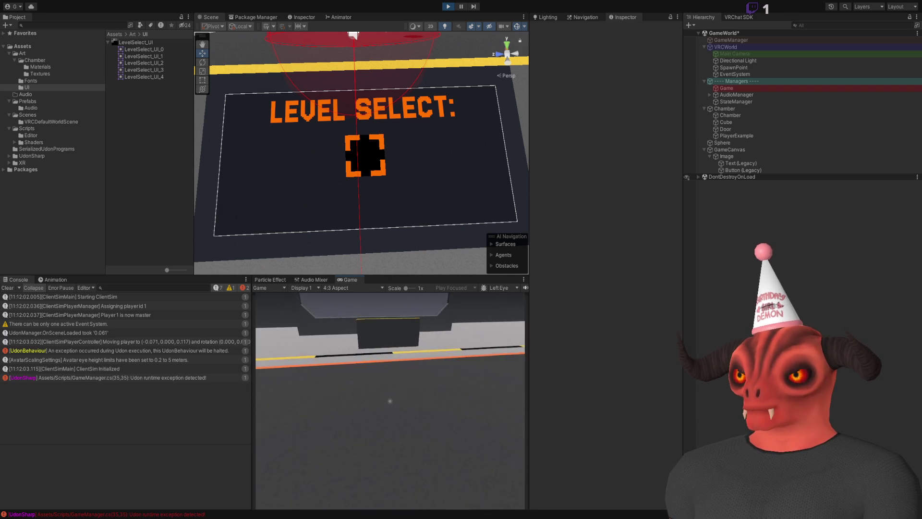
mouse_move(390, 401)
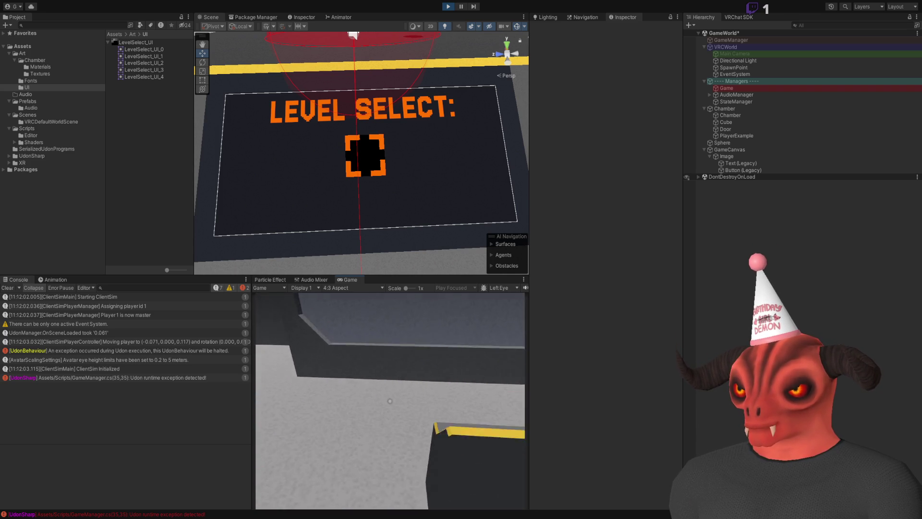
key(w)
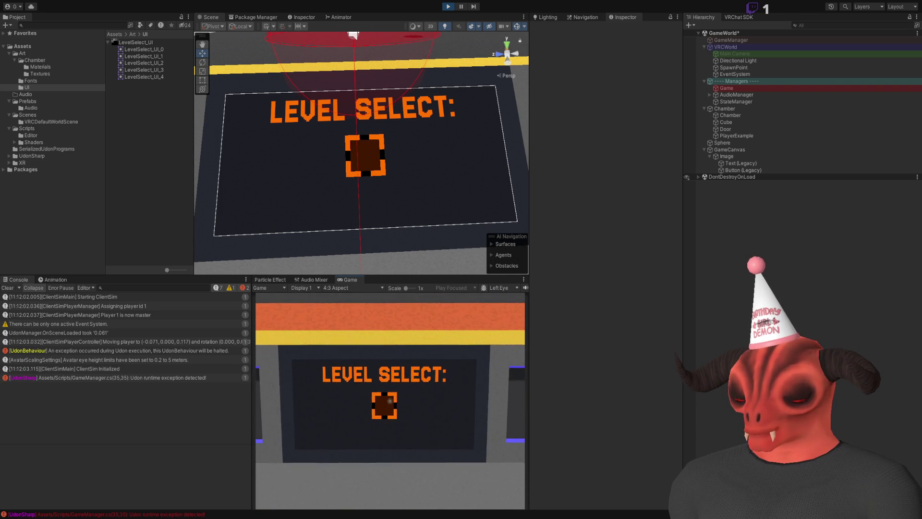
key(Escape)
click(399, 389)
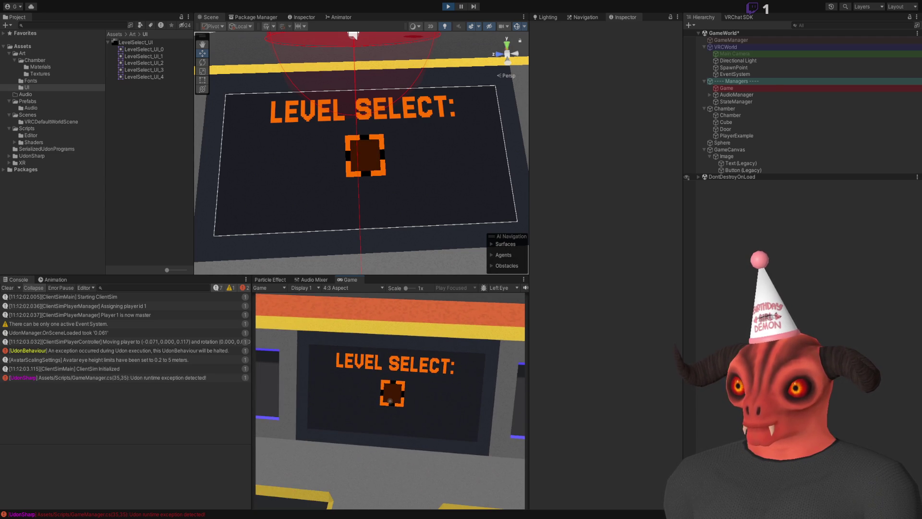
- Untick Interactable on Button (Legacy) via the ClientSim menu so the checkered disabled tile shows
key(Escape)
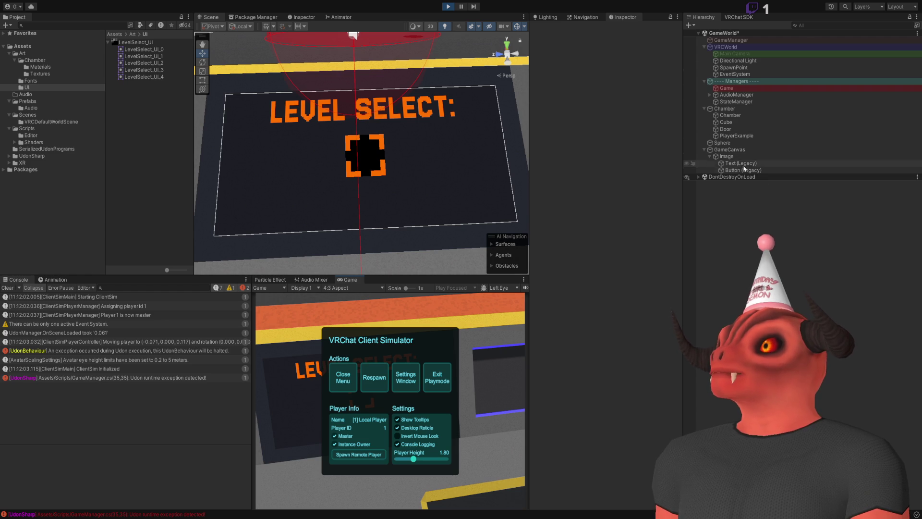
click(695, 170)
scroll(590, 151, down, 3)
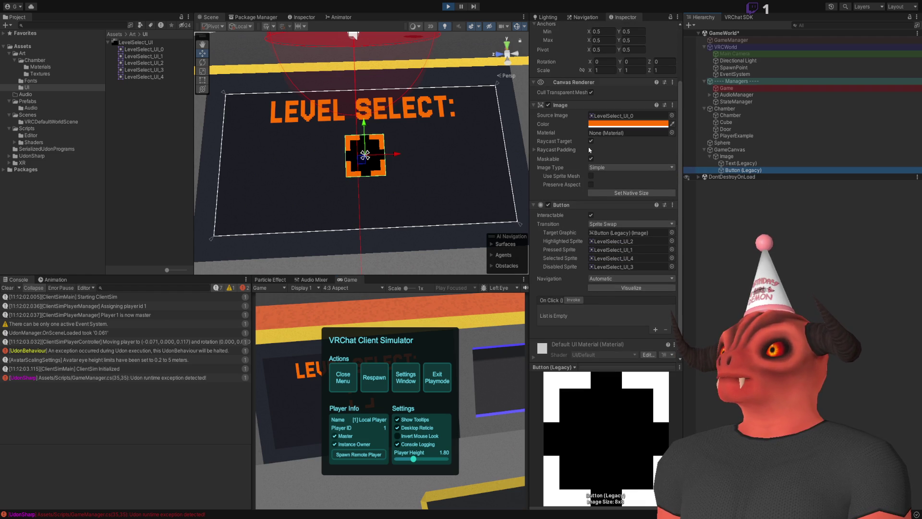
click(591, 215)
click(343, 377)
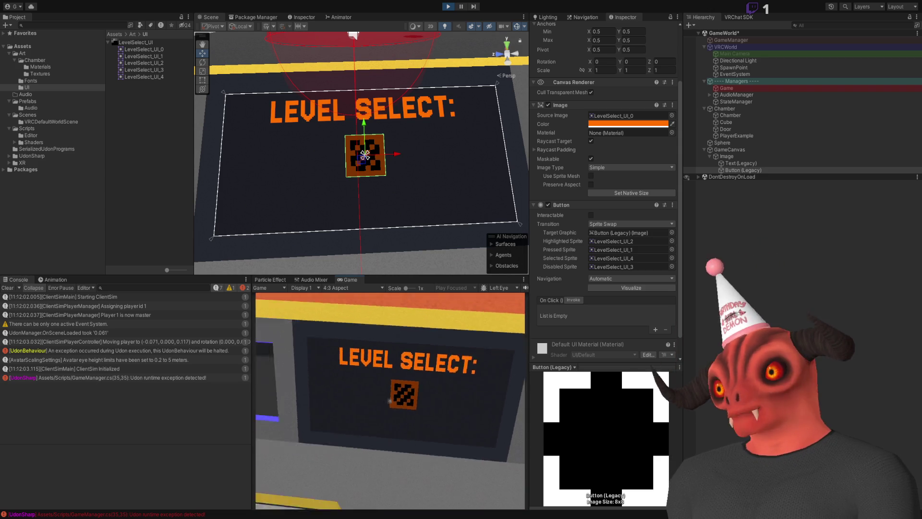
key(Escape)
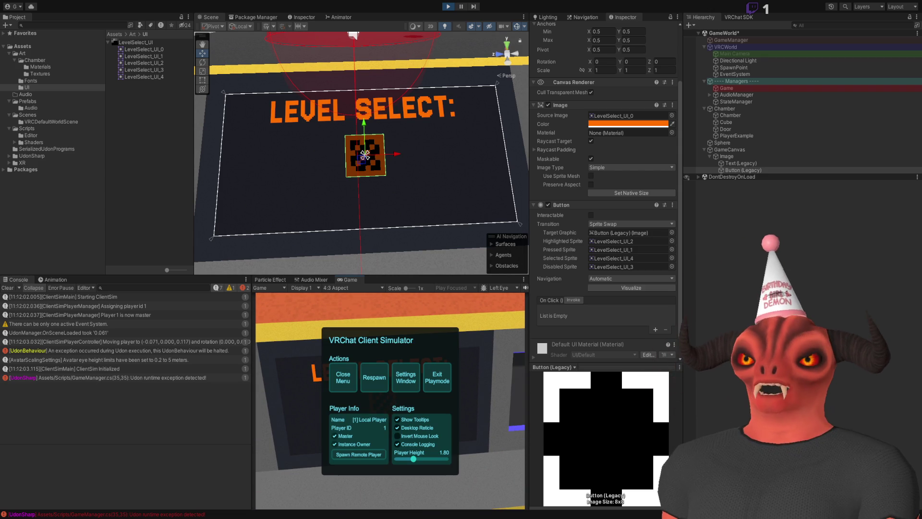
- Outline a new grey tile box with a grey padlock shackle line above it
key(alt+Tab)
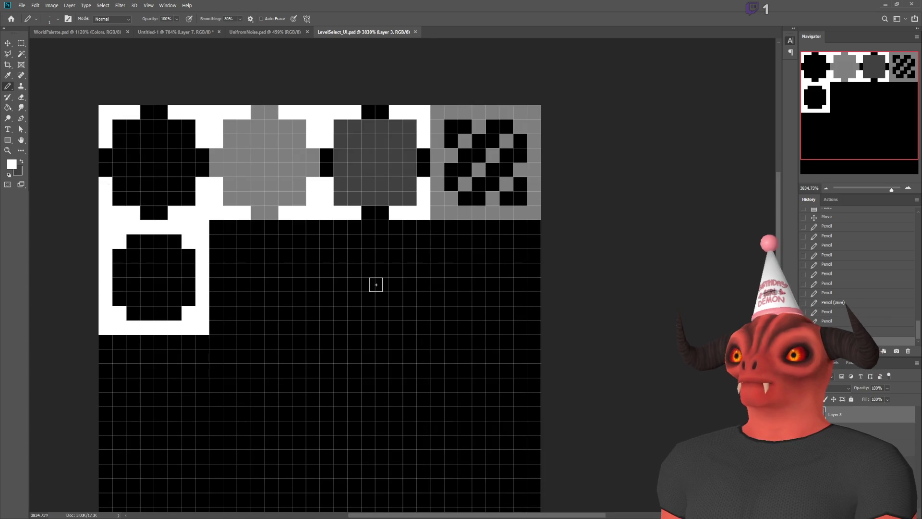
scroll(245, 310, up, 2)
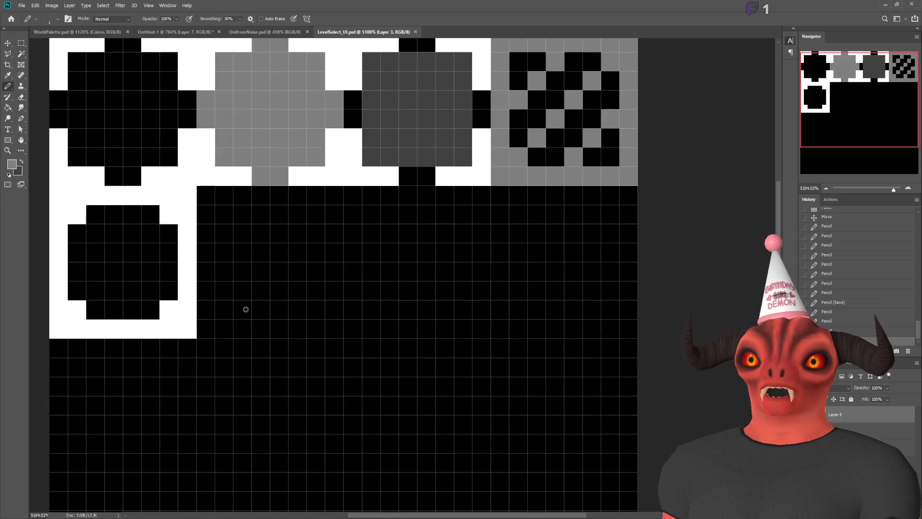
click(224, 327)
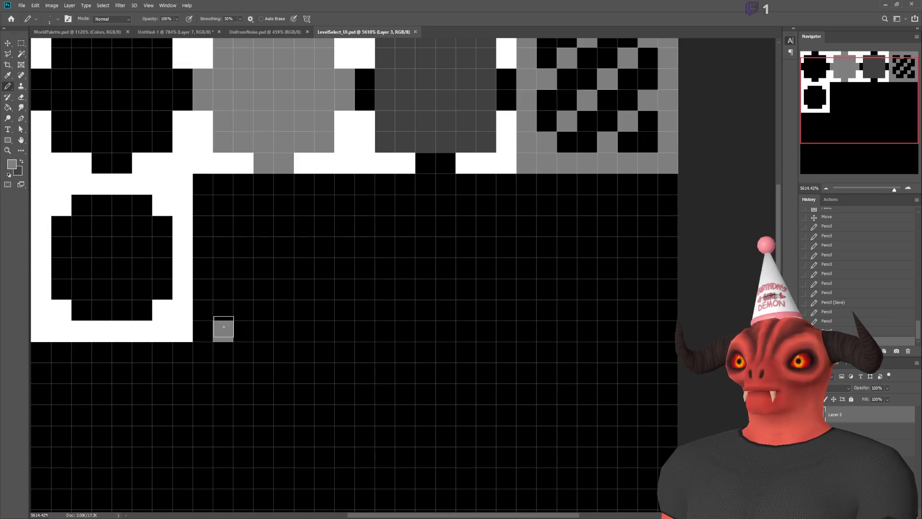
shift+click(222, 248)
shift+click(319, 243)
shift+click(319, 329)
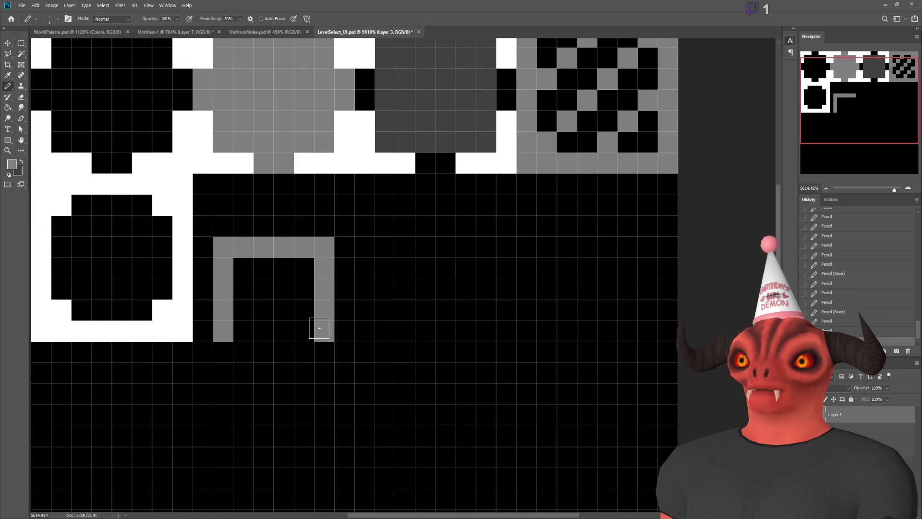
shift+click(245, 328)
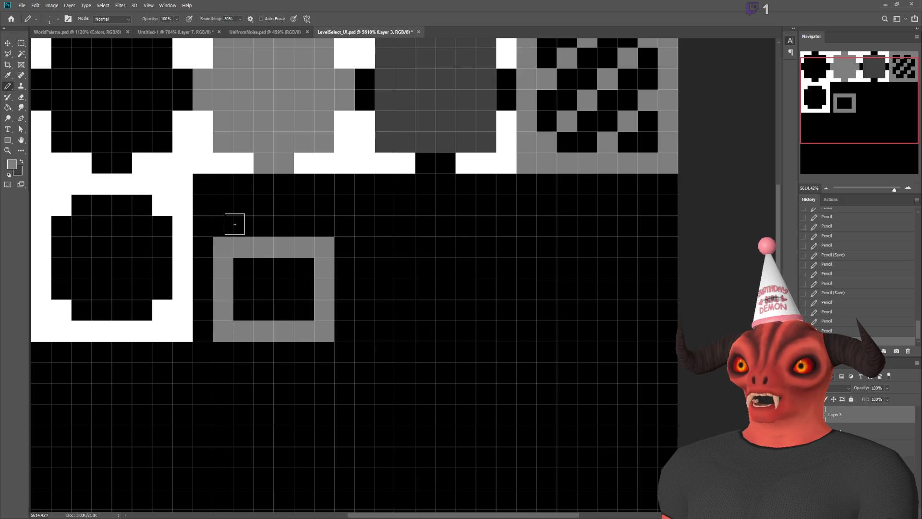
mouse_move(227, 226)
mouse_down()
mouse_move(241, 189)
mouse_move(272, 183)
mouse_move(321, 200)
mouse_move(329, 226)
mouse_up()
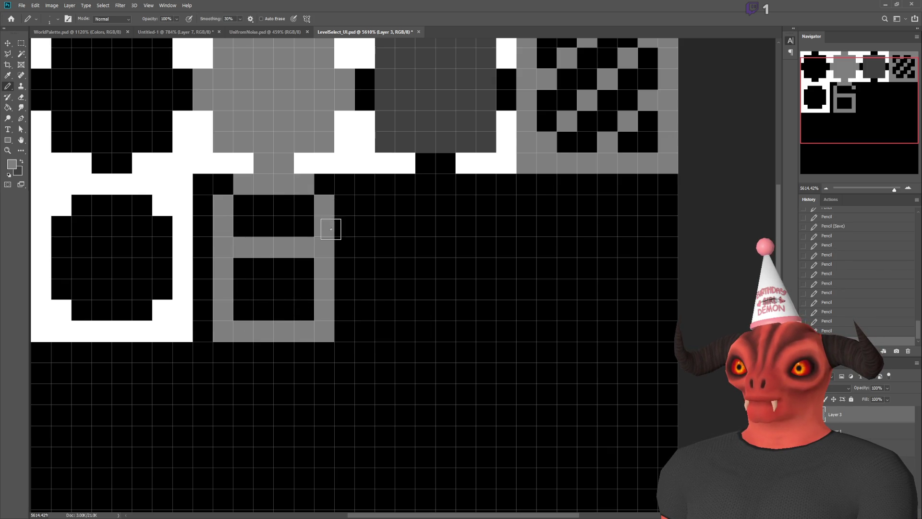
- Fill the lock body with a grey checker pattern of cells
click(243, 291)
click(264, 268)
click(263, 309)
click(292, 287)
click(304, 268)
click(304, 310)
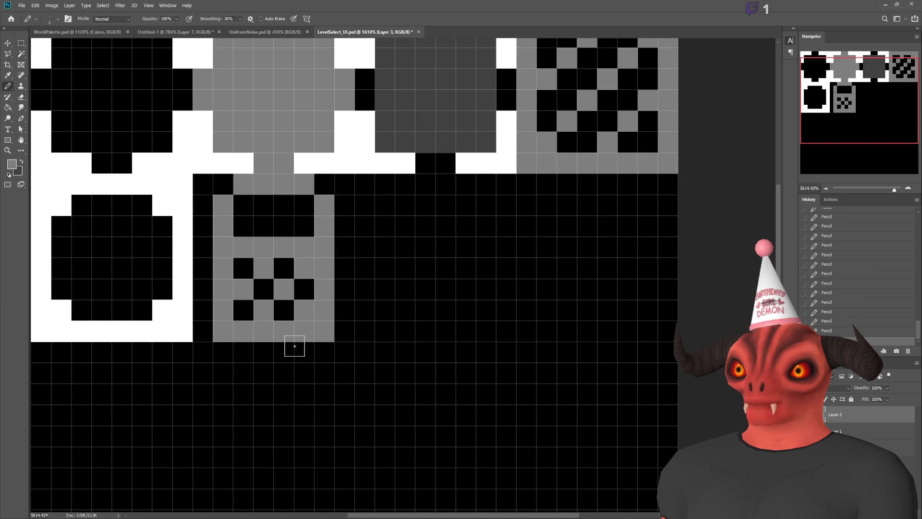
scroll(294, 346, down, 5)
scroll(295, 250, up, 5)
scroll(295, 250, up, 3)
click(277, 264)
click(326, 265)
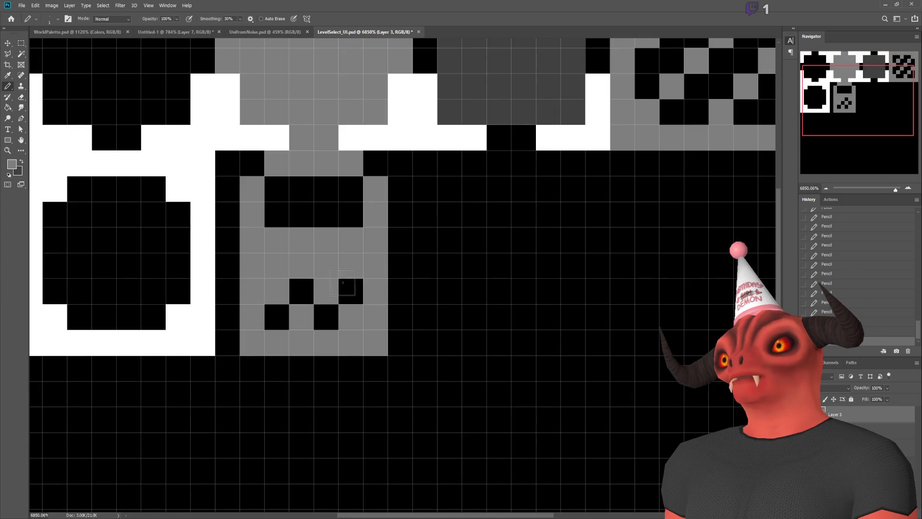
click(302, 291)
click(276, 316)
click(318, 317)
scroll(340, 264, up, 1)
- In white, paint the shackle pixels and the padlock's top edge, right side and box top-row ends
click(350, 325)
alt+click(397, 172)
click(252, 247)
click(252, 222)
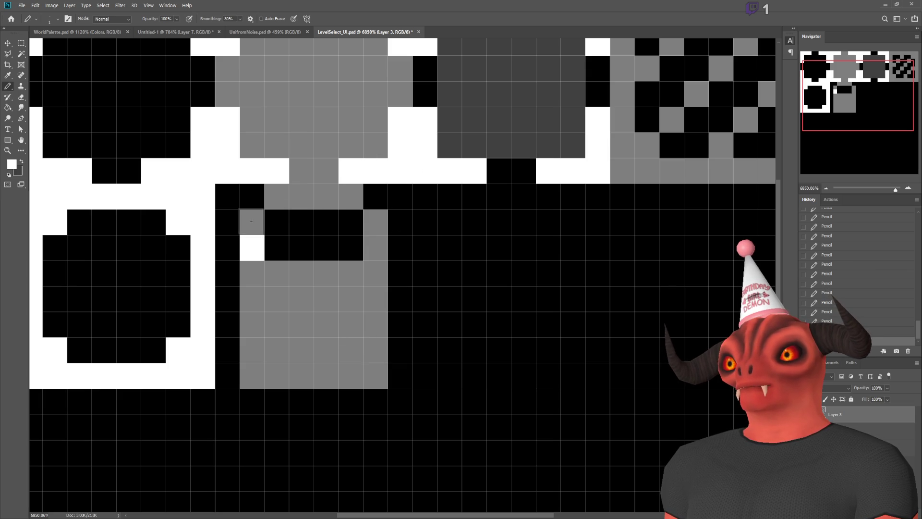
click(277, 196)
click(326, 197)
click(301, 197)
click(351, 197)
click(375, 222)
click(375, 248)
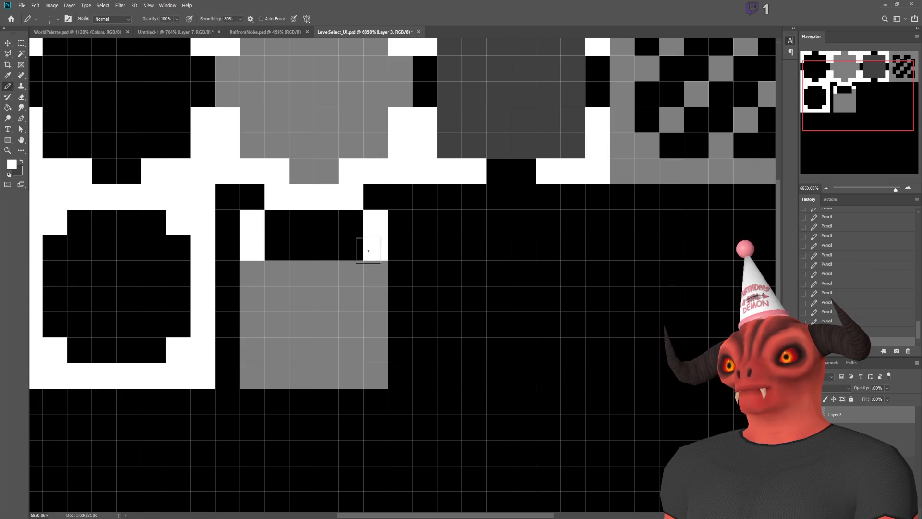
scroll(461, 226, down, 10)
scroll(470, 228, up, 5)
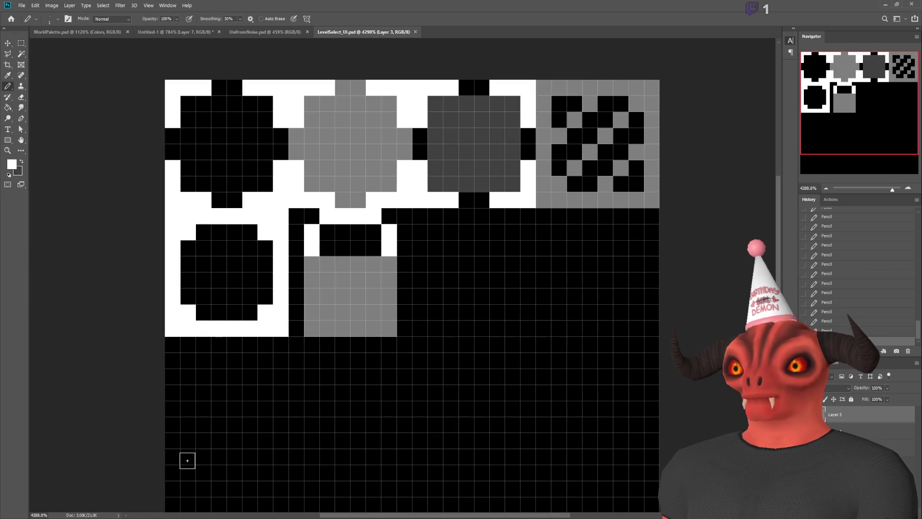
click(316, 263)
click(389, 264)
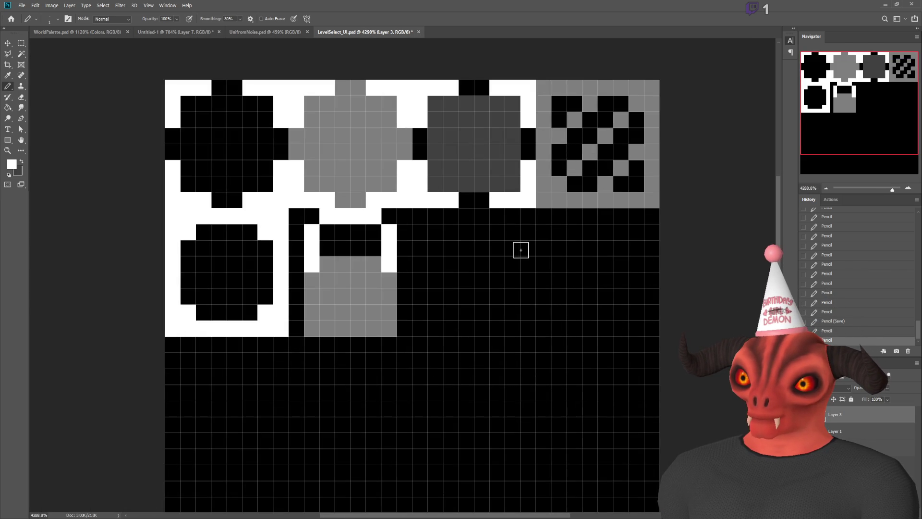
- Paint the row under the shackle black and save the sprite sheet
key(x)
click(327, 264)
shift+click(374, 264)
key(ctrl+s)
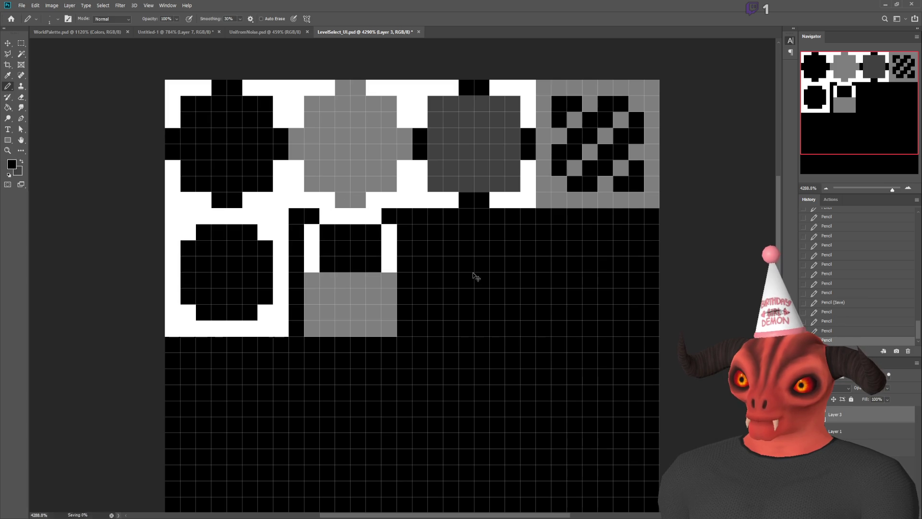
key(alt+Tab)
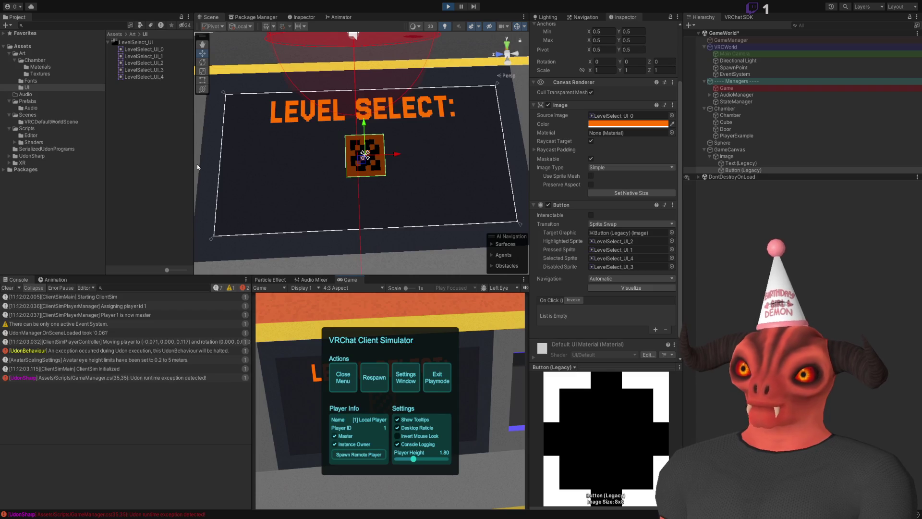
- Exit Play mode and re-slice LevelSelect_UI in the Sprite Editor to add LevelSelect_UI_5
click(137, 127)
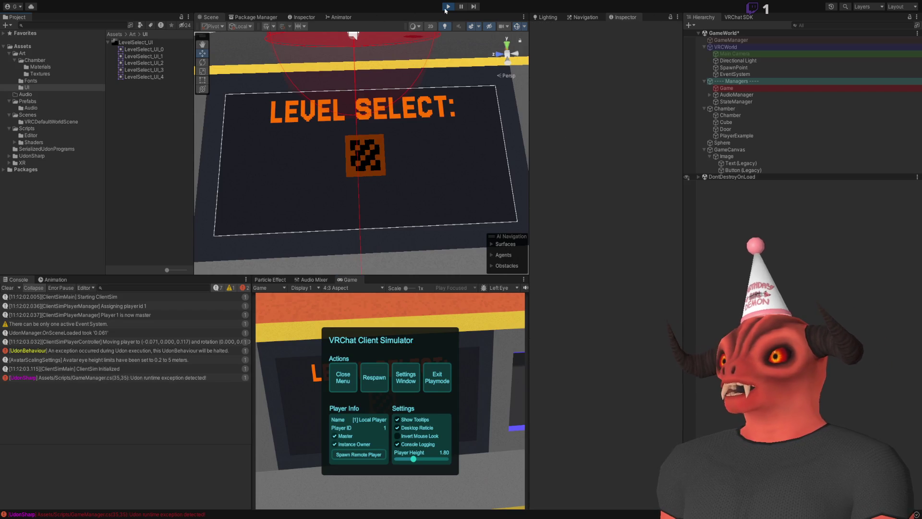
key(ctrl+p)
click(137, 42)
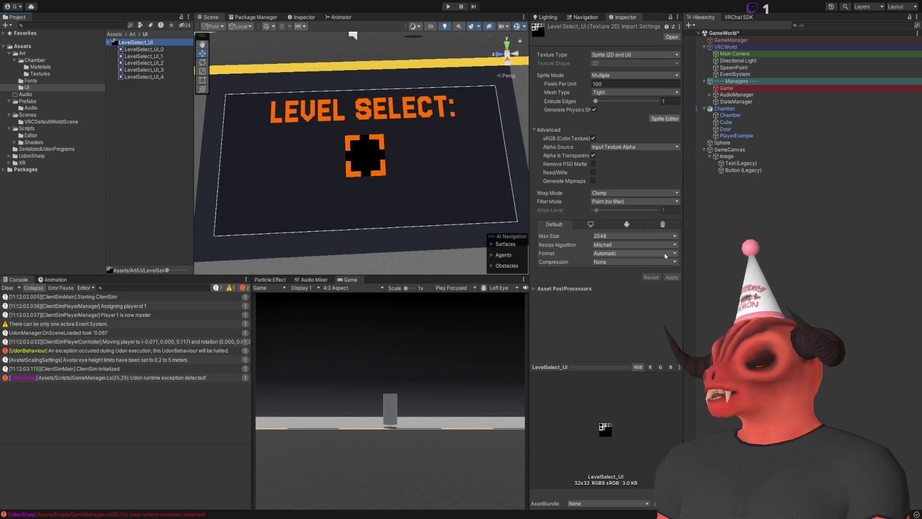
click(665, 119)
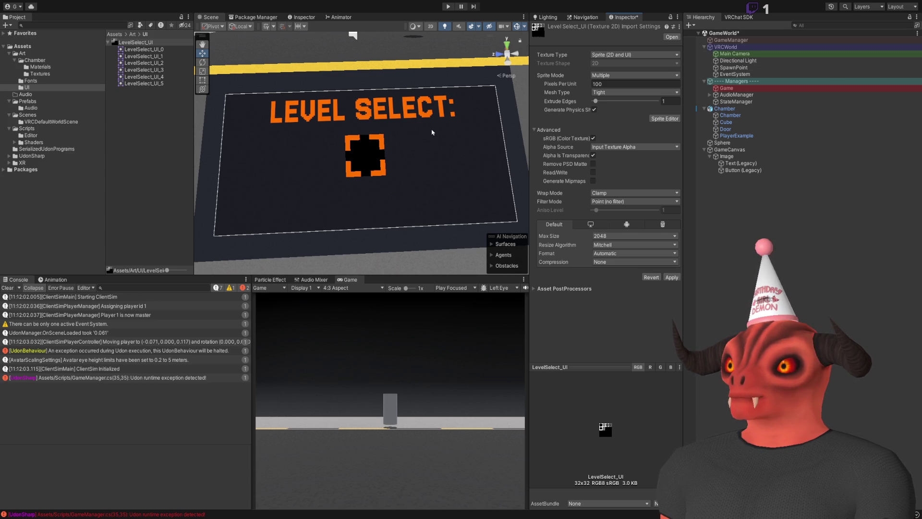
click(783, 172)
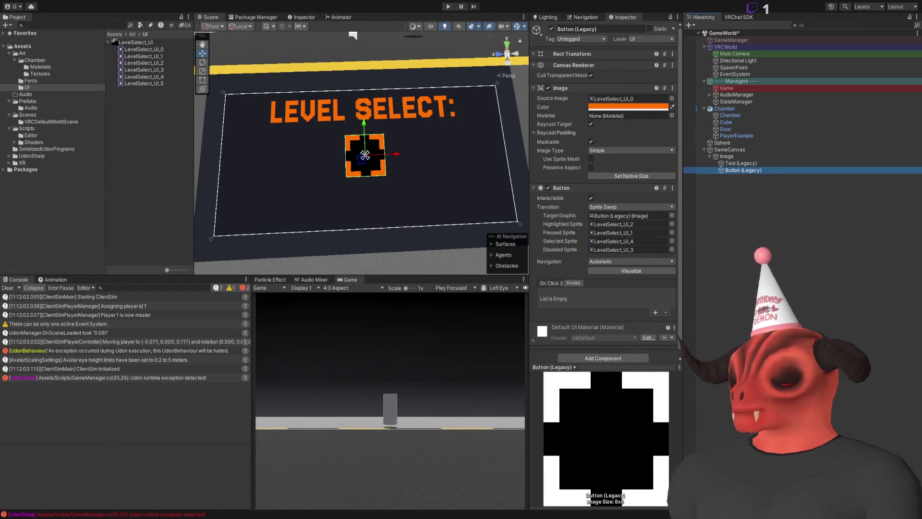
- Assign LevelSelect_UI_5 as the button's Disabled Sprite and untick Interactable
mouse_move(379, 159)
mouse_down()
mouse_move(401, 200)
mouse_move(447, 233)
mouse_up()
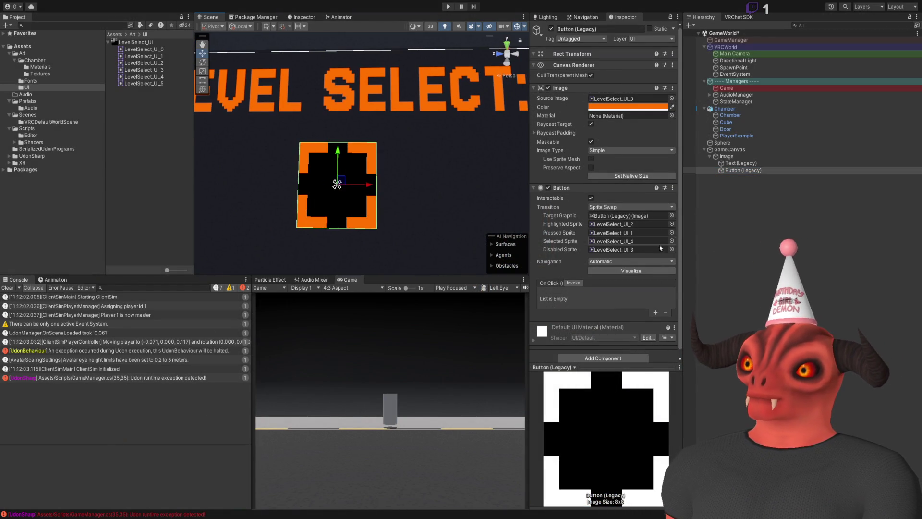
click(629, 250)
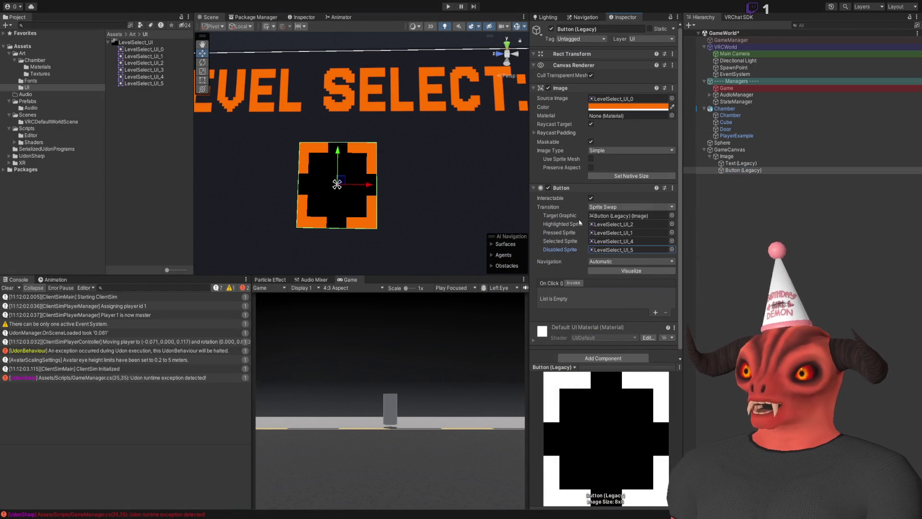
scroll(394, 220, down, 3)
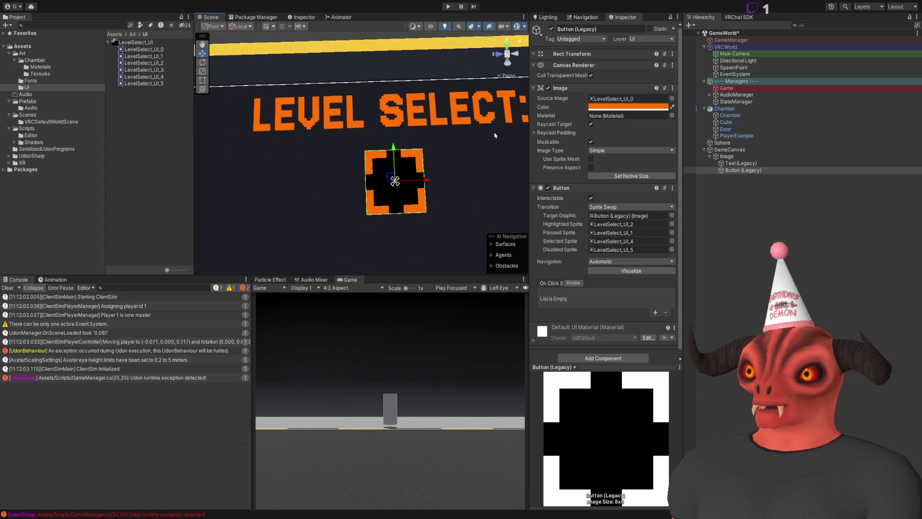
click(590, 198)
scroll(438, 177, down, 2)
drag(438, 177, 460, 198)
scroll(460, 198, up, 3)
scroll(451, 204, up, 2)
scroll(448, 207, up, 3)
scroll(405, 179, down, 2)
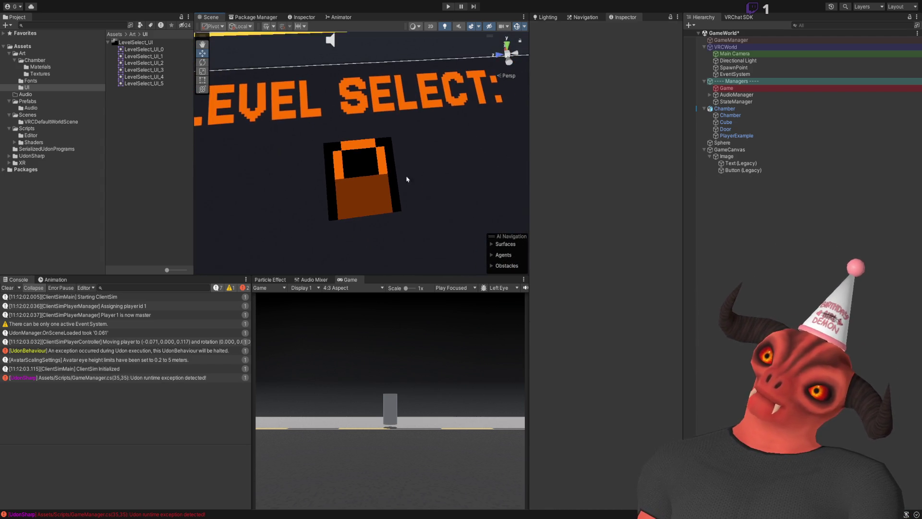
key(alt+Tab)
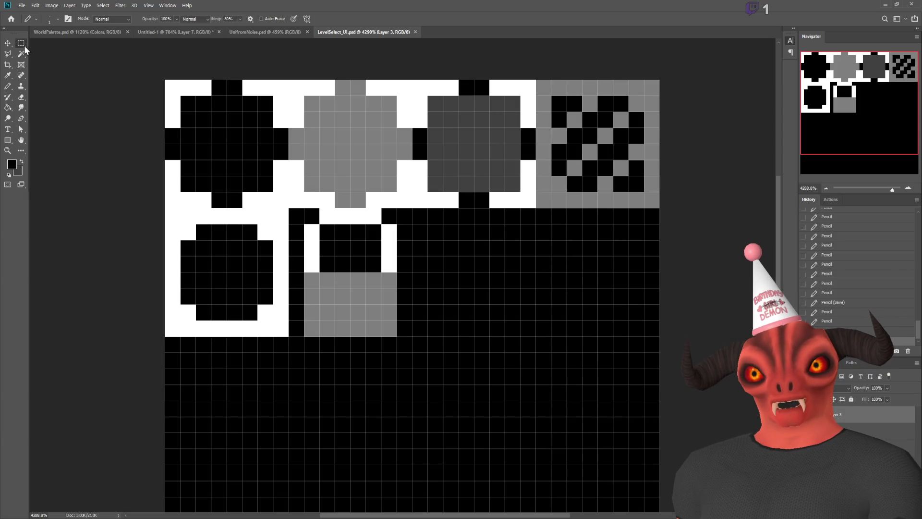
- Select the columns and blocks around the shackle and clear them to transparency on each layer
drag(302, 339, 302, 341)
key(Up)
drag(290, 209, 318, 222)
drag(399, 224, 412, 336)
drag(320, 225, 382, 272)
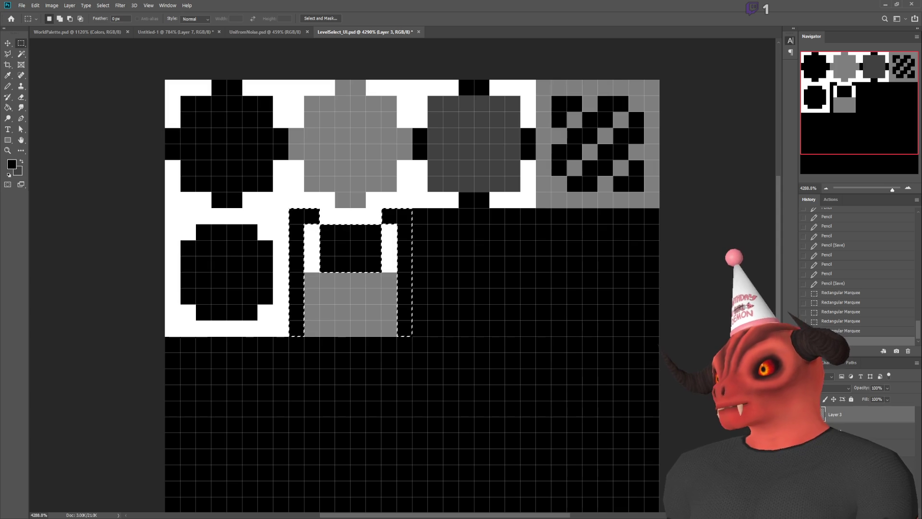
key(Delete)
key(alt+bracketleft)
key(Delete)
key(alt+bracketleft)
key(Delete)
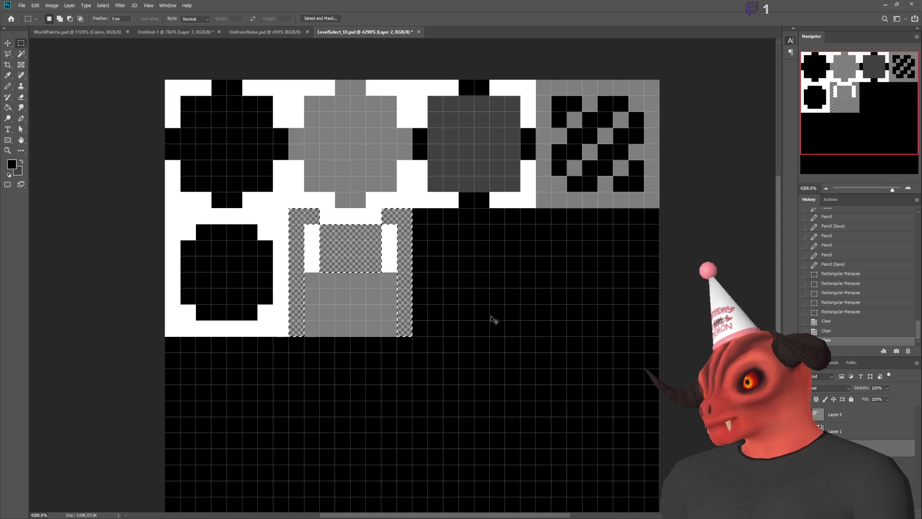
key(ctrl+d)
- Check the padlock in Unity, then paint a grey row inside the transparent block
key(alt+Tab)
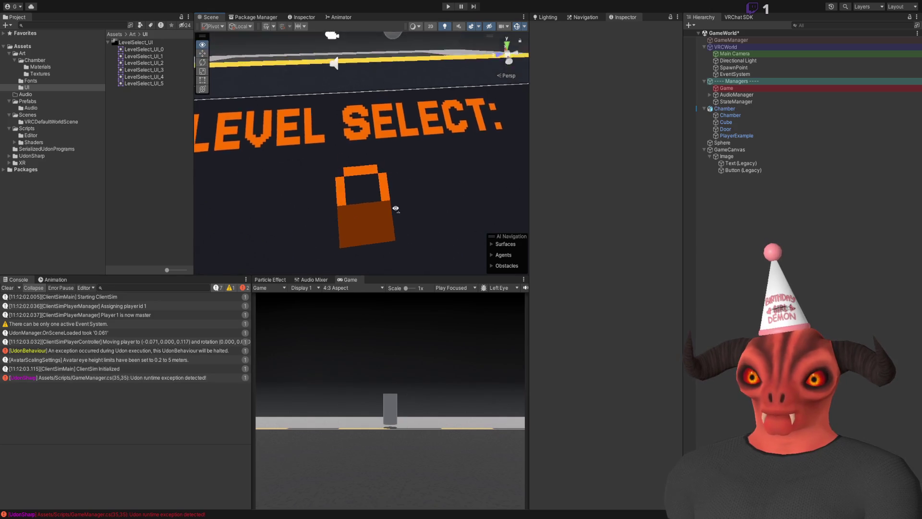
key(s)
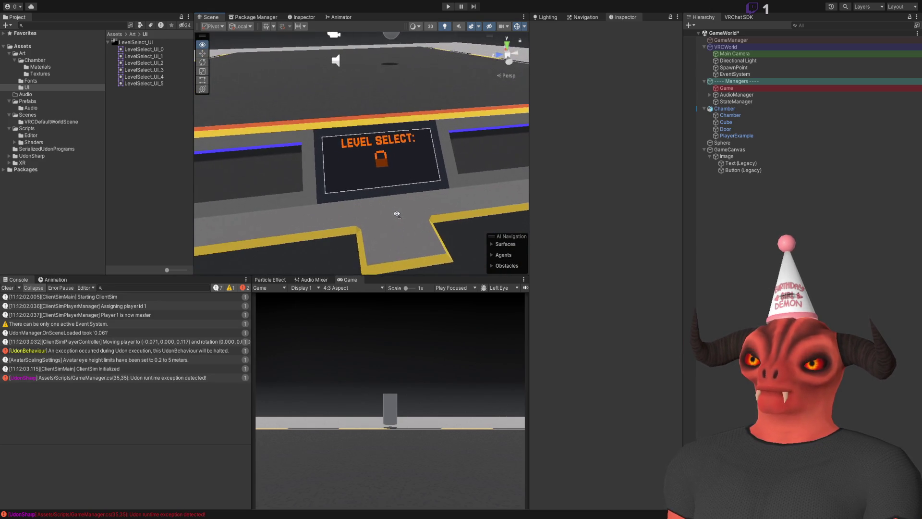
key(w)
key(alt+Tab)
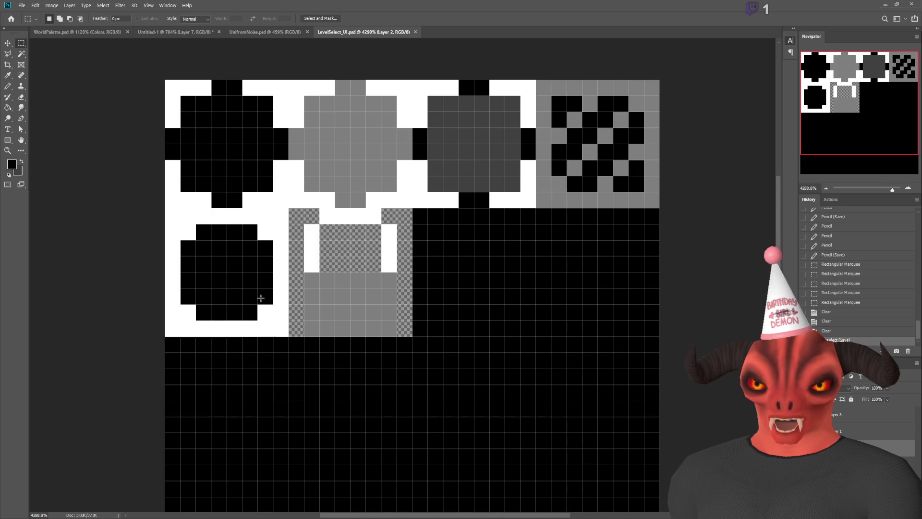
click(8, 86)
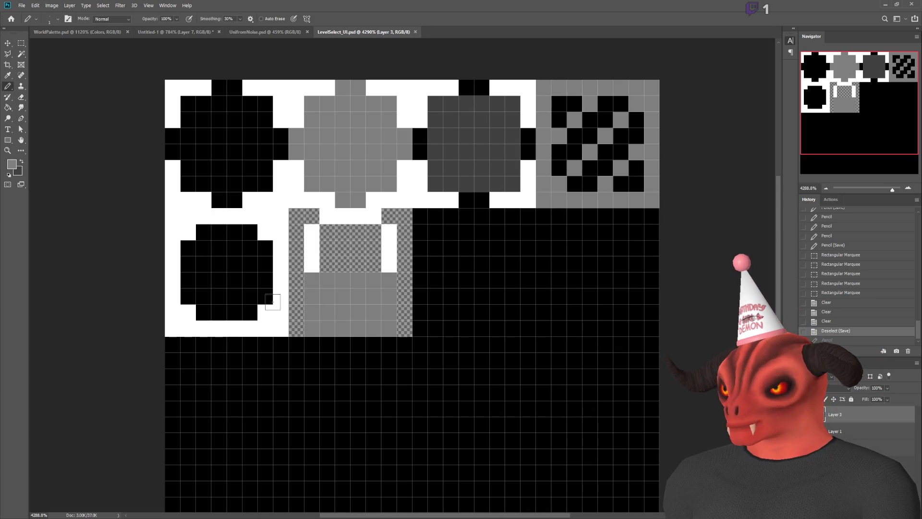
click(311, 264)
shift+click(391, 263)
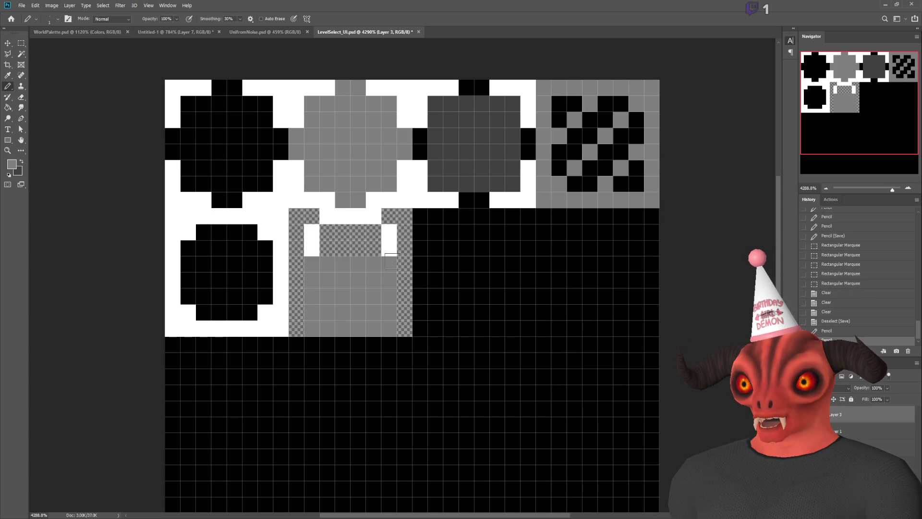
- Compare the result on the LEVEL SELECT panel and undo the two grey strokes
key(alt+Tab)
drag(419, 256, 419, 218)
key(alt+Tab)
key(ctrl+z)
key(ctrl+z)
key(alt+Tab)
drag(394, 214, 378, 221)
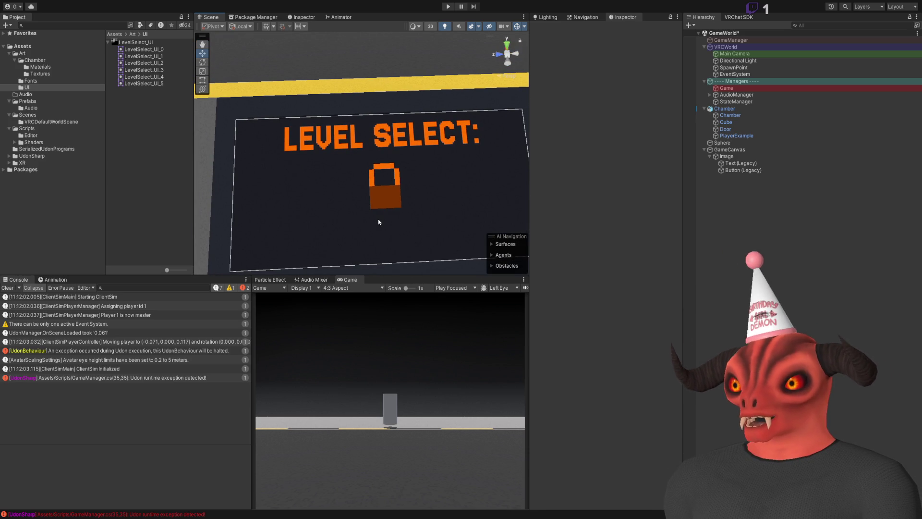
- Paint-bucket the bottom-left octagon dark grey, then open the GameManager.cs line 35 console error
key(alt+Tab)
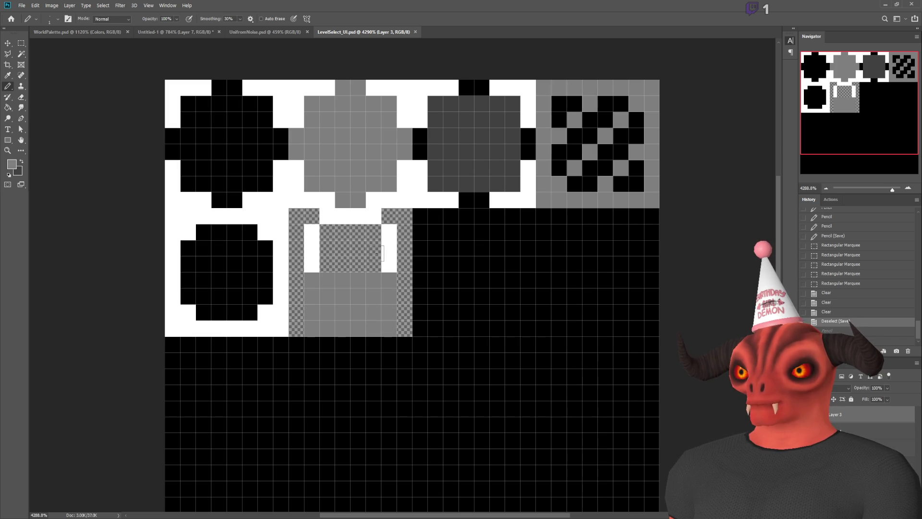
key(alt+Tab)
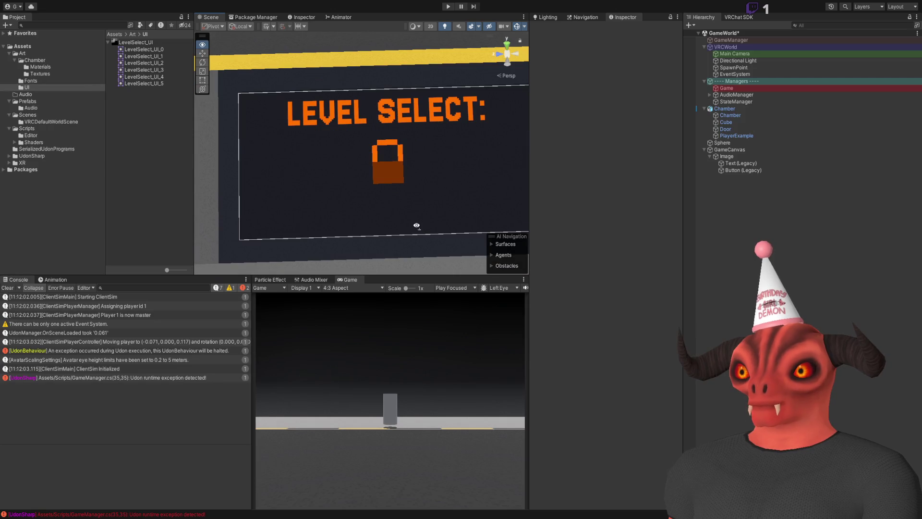
key(alt+Tab)
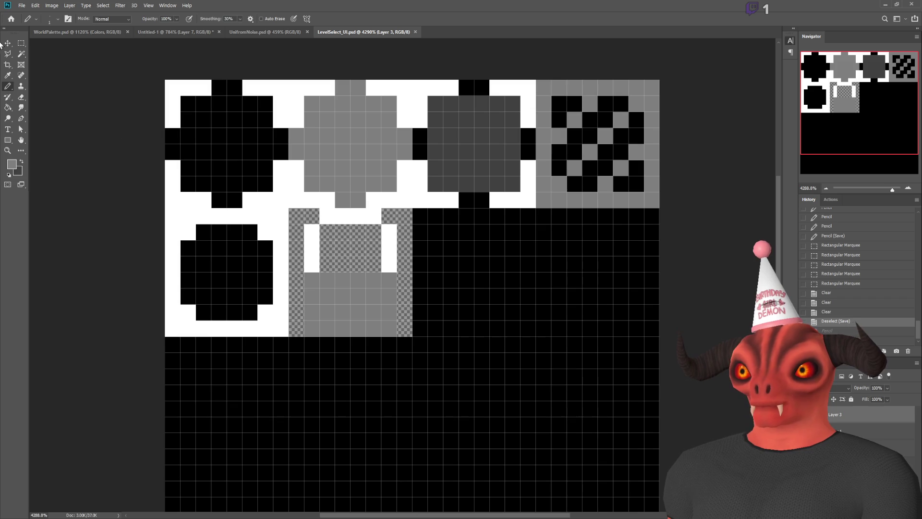
click(21, 44)
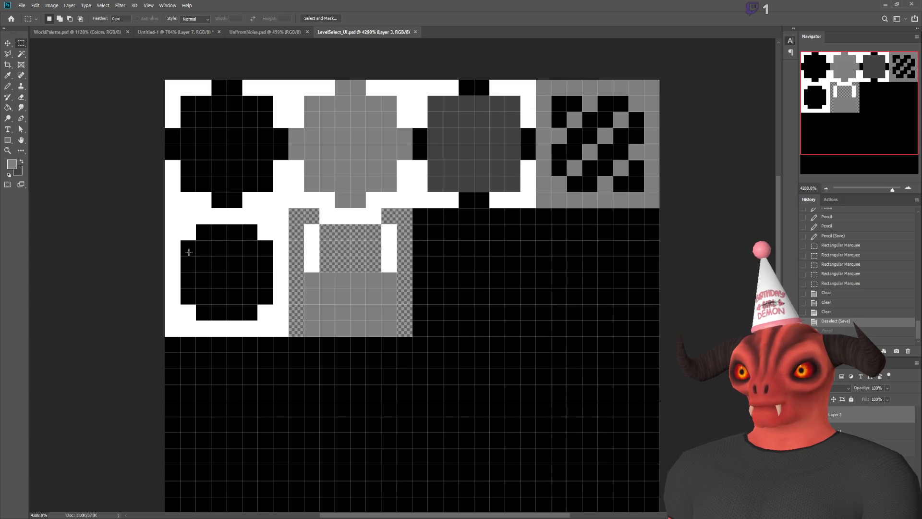
click(7, 87)
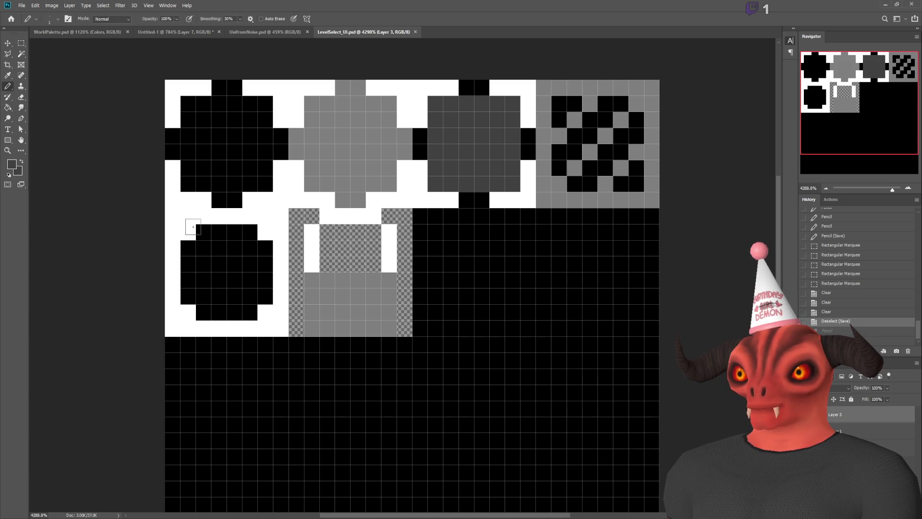
click(7, 108)
click(245, 267)
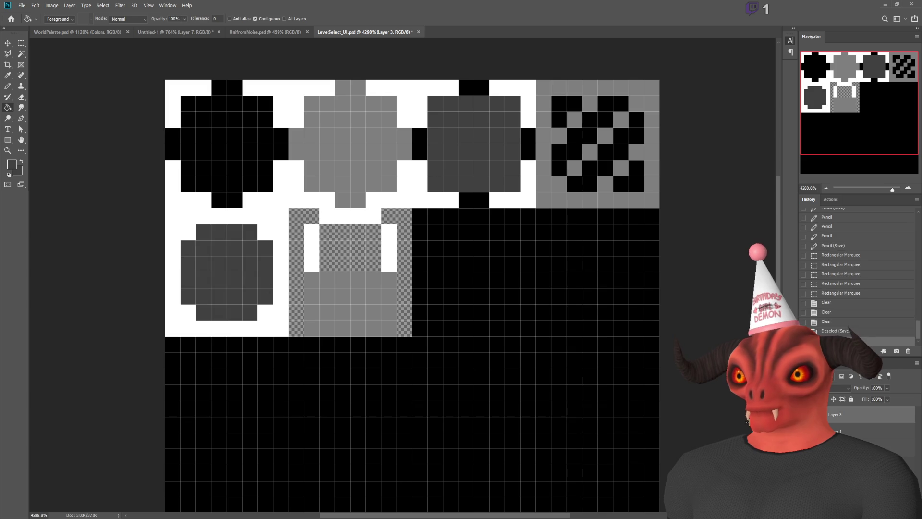
key(alt+Tab)
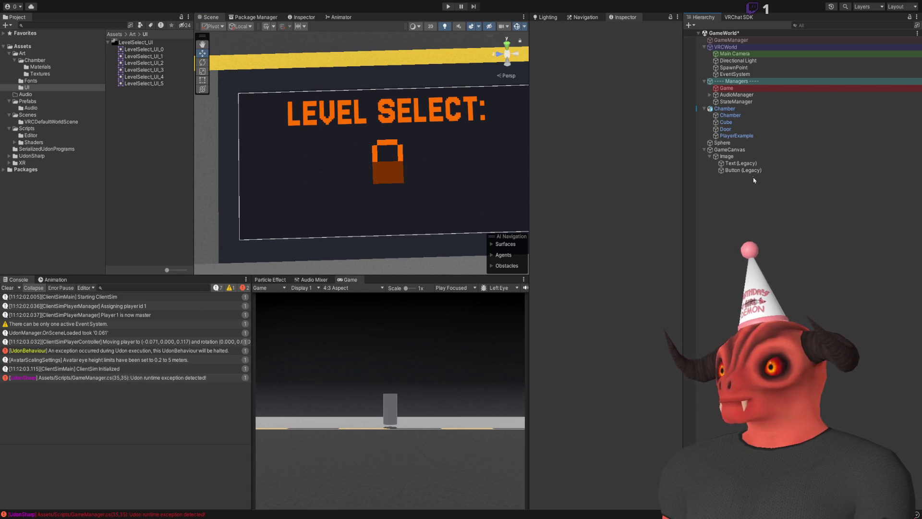
double_click(108, 377)
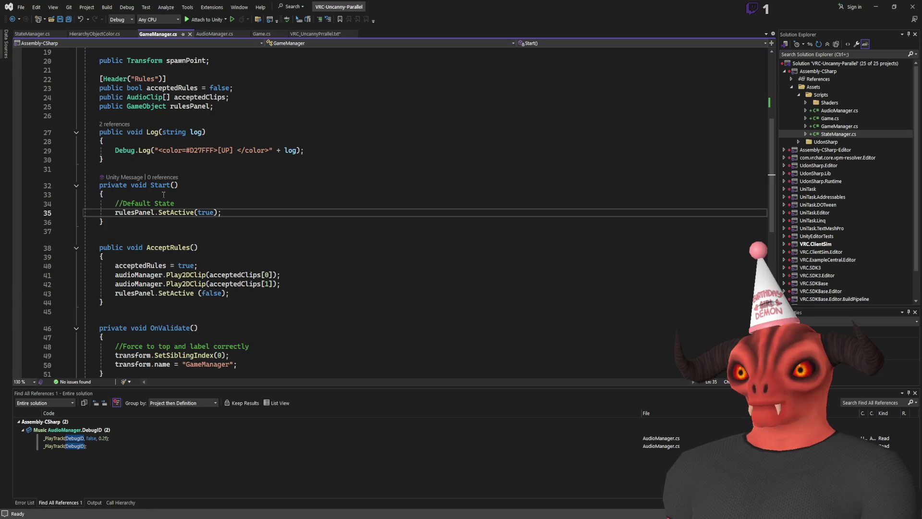
- Try rulesPanel?. null-conditionals in Start() and AcceptRules(), save GameManager.cs, and return to Unity
click(197, 202)
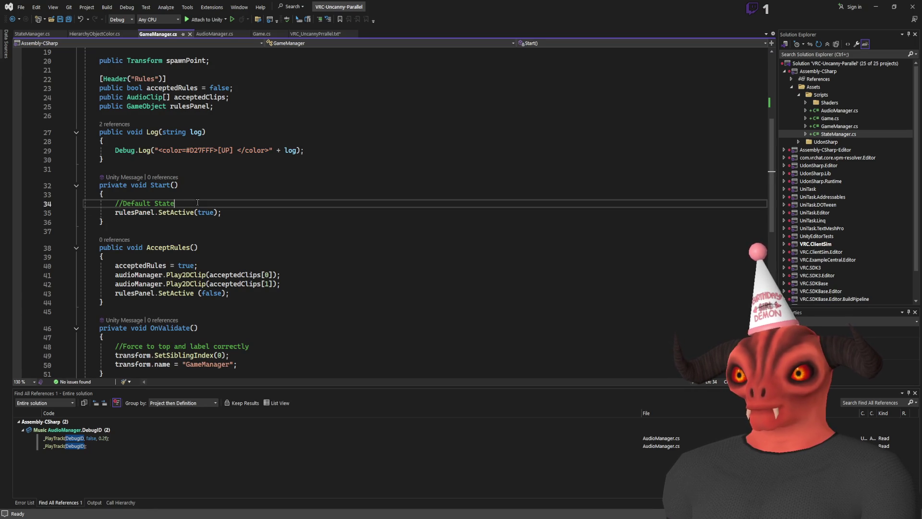
key(Return)
key(Left)
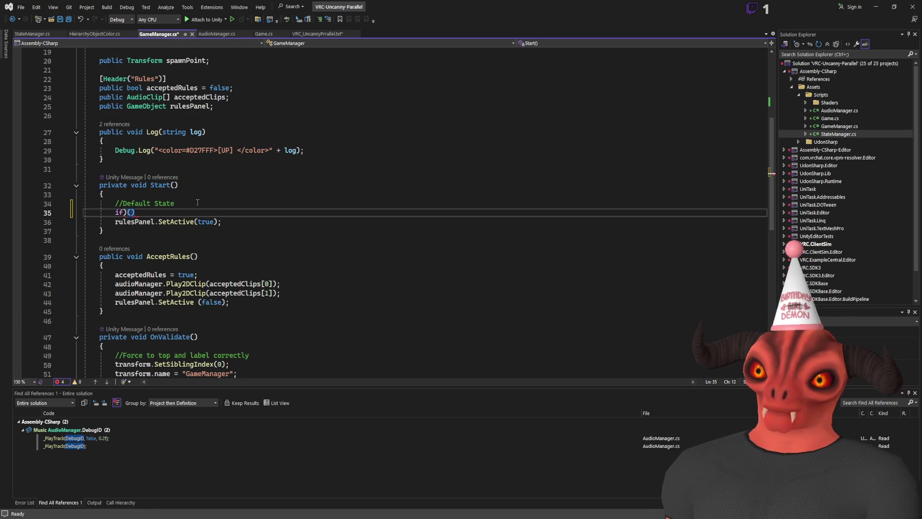
key(ctrl+z)
key(ctrl+z)
key(ctrl+z)
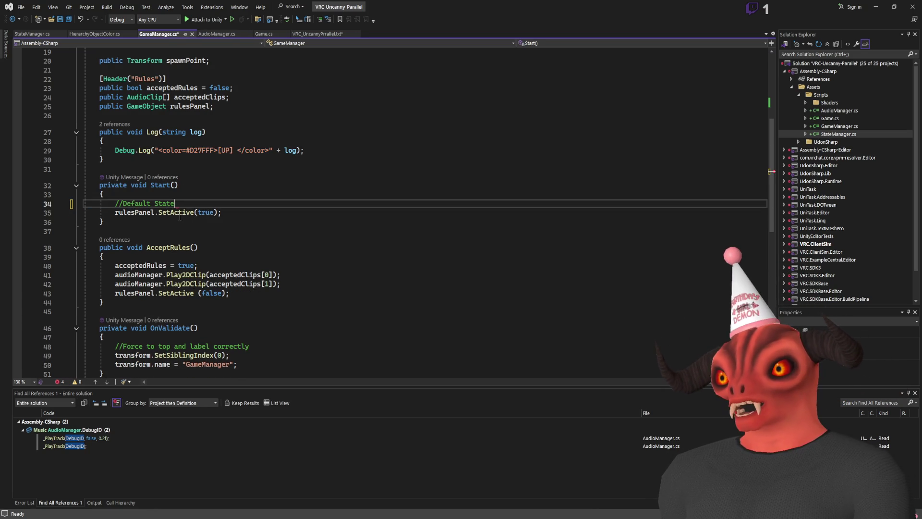
click(158, 212)
text(?)
click(158, 293)
text(?)
key(ctrl+s)
scroll(241, 216, down, 2)
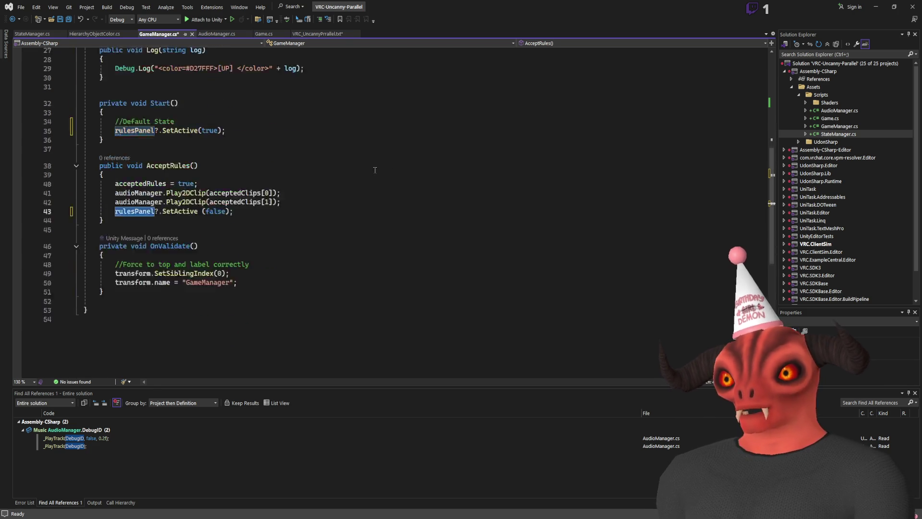
scroll(240, 216, up, 2)
click(298, 185)
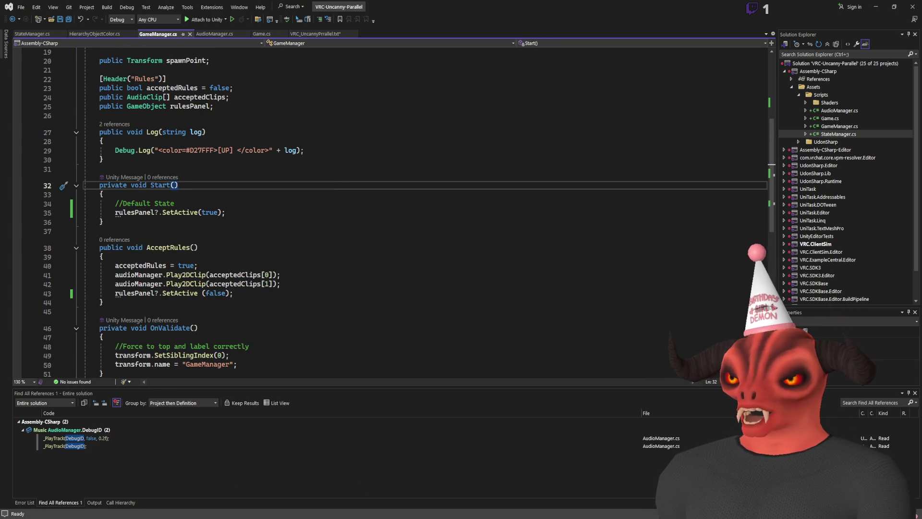
key(alt+Tab)
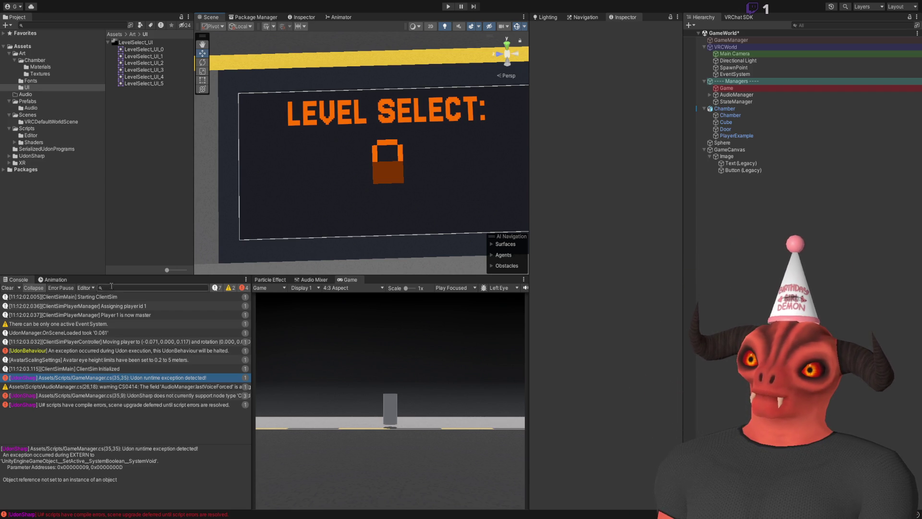
- Replace the ?. in Start() with an if(rulesPanel) check and indent SetActive under it
double_click(141, 397)
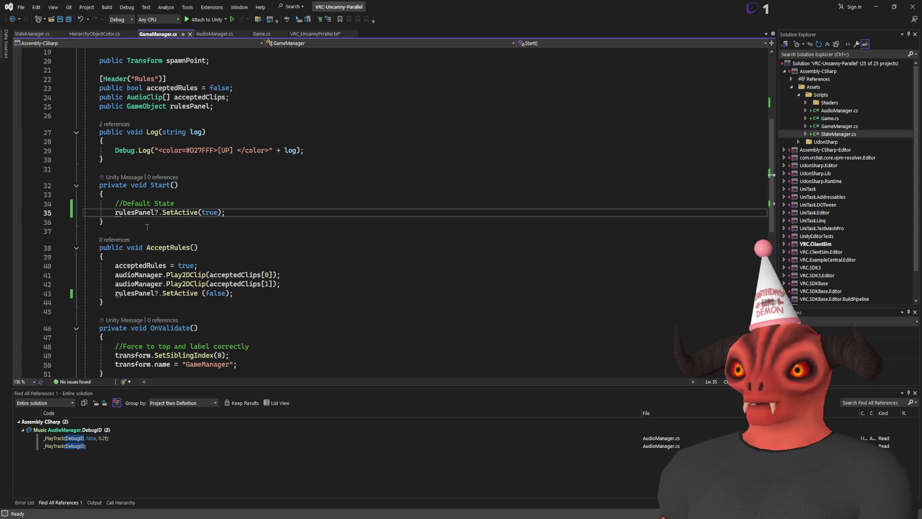
key(BackSpace)
click(197, 208)
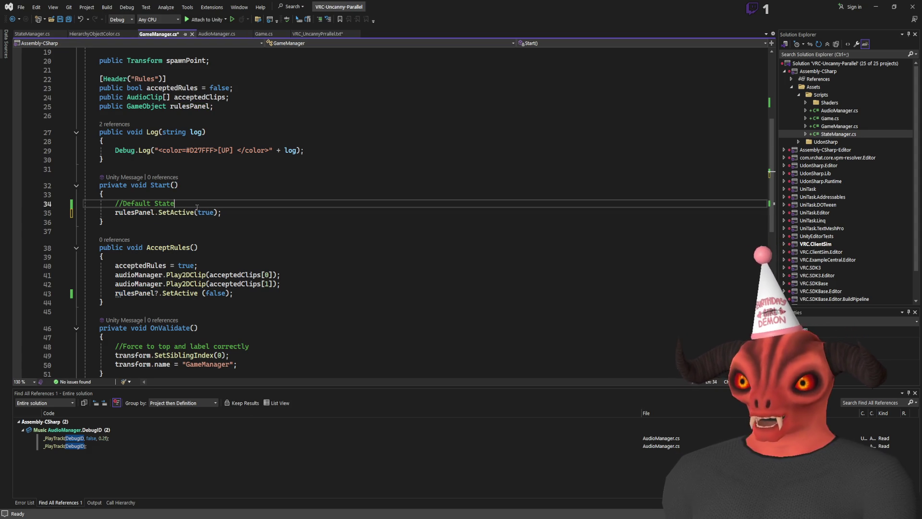
key(Return)
text(if(rulesPanel)
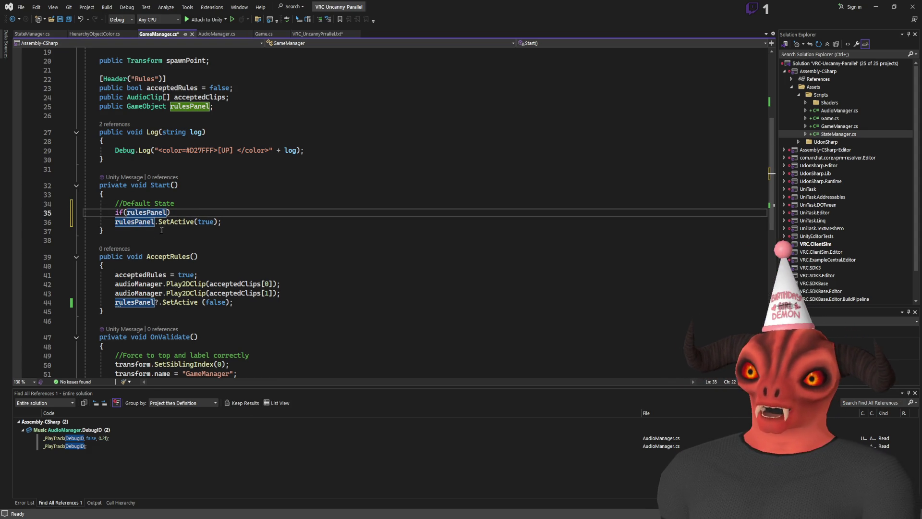
click(117, 222)
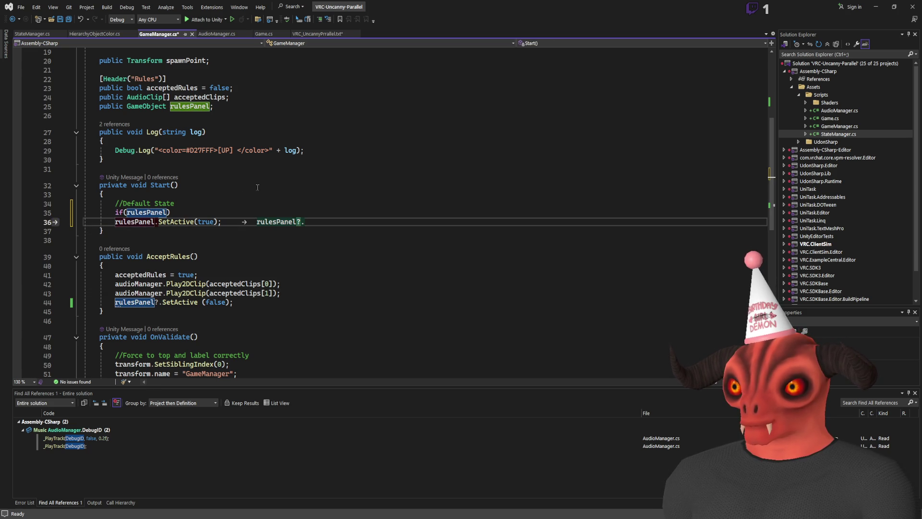
text(?)
click(112, 222)
text(.)
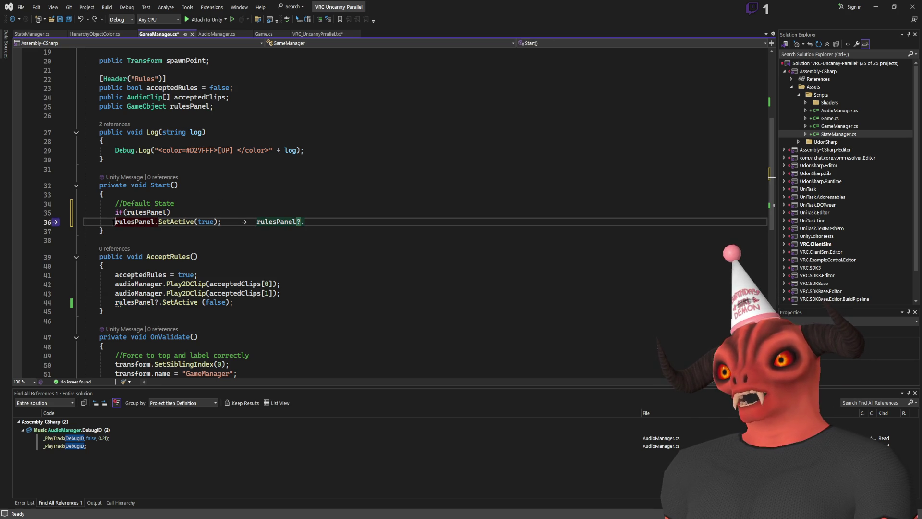
key(BackSpace)
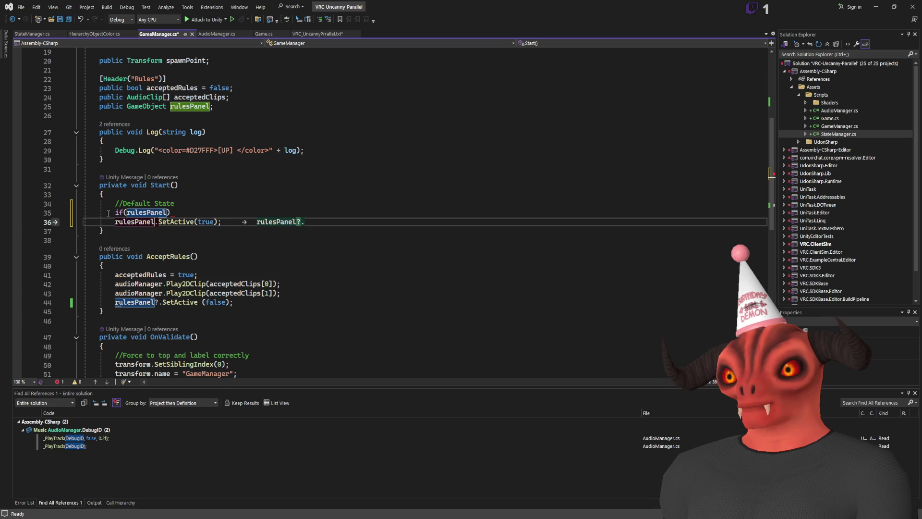
key(Tab)
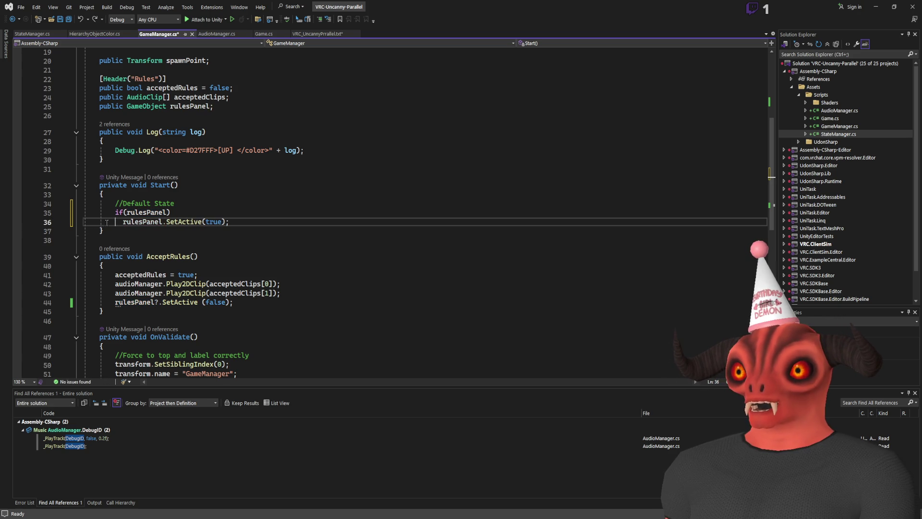
key(BackSpace)
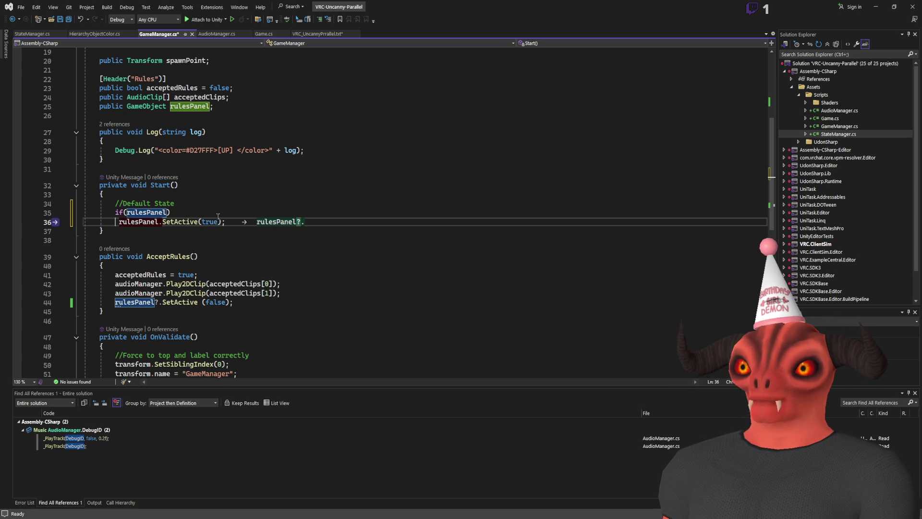
key(BackSpace)
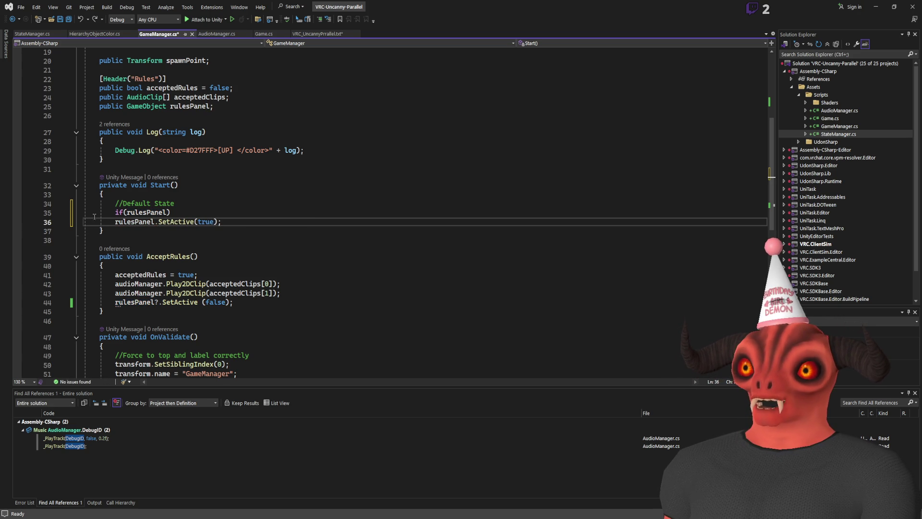
key(Return)
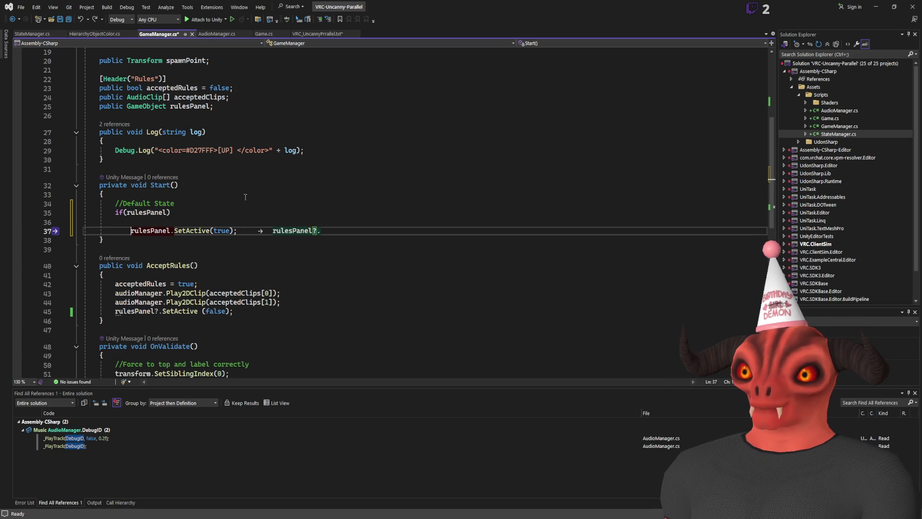
click(246, 213)
key(ctrl+z)
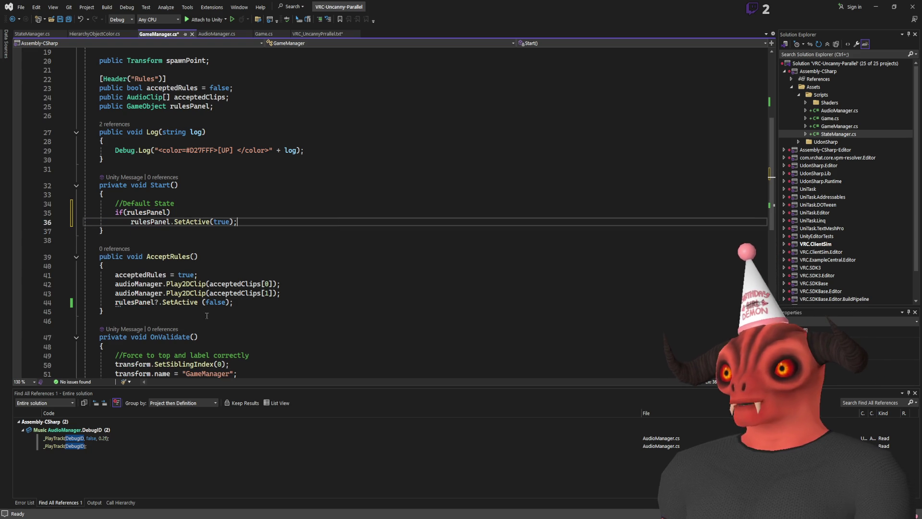
- Guard the AcceptRules() hide call with if(rulesPanel), save GameManager.cs, and return to Unity
click(314, 295)
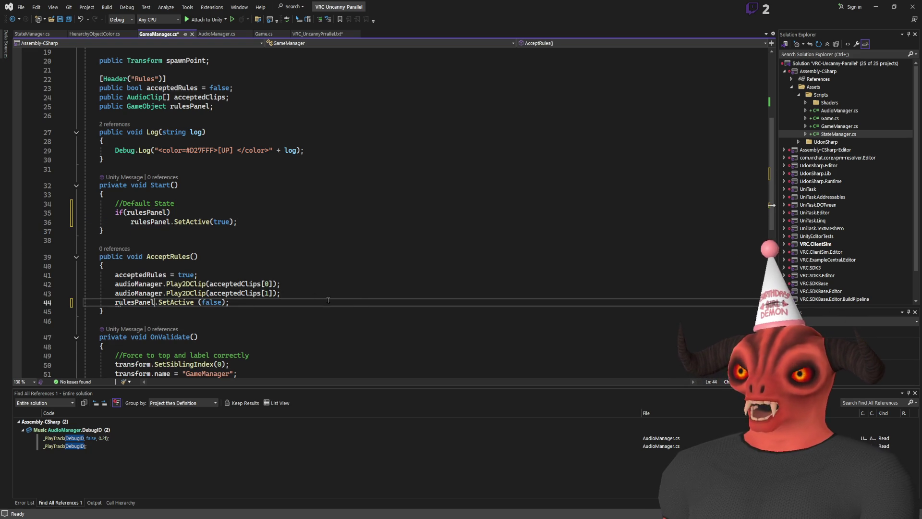
key(Return)
text(f)
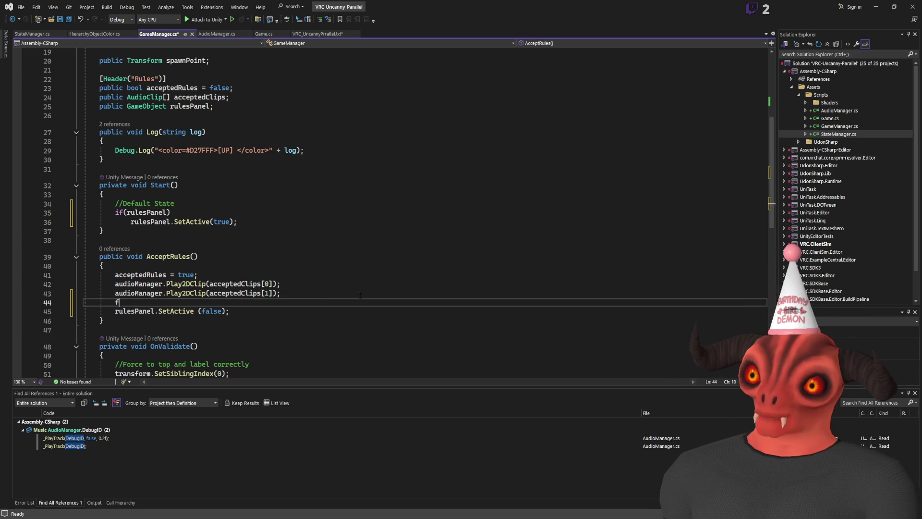
key(BackSpace)
text(if()
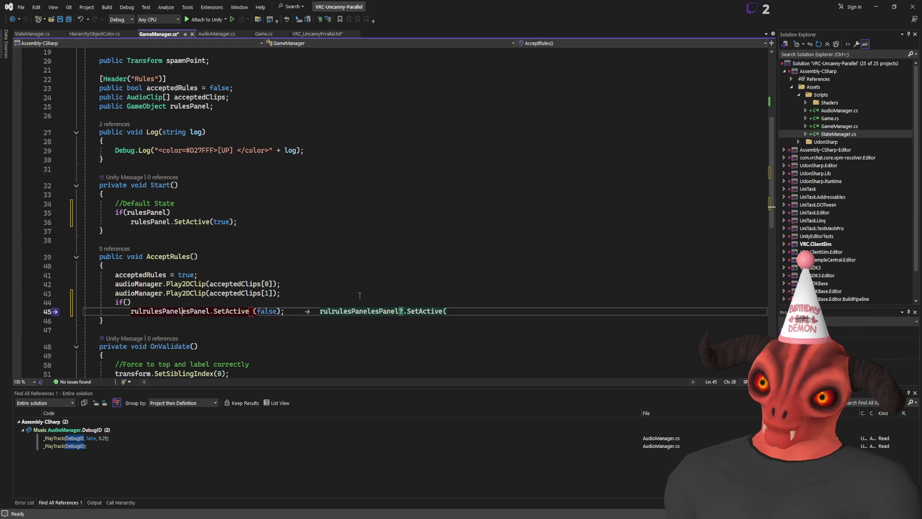
text(rulesPanel)
click(151, 315)
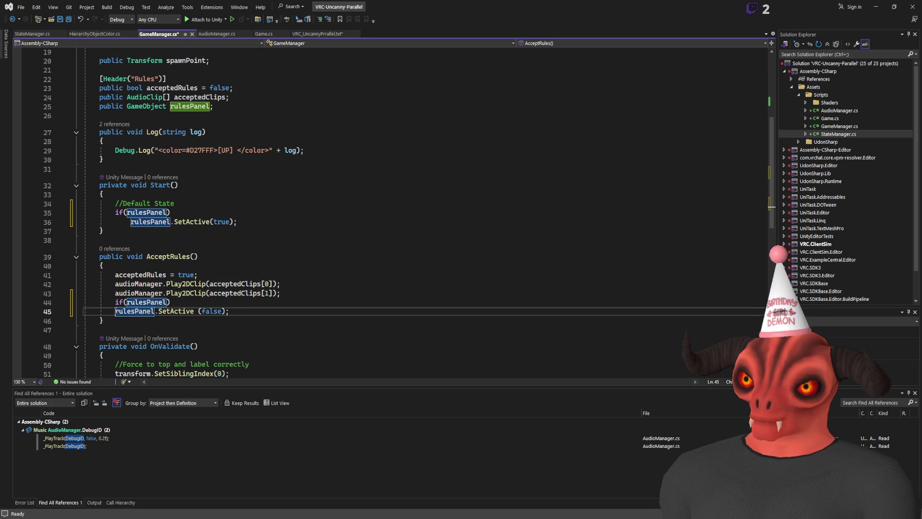
key(Home)
key(Tab)
click(298, 294)
key(ctrl+s)
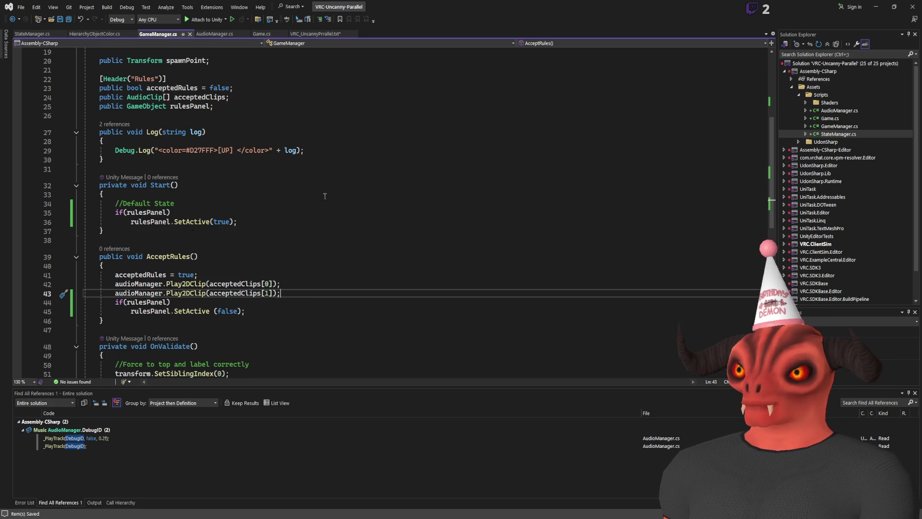
scroll(325, 196, down, 3)
key(alt+Tab)
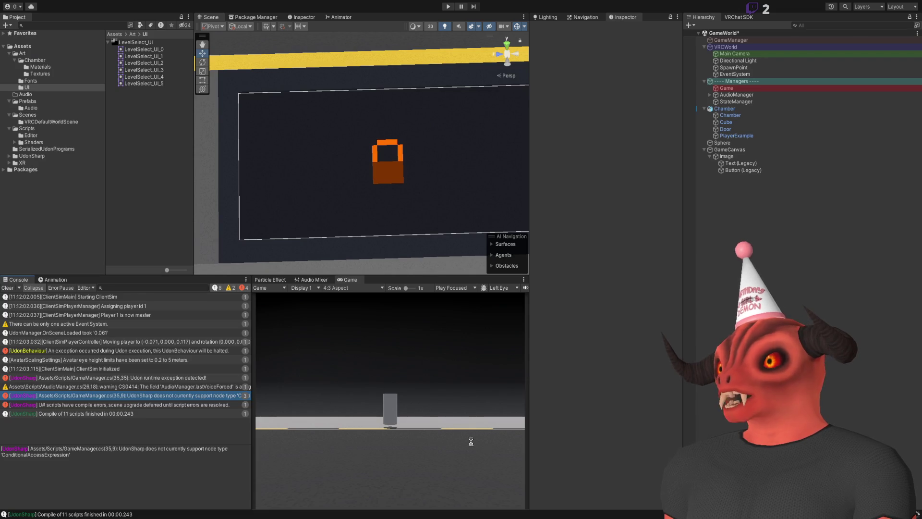
- Frame the level button in the scene view and rename the Image object to LevelSelect
key(alt+Tab)
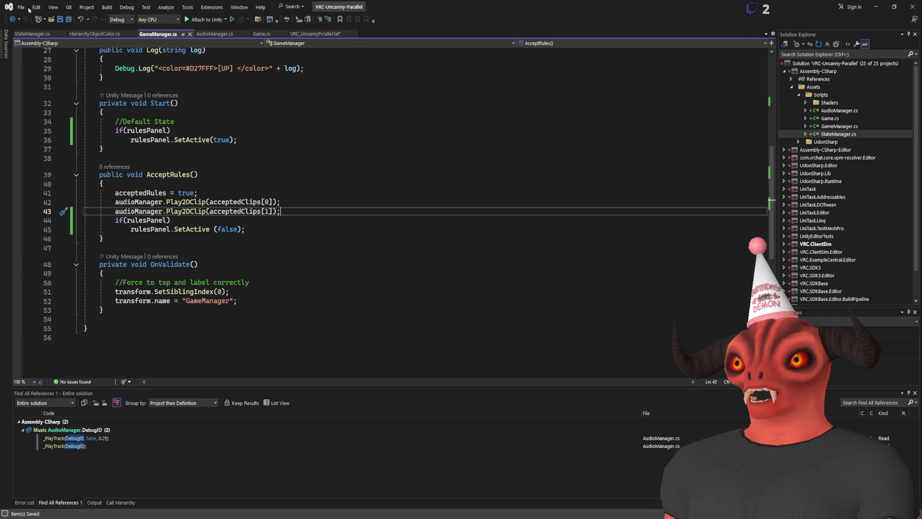
click(878, 8)
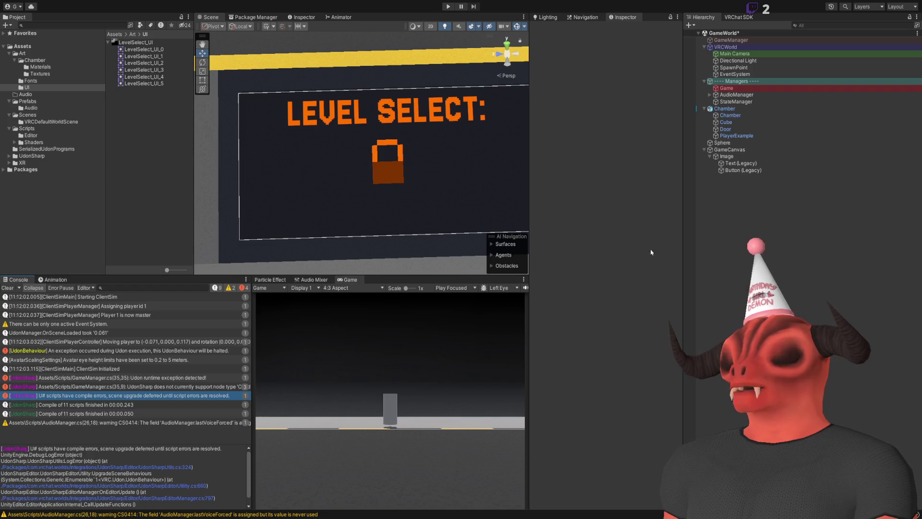
click(743, 170)
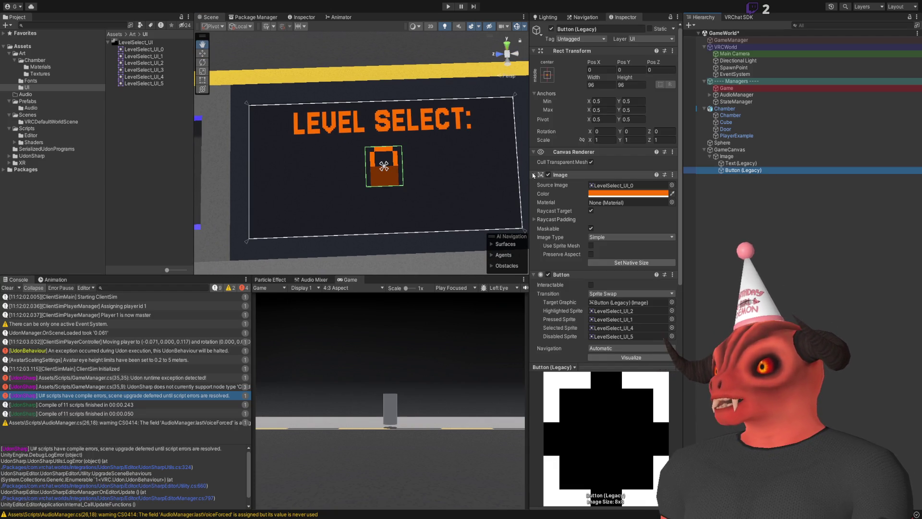
double_click(723, 171)
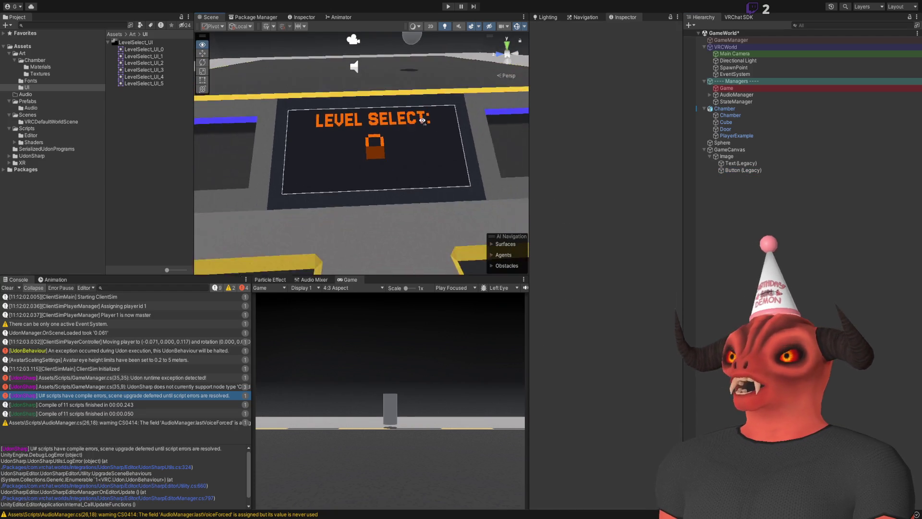
click(727, 157)
click(729, 157)
text(LevelSelec)
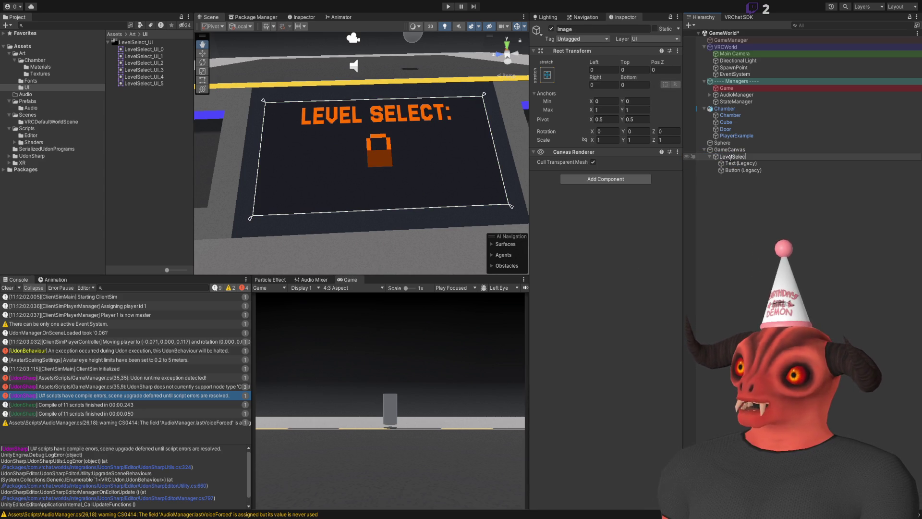
text(t)
key(Return)
- Rename the heading text to SelectText and the button to Level_Btn
click(733, 164)
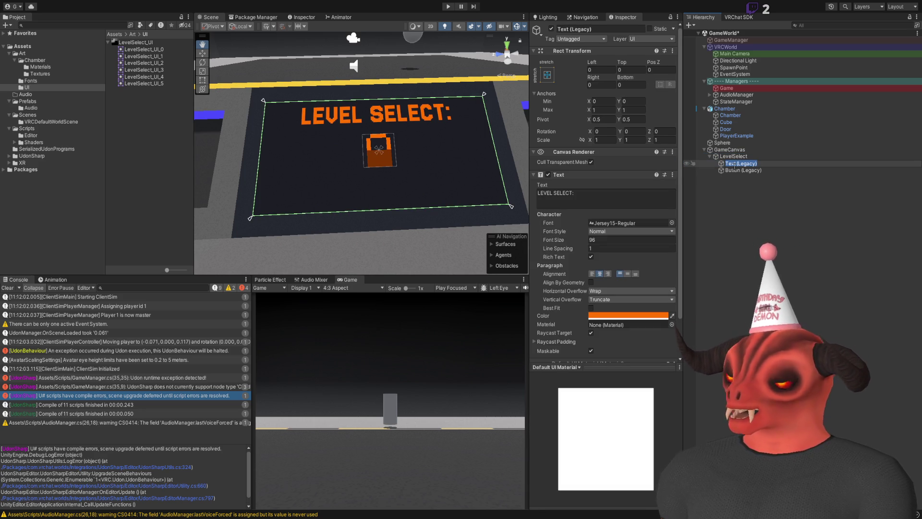
text(SelectText)
key(Return)
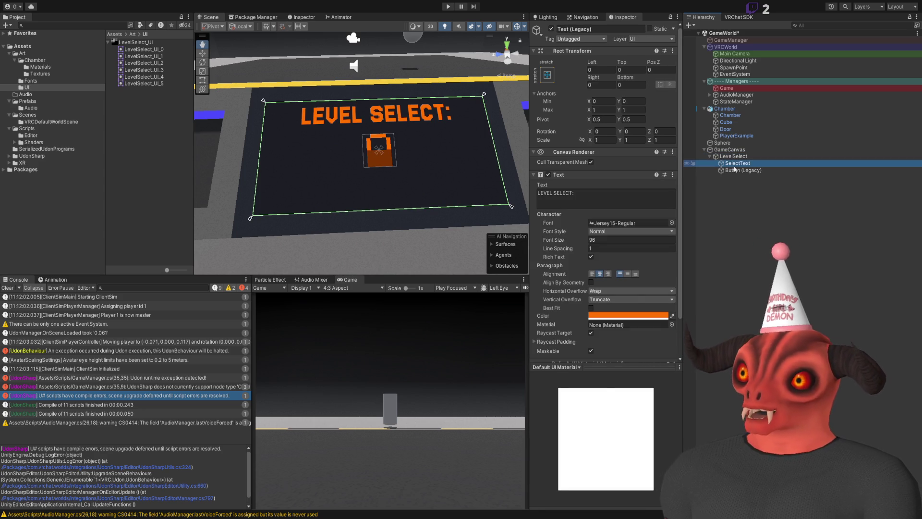
click(735, 170)
text(Button)
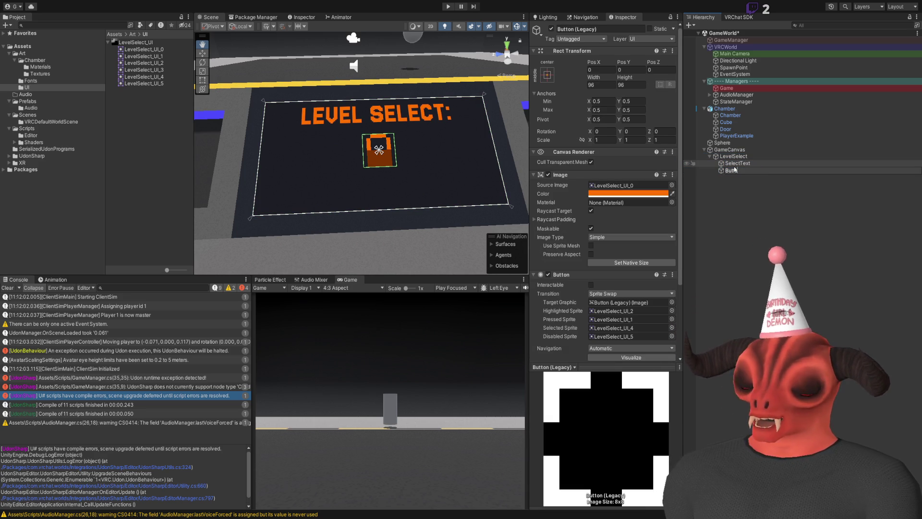
text(_Level)
key(Return)
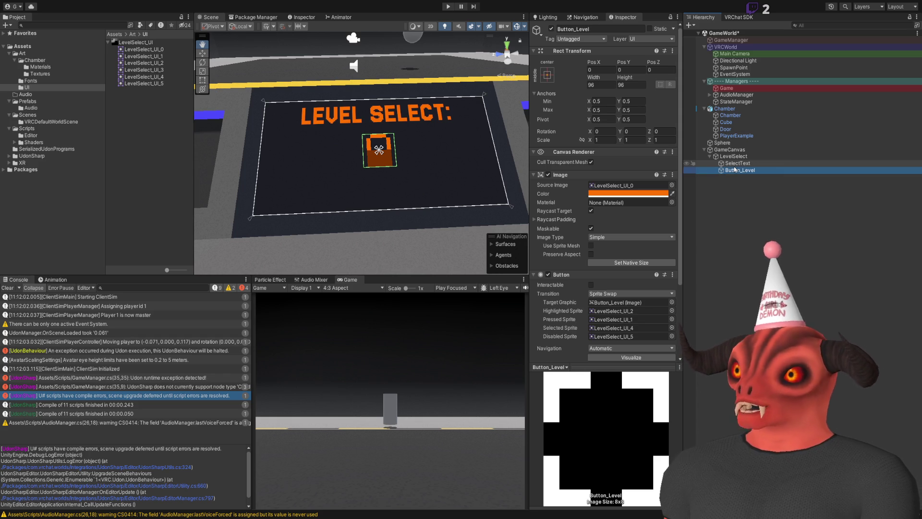
click(735, 170)
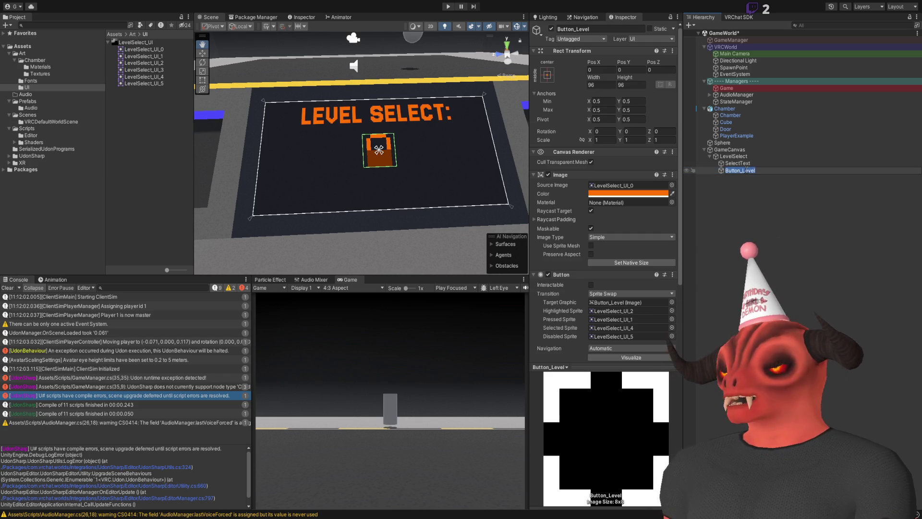
key(F2)
text(Level_Btn)
click(750, 216)
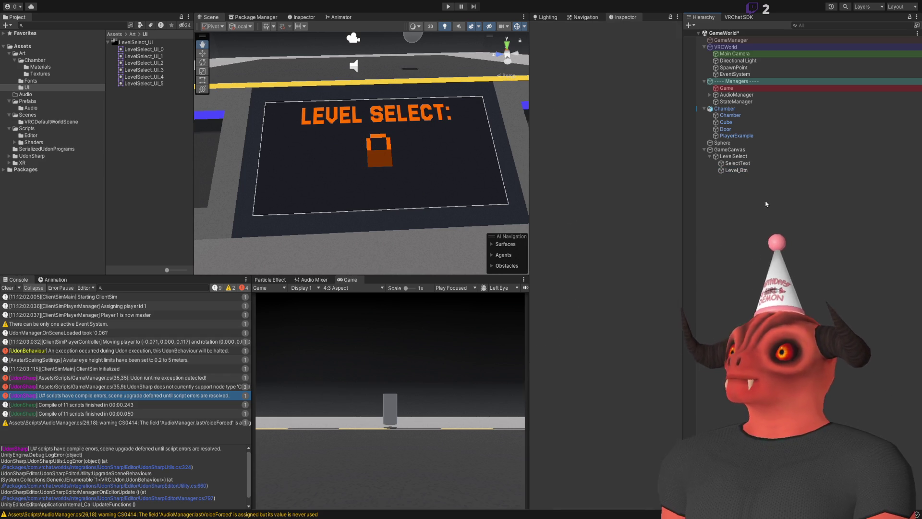
- Duplicate Level_Btn and rename the original to Level_Btn (0)
click(738, 170)
key(ctrl+d)
key(ctrl+d)
key(ctrl+d)
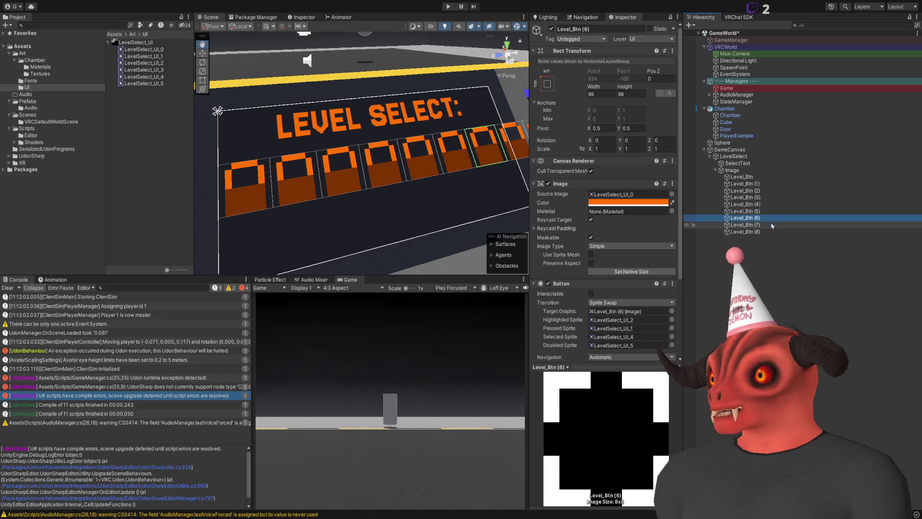
click(759, 177)
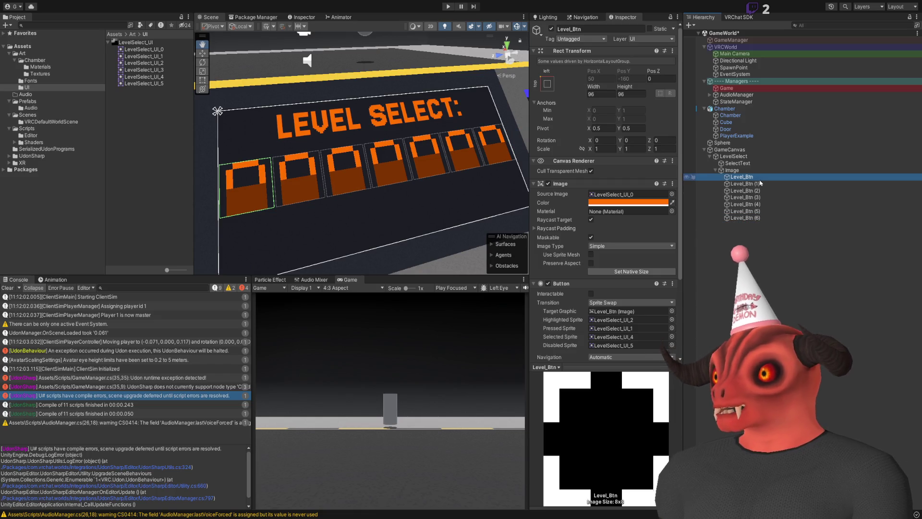
click(759, 176)
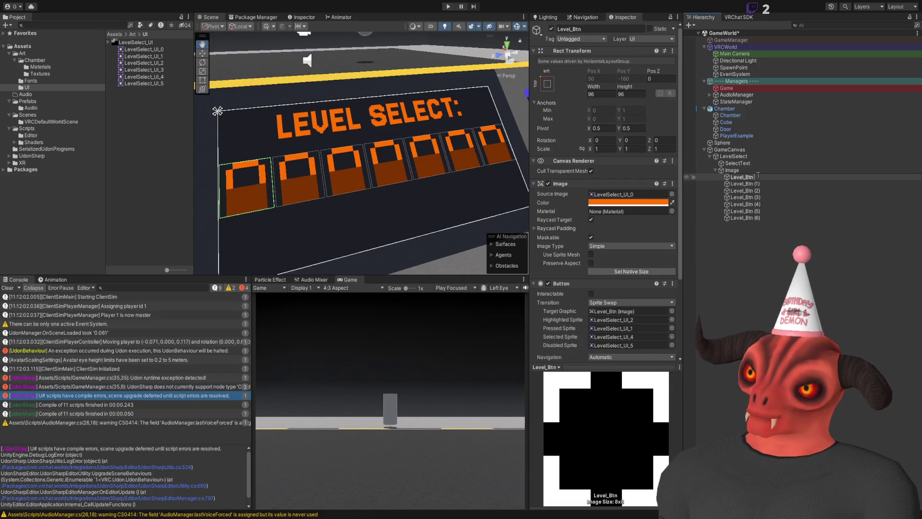
text( (0))
key(Return)
key(f)
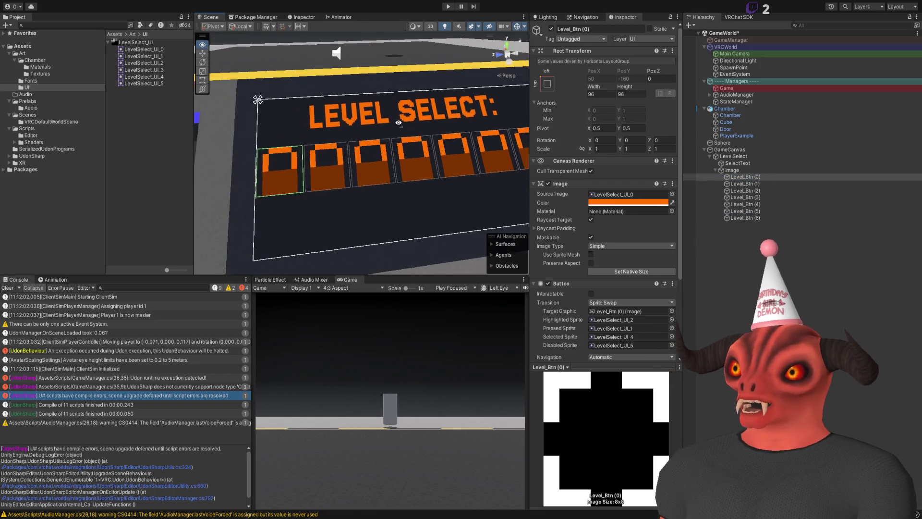
click(706, 229)
- Rename the horizontal layout container holding the buttons to Buttons
scroll(416, 187, up, 5)
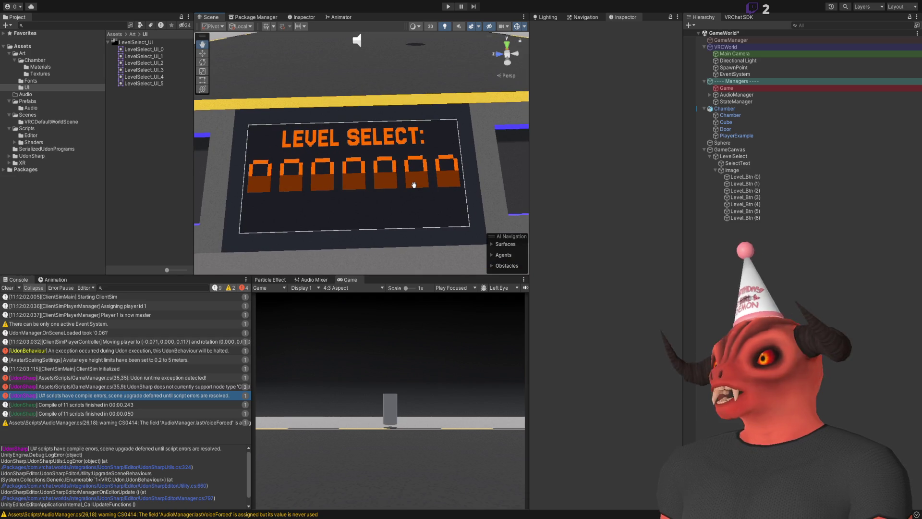
click(733, 171)
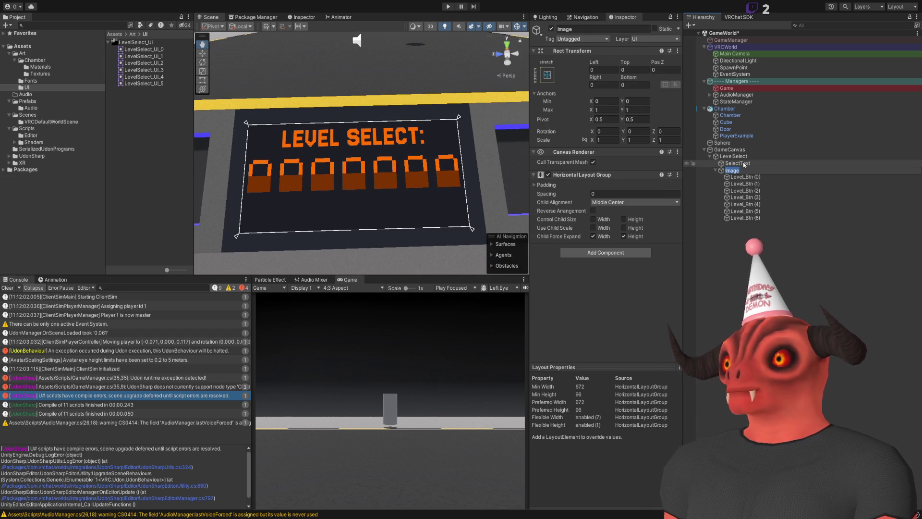
text(LevelBtns)
key(Return)
click(769, 172)
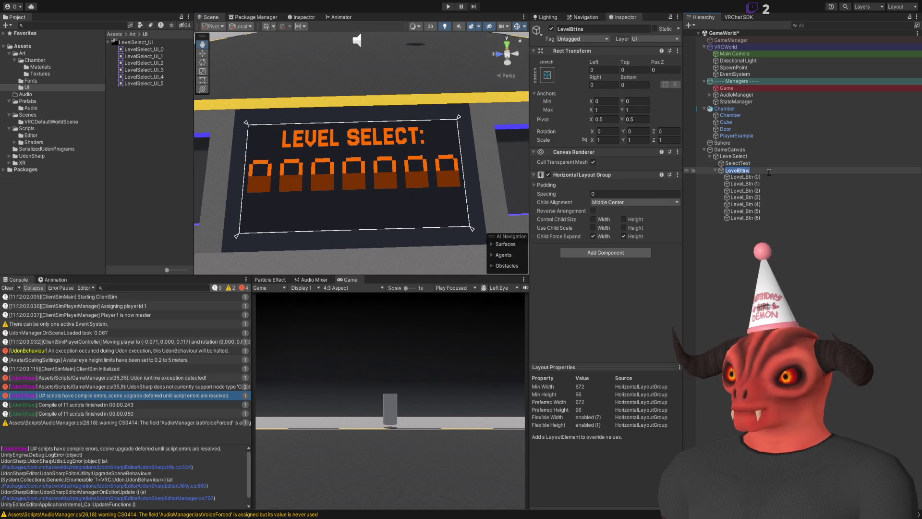
text(tons)
key(Return)
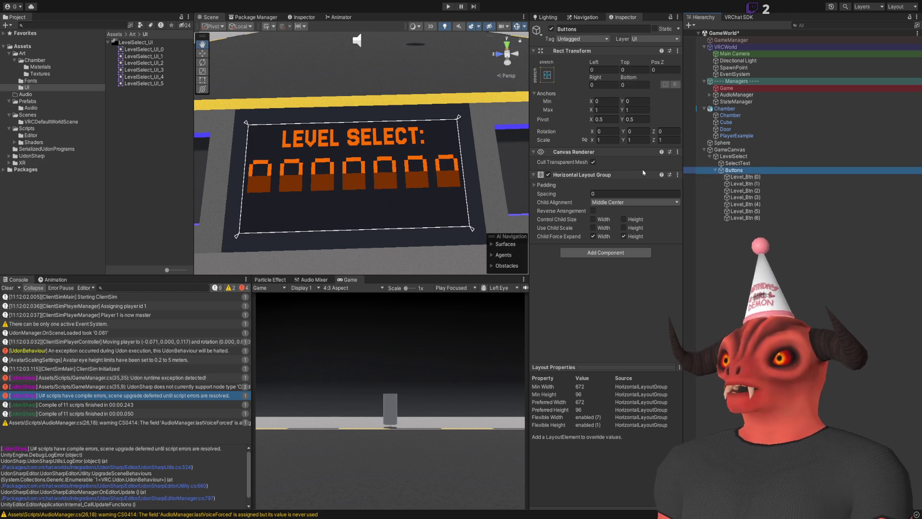
- Delete the extra copies Level_Btn (1) through Level_Btn (6)
click(596, 234)
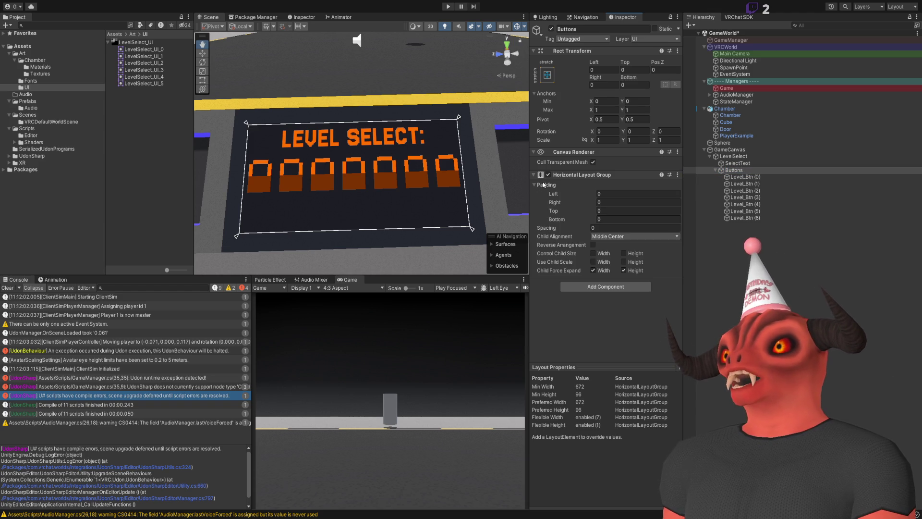
click(746, 218)
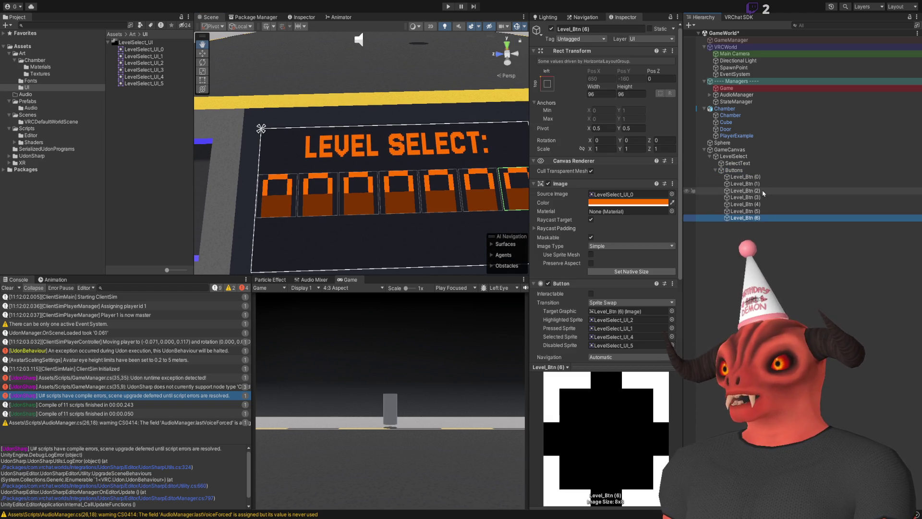
shift+click(763, 187)
key(Delete)
scroll(449, 208, down, 3)
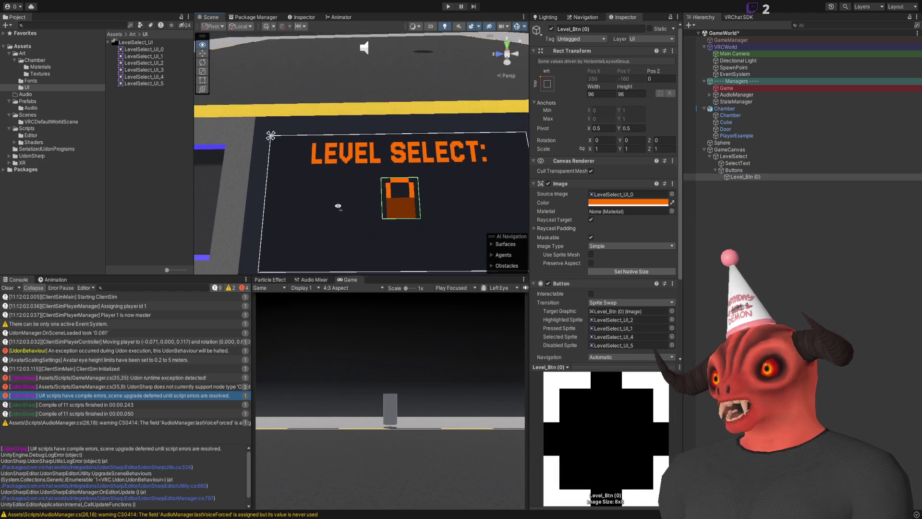
- Remove the default Text (Legacy) label from Level_Btn (0)
drag(461, 158, 485, 128)
click(745, 177)
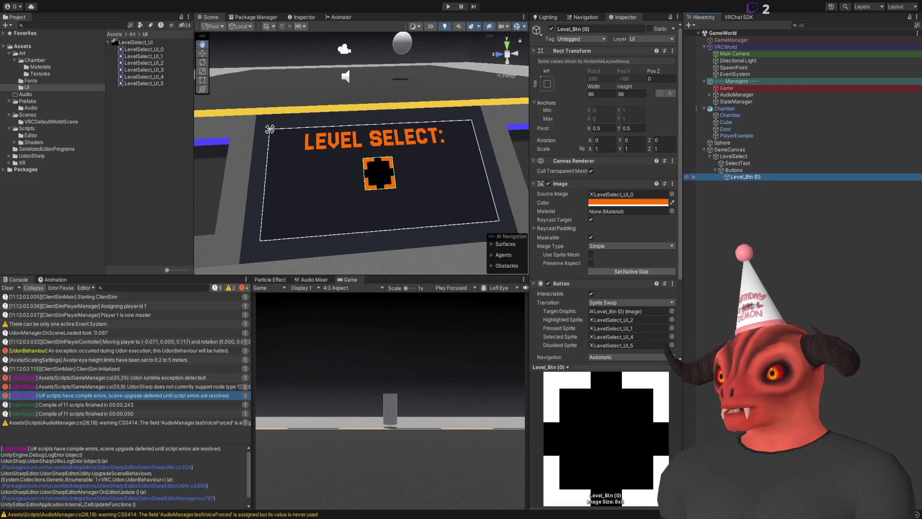
key(ctrl+z)
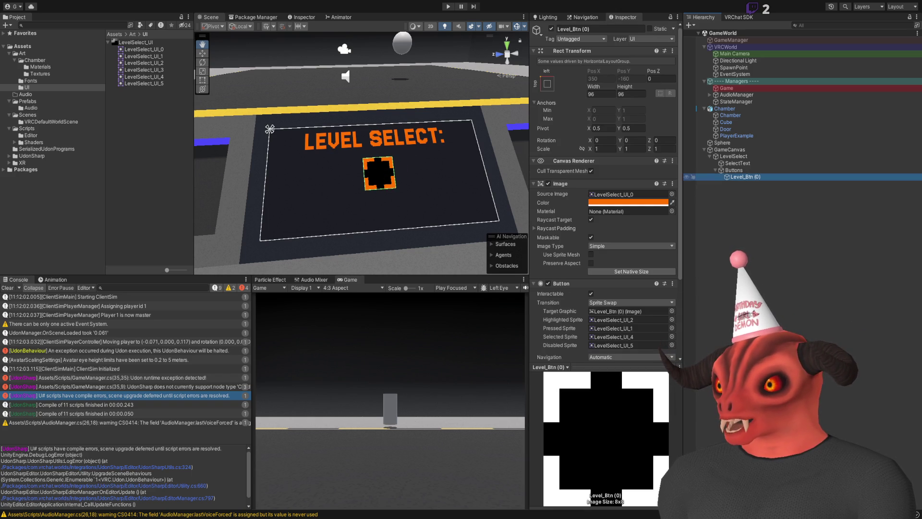
click(604, 203)
text(0)
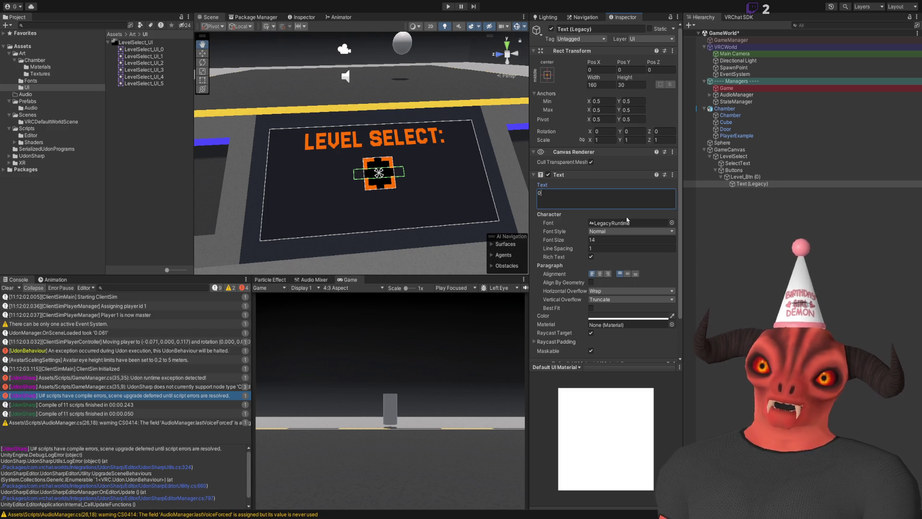
key(ctrl+z)
- Paste a copy of SelectText inside Level_Btn (0) and set its text to 0
click(737, 163)
click(745, 177)
key(ctrl+shift+v)
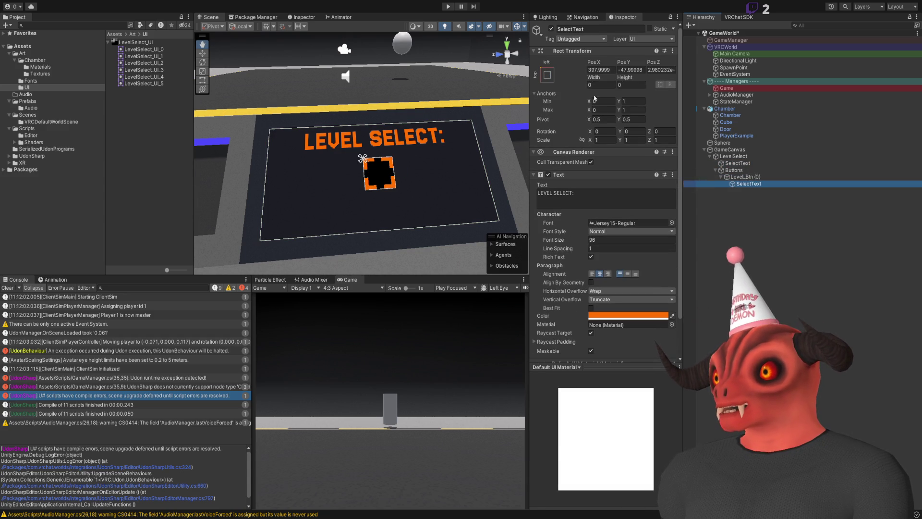
click(746, 185)
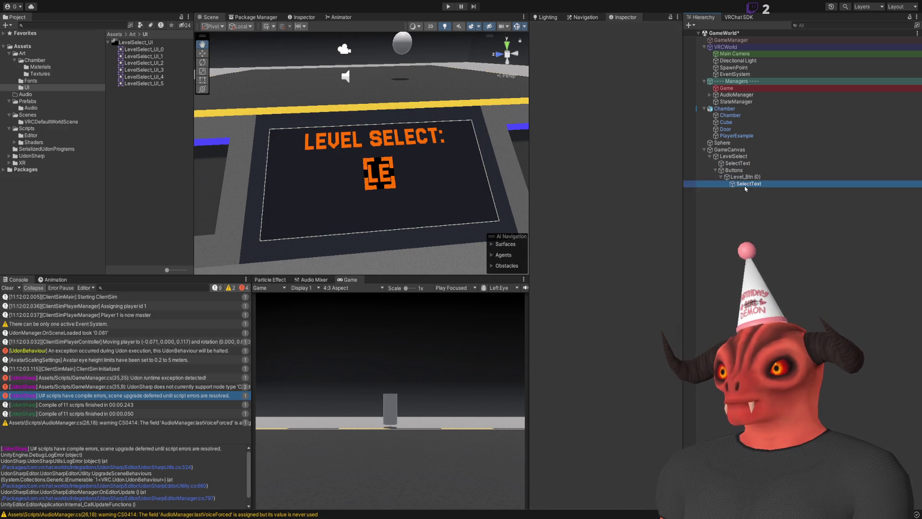
click(591, 199)
text(0)
click(406, 195)
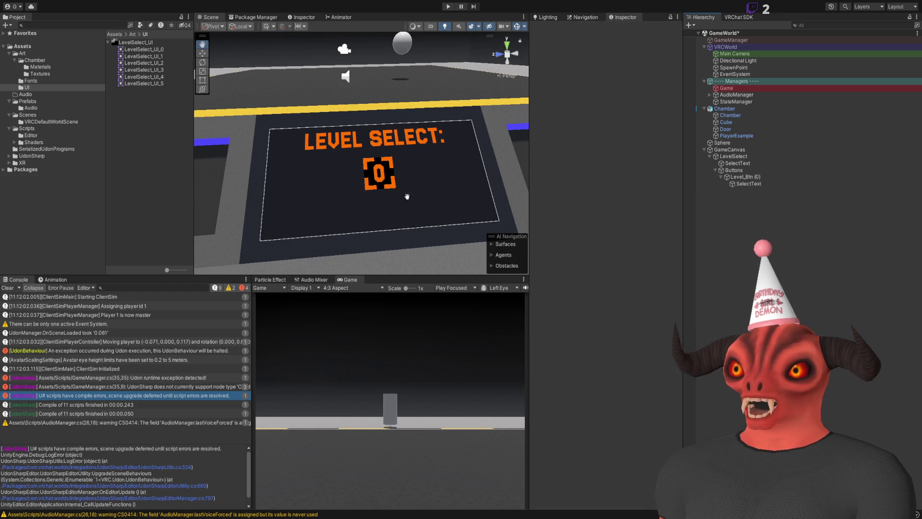
- Change the tile's number label text to 1
scroll(401, 182, up, 6)
scroll(384, 220, down, 10)
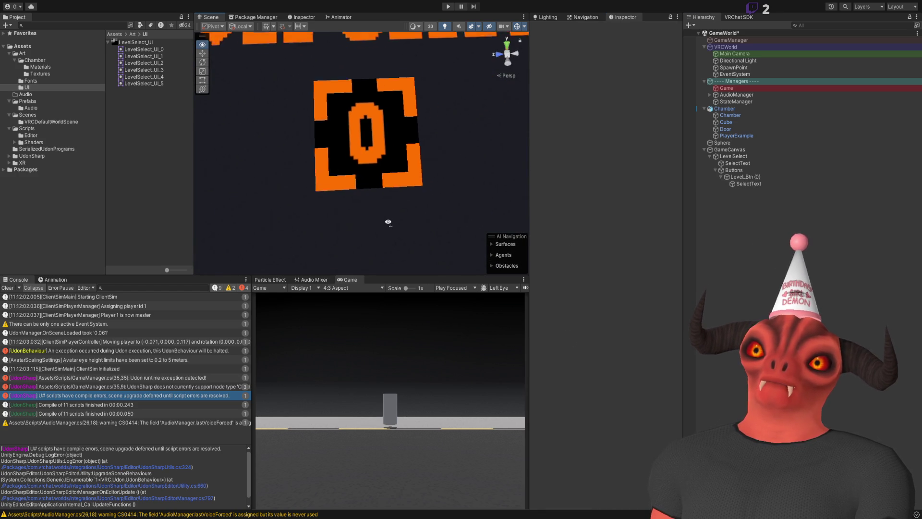
click(749, 183)
click(594, 198)
key(BackSpace)
text(1)
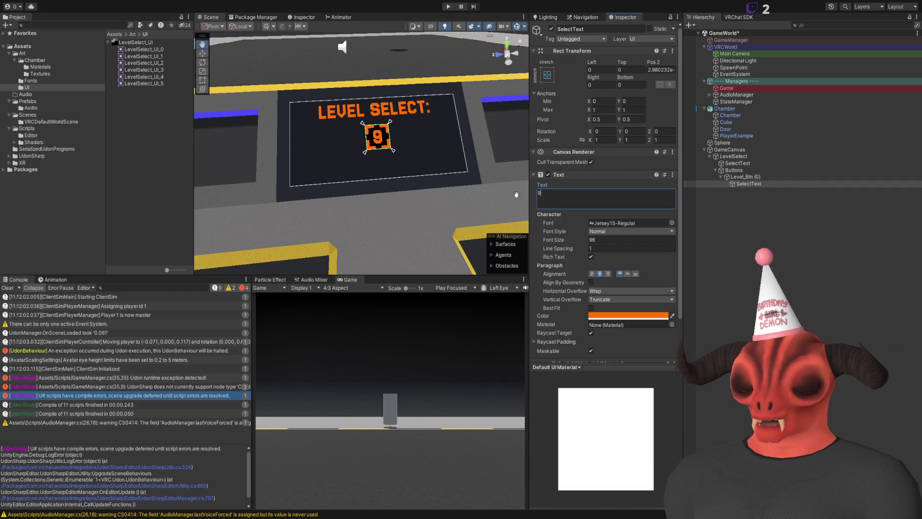
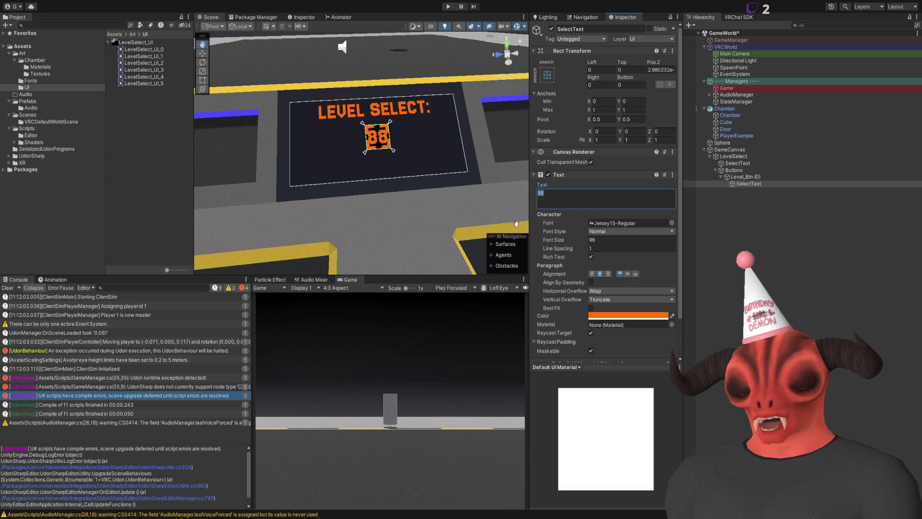
- In Unity, clear the selection and orbit and zoom the Scene view around the Level Select board
click(715, 245)
mouse_move(404, 212)
mouse_down()
mouse_move(401, 191)
mouse_move(513, 195)
mouse_up()
scroll(399, 184, up, 2)
scroll(398, 185, down, 3)
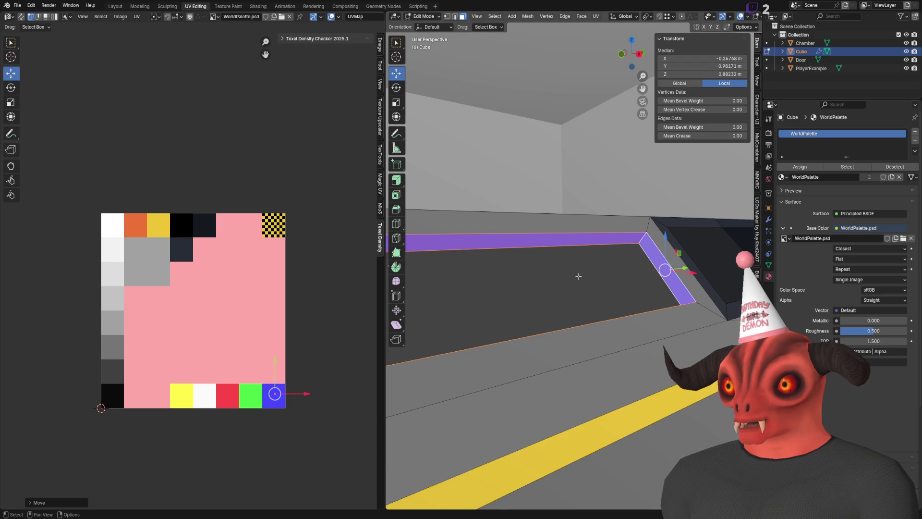
- In Blender, deselect the console cube and switch to the general modelling layout
click(780, 81)
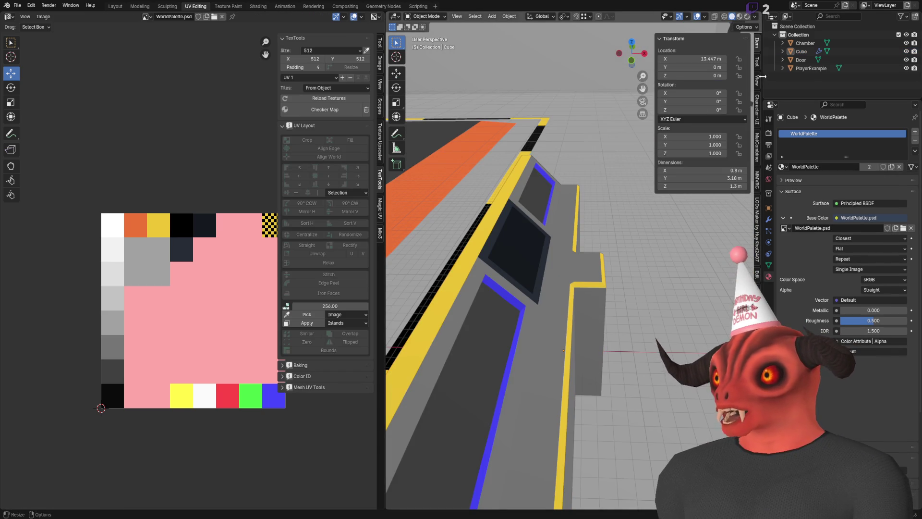
drag(619, 321, 455, 173)
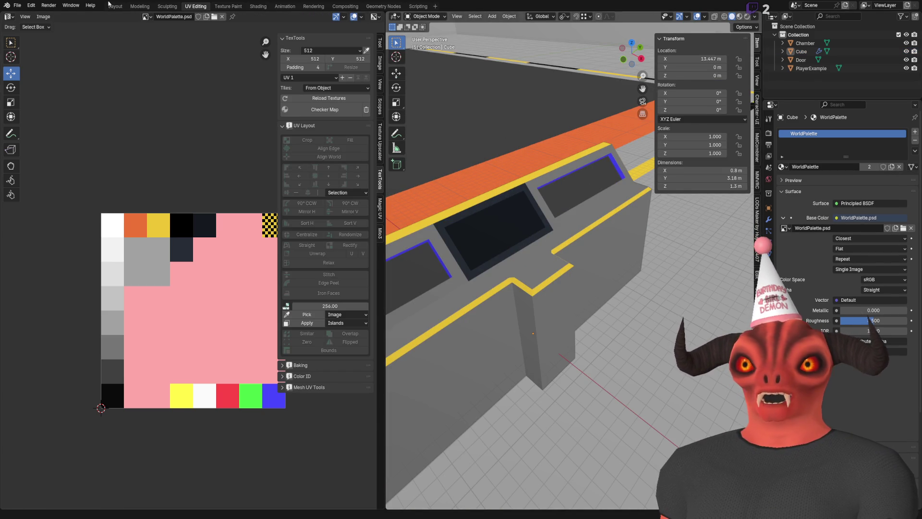
click(114, 6)
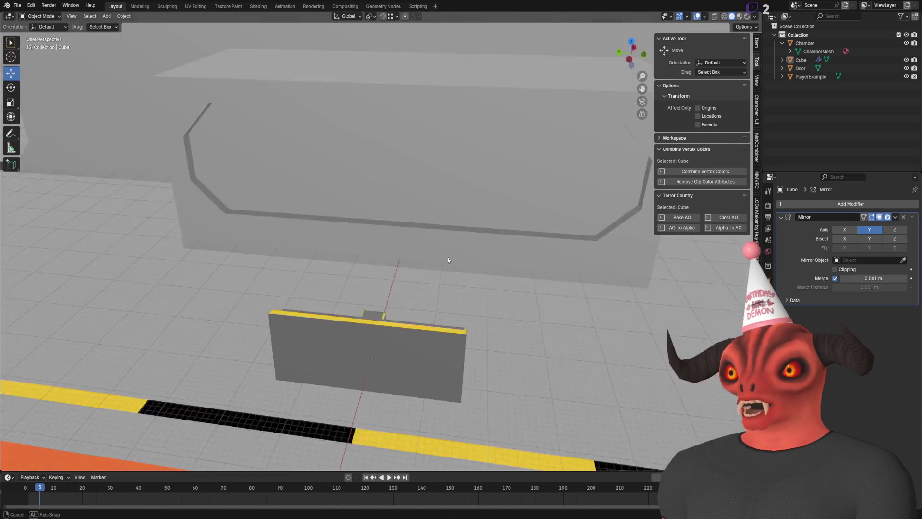
mouse_move(448, 257)
mouse_down()
mouse_move(456, 209)
mouse_move(544, 202)
mouse_move(523, 249)
mouse_up()
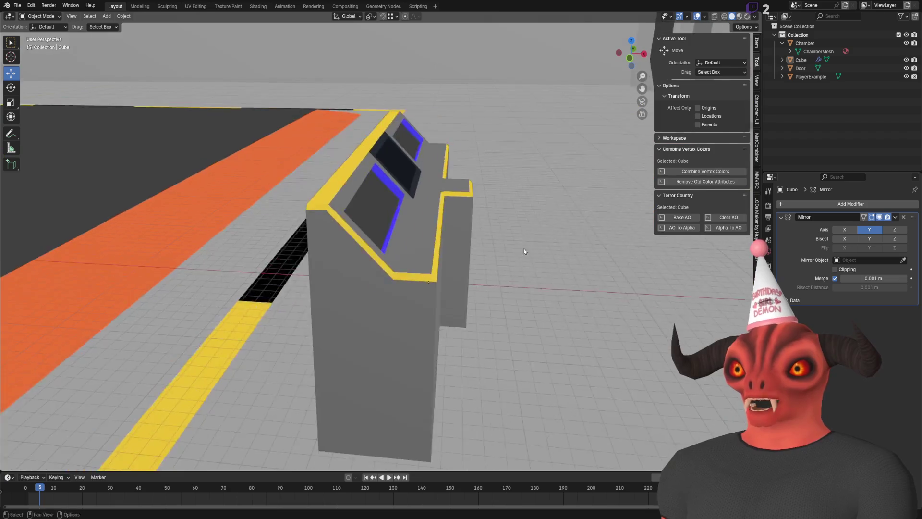
scroll(400, 250, up, 5)
- Add a UV sphere and lower its segment and ring counts
click(103, 16)
mouse_move(129, 26)
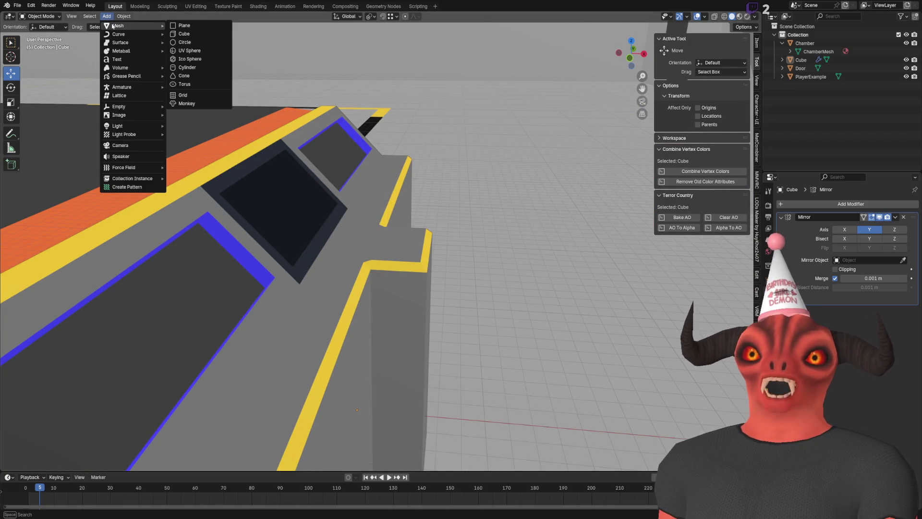
click(190, 51)
scroll(497, 335, down, 5)
scroll(257, 317, down, 4)
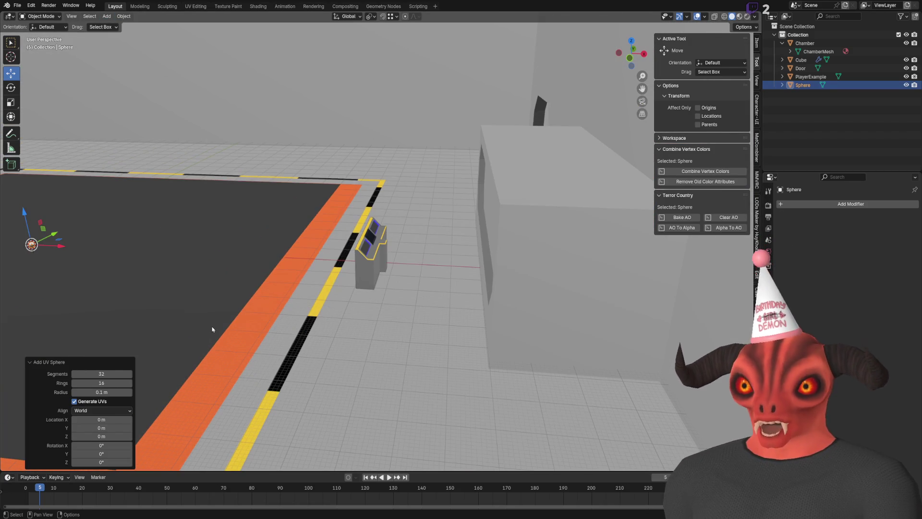
drag(117, 373, 103, 374)
- Move the sphere into the notch at the middle of the console's ledge
mouse_move(32, 244)
mouse_down()
mouse_move(366, 233)
mouse_move(384, 246)
mouse_up()
scroll(385, 245, up, 10)
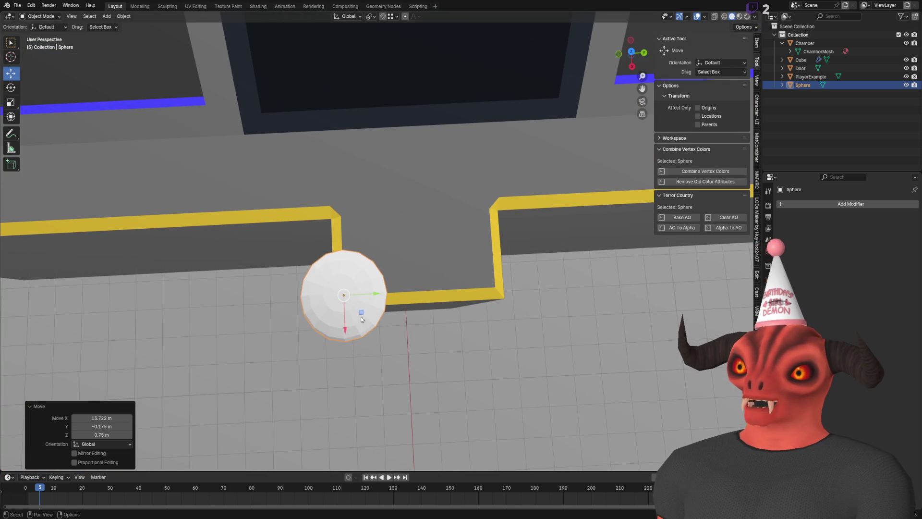
mouse_move(362, 312)
mouse_down()
mouse_move(427, 207)
mouse_move(310, 232)
mouse_move(341, 312)
mouse_move(327, 274)
mouse_up()
scroll(421, 212, up, 5)
- In Edit Mode, select the sphere's lower face rings and delete them
key(Tab)
key(ctrl+b)
click(344, 325)
alt+click(323, 279)
alt+shift+click(311, 231)
alt+shift+click(333, 196)
key(x)
click(336, 205)
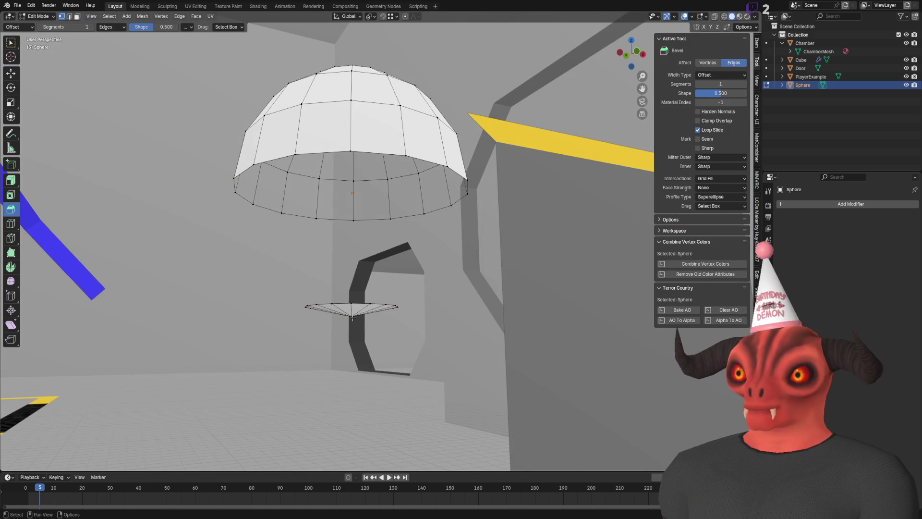
- Raise the bottom cap up into the dome
key(ctrl+KP_Add)
shift+click(340, 301)
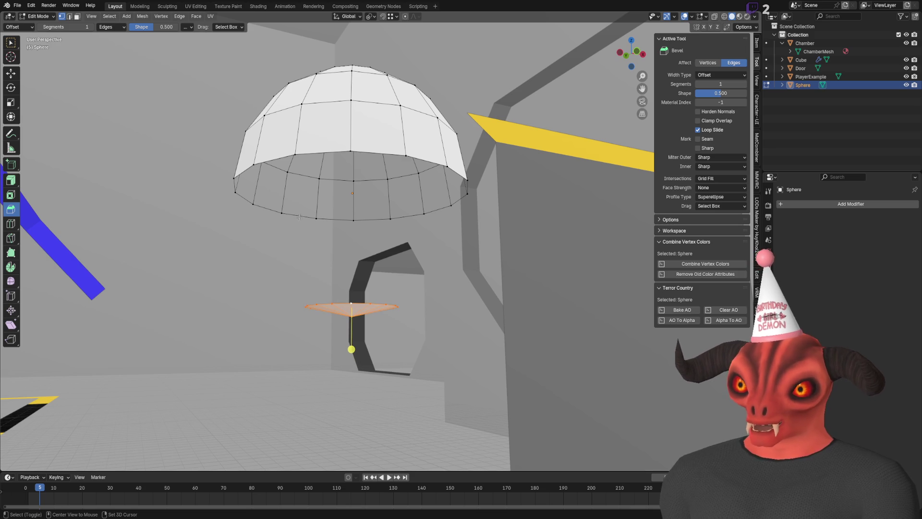
click(11, 73)
drag(352, 278, 354, 164)
- Bridge the dome's rim edge loop to the inner loop
key(2)
alt+click(376, 164)
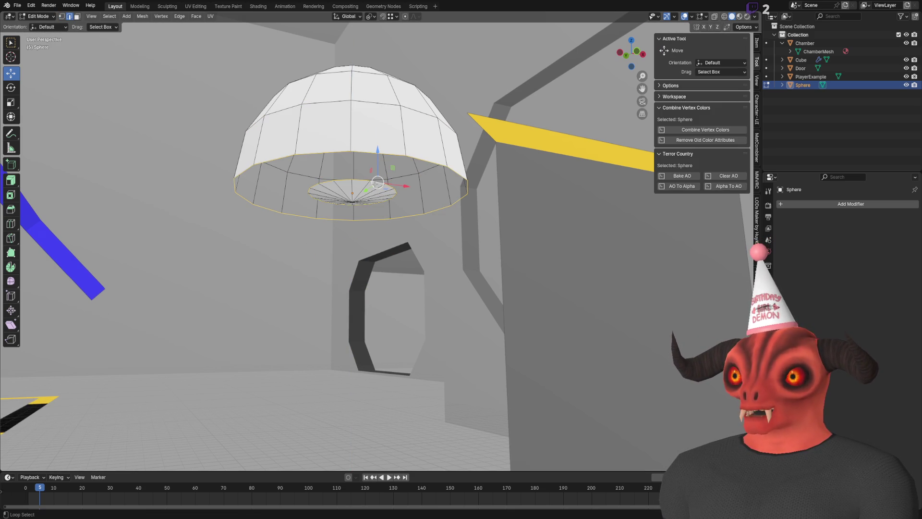
key(f)
key(ctrl+z)
key(ctrl+e)
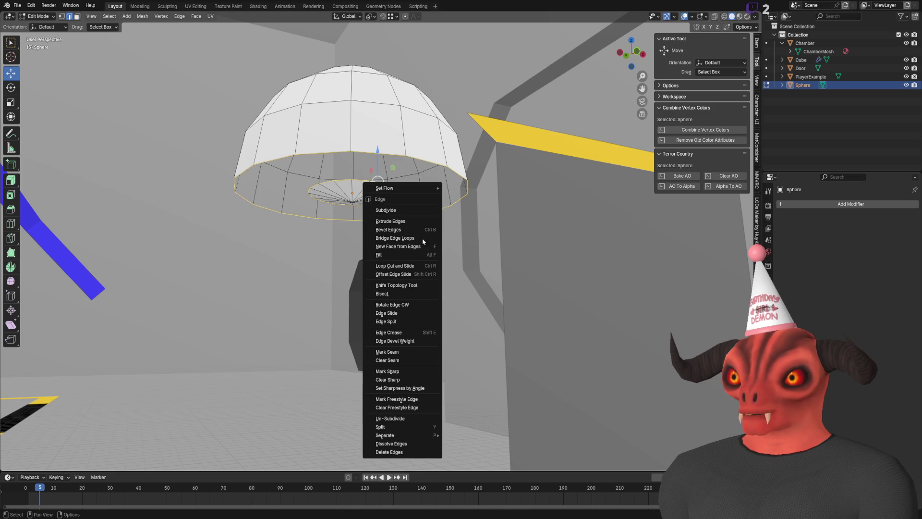
click(418, 241)
- Back in Object Mode, lift the sphere slightly by editing its height offset
key(alt+a)
key(Tab)
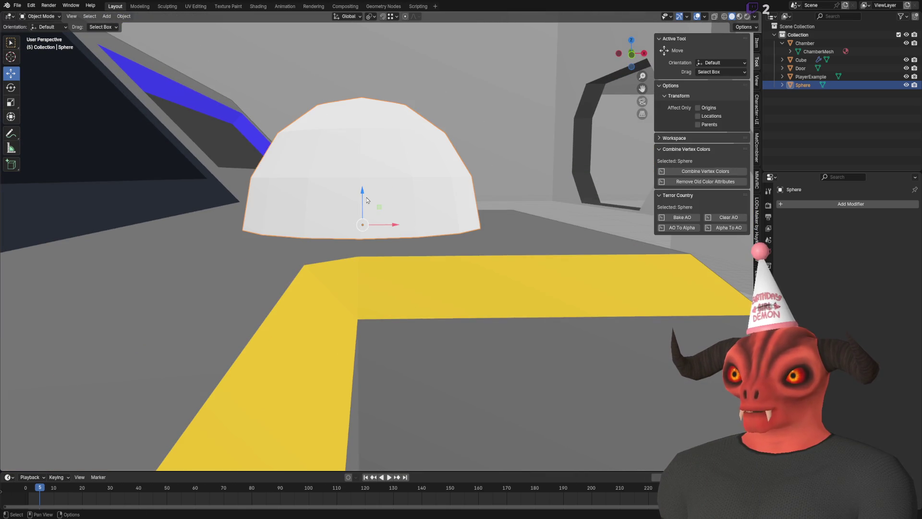
drag(368, 200, 368, 182)
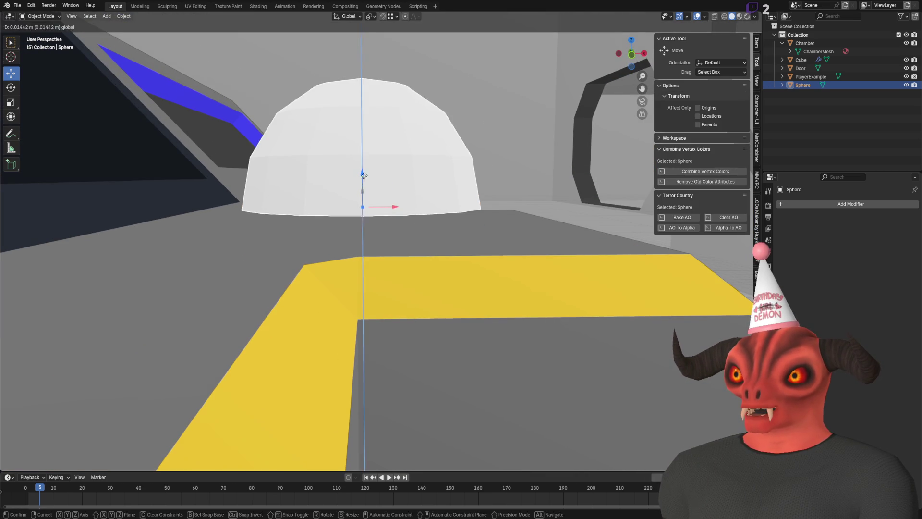
click(116, 437)
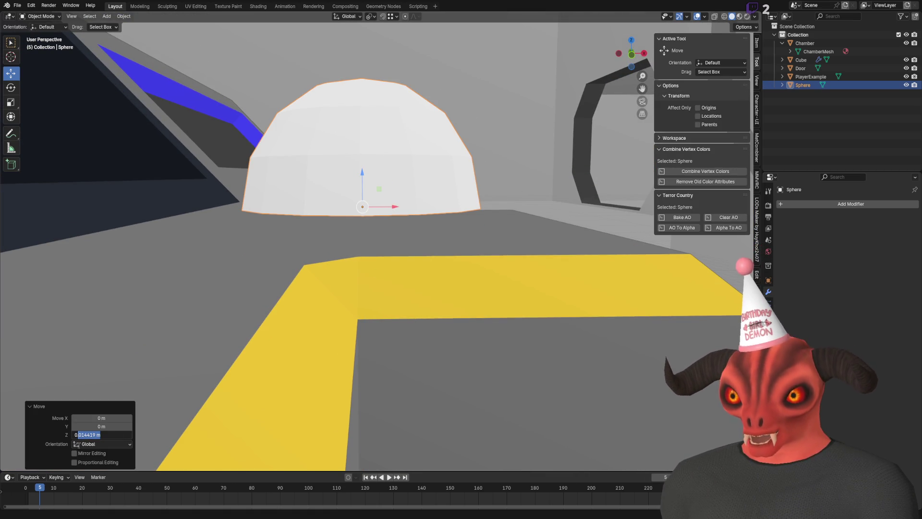
key(Return)
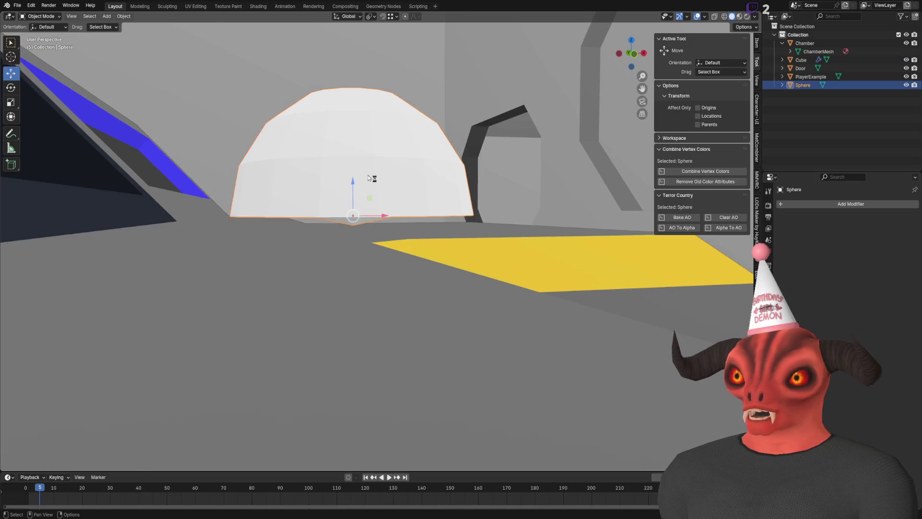
- Extrude the dome's bottom faces to start a cylindrical base
key(Tab)
key(ctrl+KP_Add)
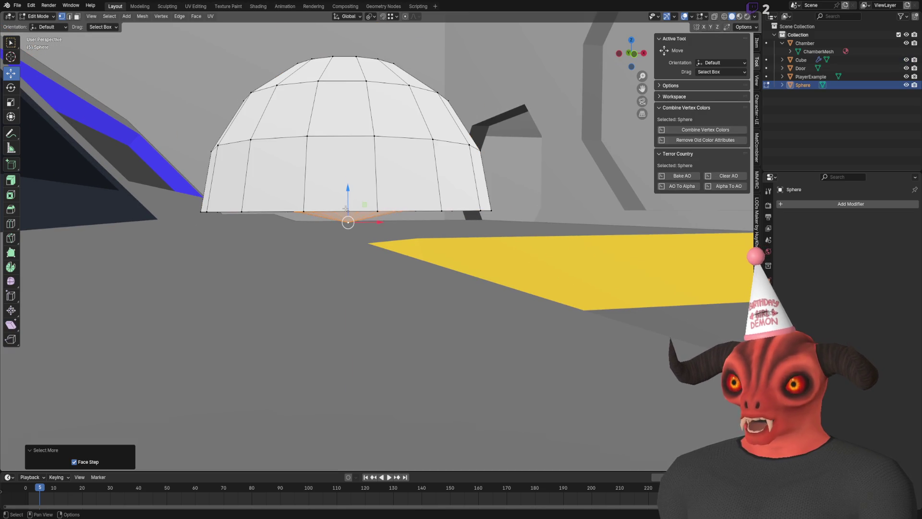
key(e)
click(347, 226)
drag(362, 287, 362, 264)
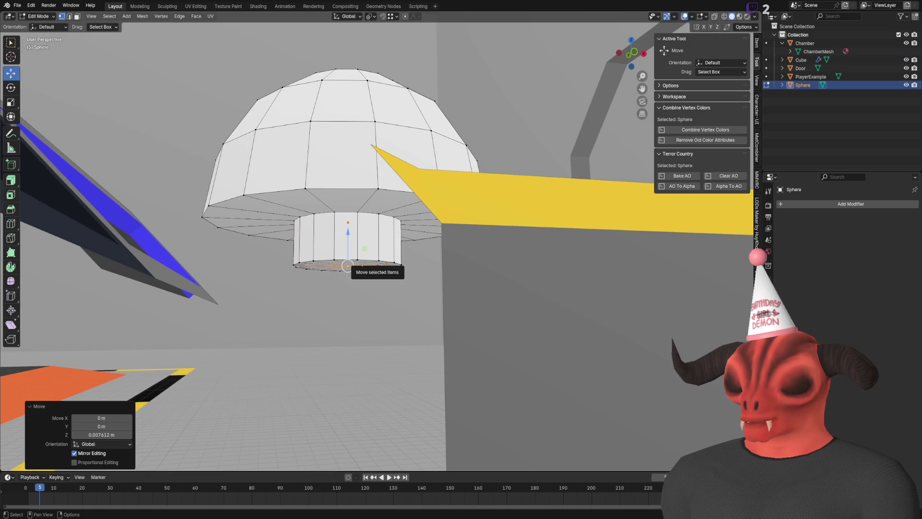
right_click(362, 263)
key(Escape)
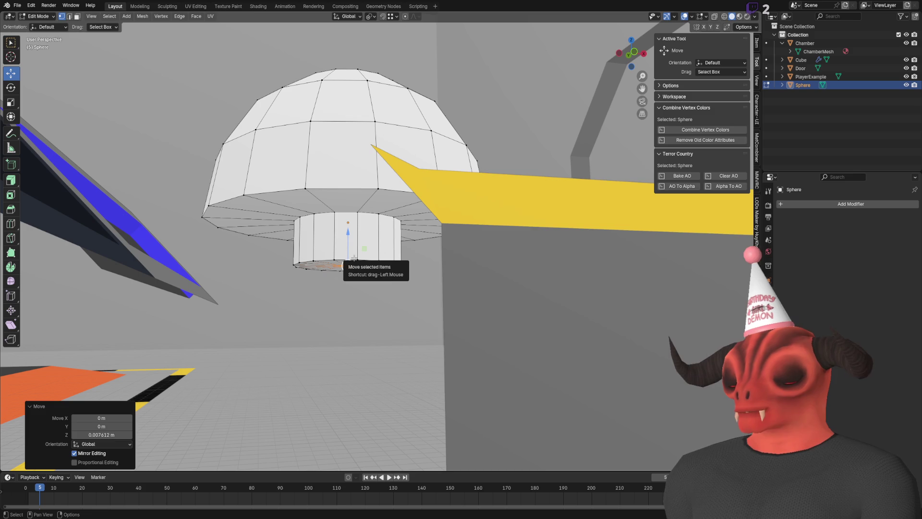
- Move the base faces vertically along Z to set the base height
click(356, 264)
right_click(354, 262)
click(352, 257)
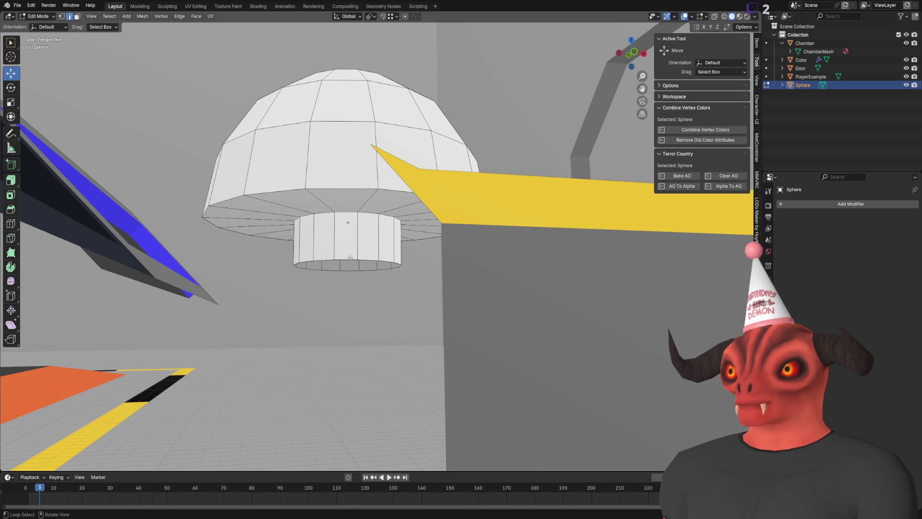
key(g)
key(z)
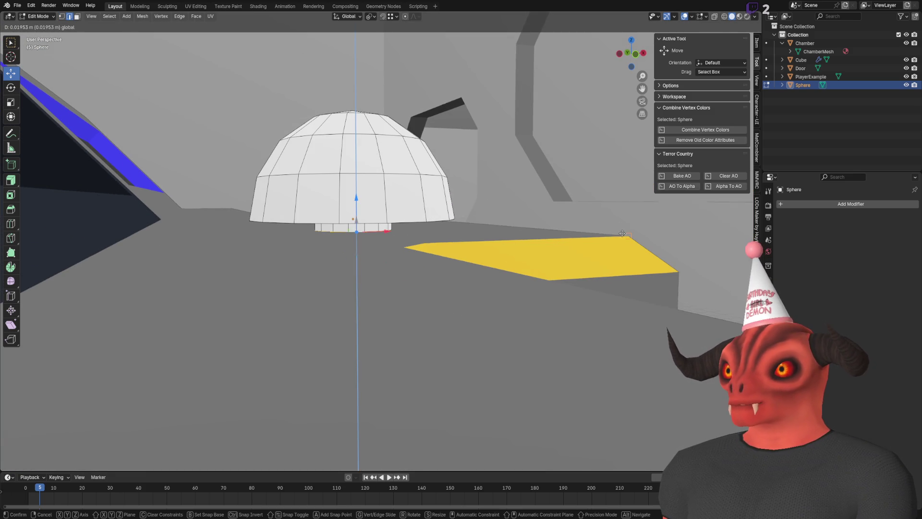
click(623, 234)
- Select the cylinder and rim faces and assign the WorldPalette material
scroll(355, 221, up, 5)
alt+click(305, 227)
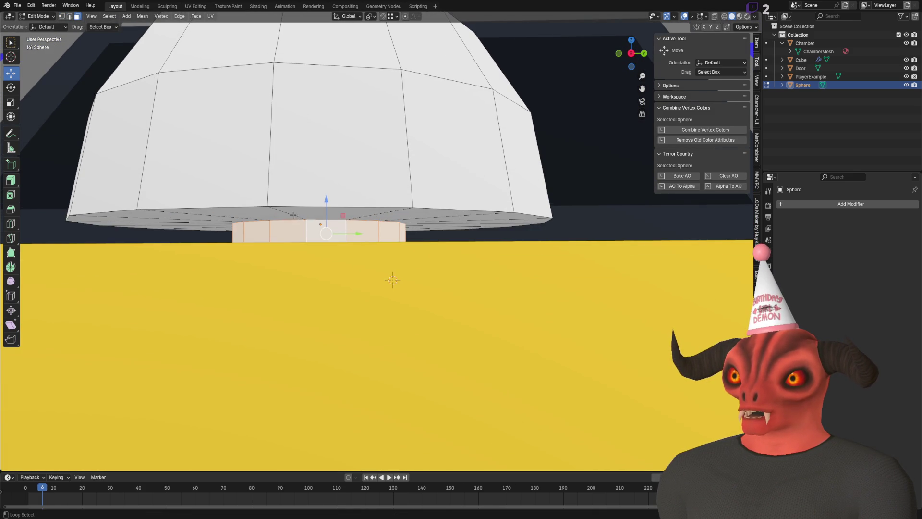
alt+shift+click(223, 220)
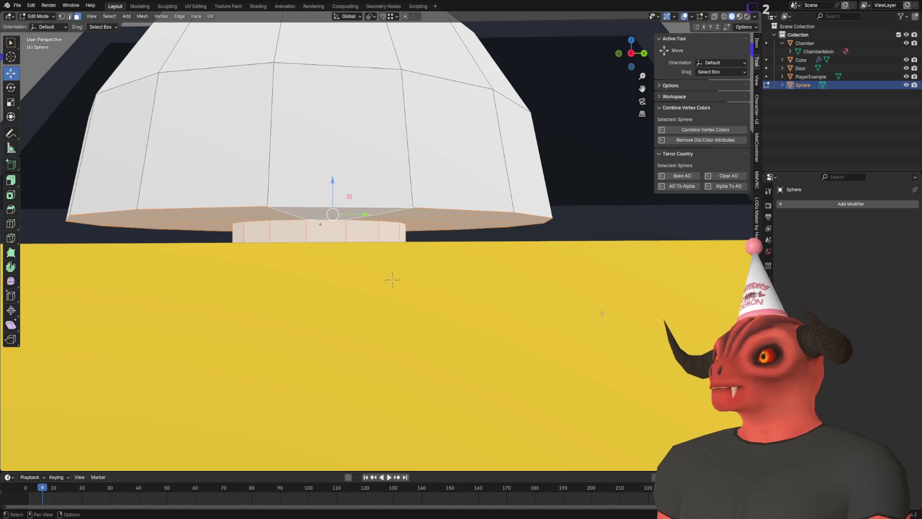
key(Tab)
click(783, 239)
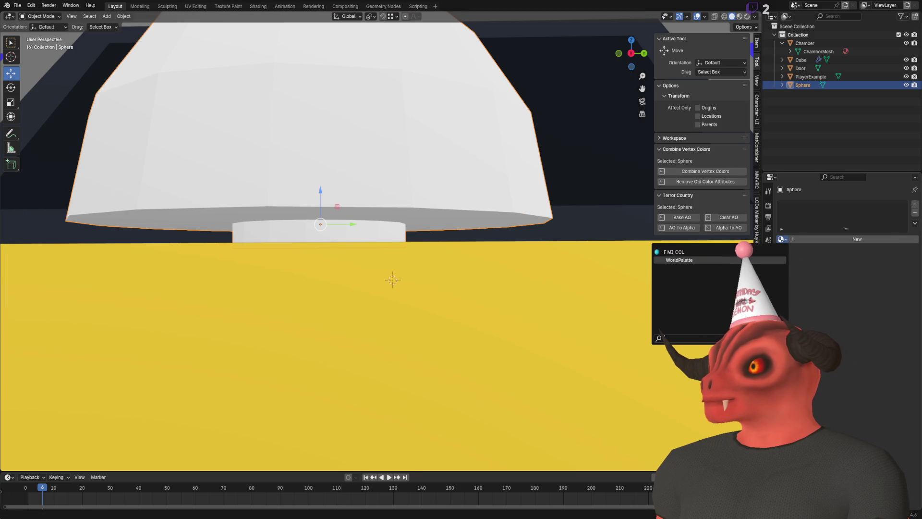
click(682, 258)
key(Tab)
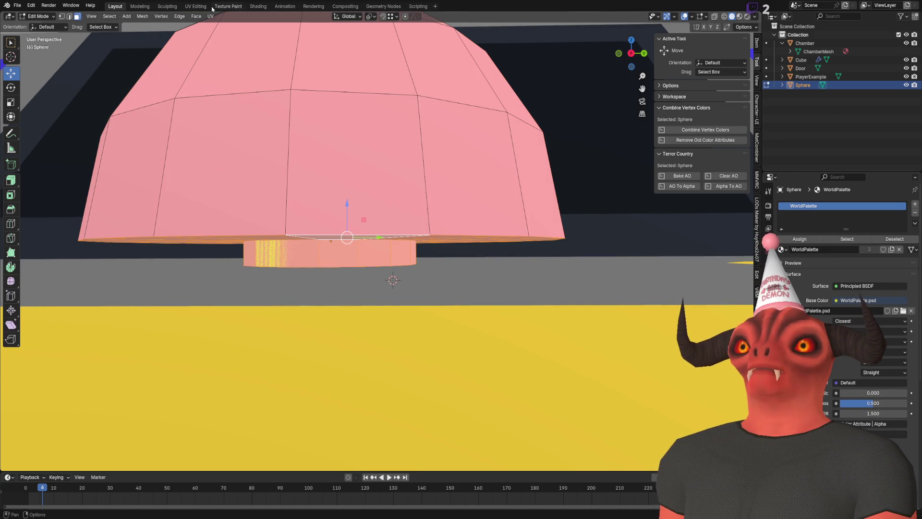
- In UV Editing, collapse the dome's UVs to a point on the red palette colour
click(196, 7)
key(m)
click(192, 291)
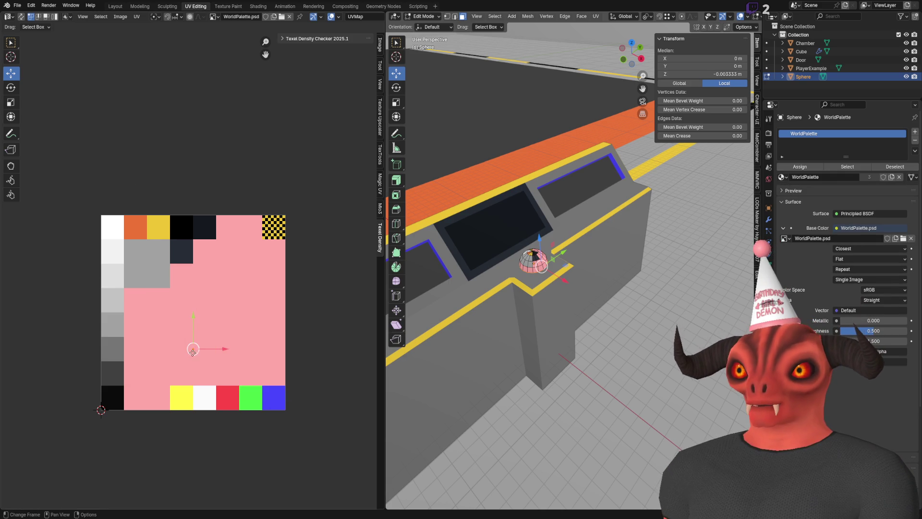
drag(190, 352, 232, 397)
key(KP_Decimal)
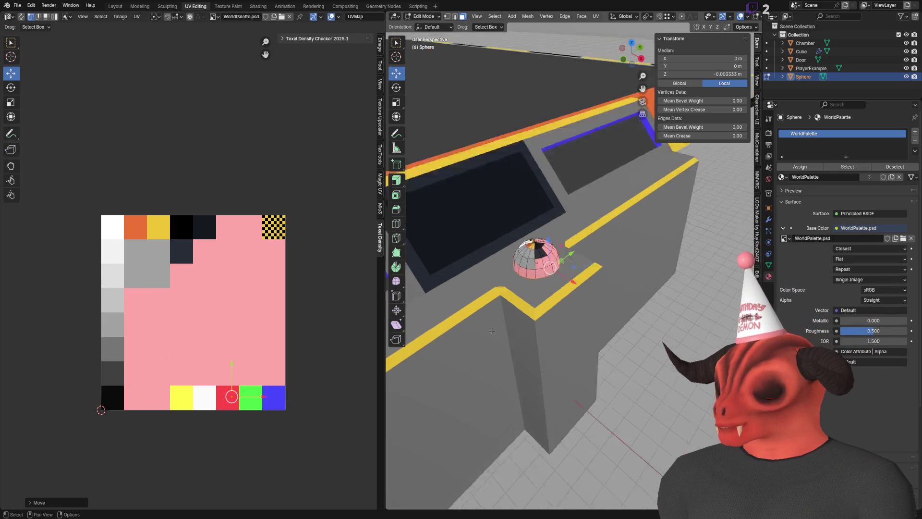
key(ctrl+l)
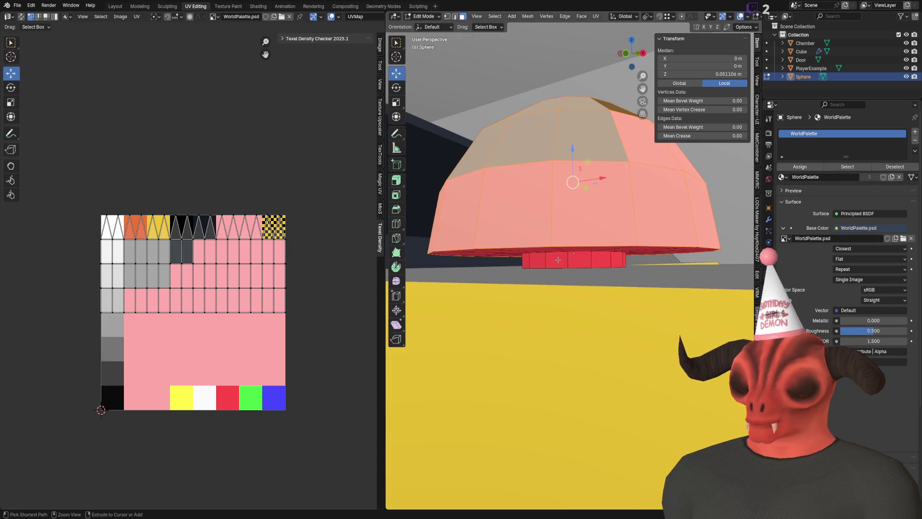
key(m)
click(254, 242)
drag(193, 273, 229, 401)
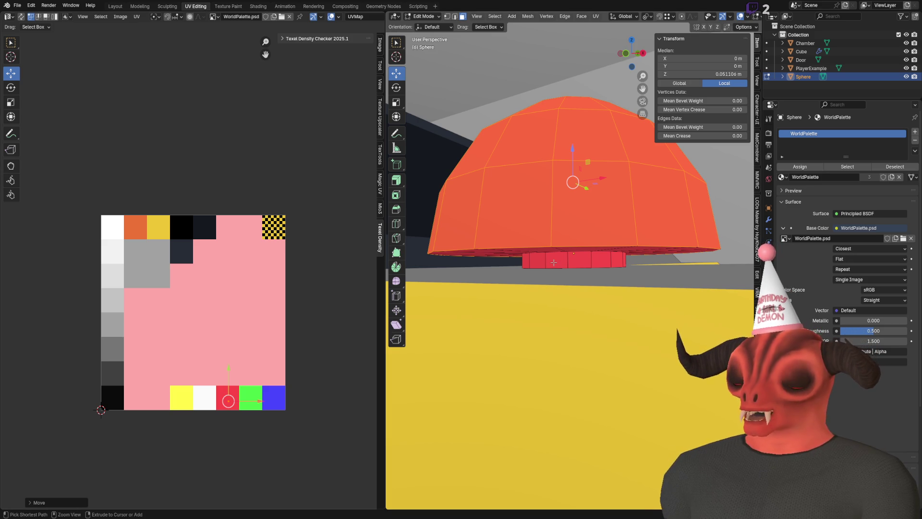
- Collapse the cylinder base's UVs onto the black palette colour
click(554, 263)
key(ctrl+l)
key(ctrl+q)
click(538, 273)
drag(232, 393, 199, 227)
click(183, 249)
key(Tab)
- Mark the dome's bottom and inner edge loops as sharp
mouse_move(613, 219)
mouse_down()
mouse_move(656, 204)
mouse_move(664, 212)
mouse_move(603, 258)
mouse_move(607, 268)
mouse_move(580, 278)
mouse_up()
key(Tab)
alt+click(578, 301)
right_click(646, 218)
click(682, 377)
scroll(582, 224, up, 4)
drag(577, 298, 608, 205)
alt+click(605, 260)
right_click(676, 257)
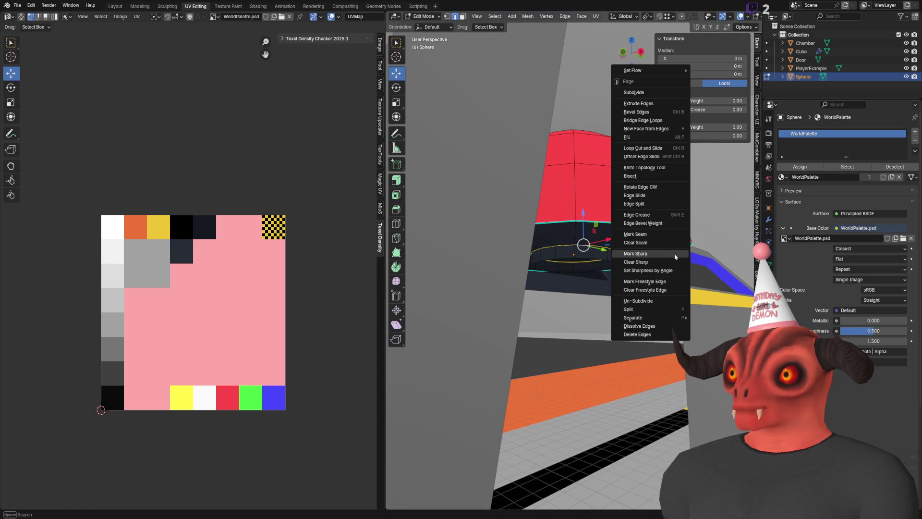
click(675, 257)
- Select the whole sphere, save Chamber.blend, and shade the dome flat
key(a)
right_click(634, 275)
click(624, 334)
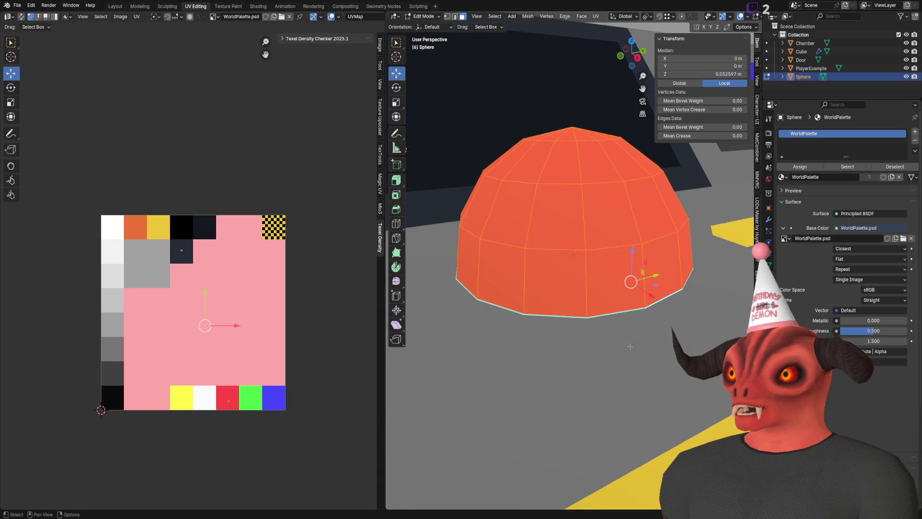
drag(630, 346, 591, 240)
key(1)
click(581, 206)
key(ctrl+KP_Add)
key(ctrl+KP_Add)
key(ctrl+KP_Add)
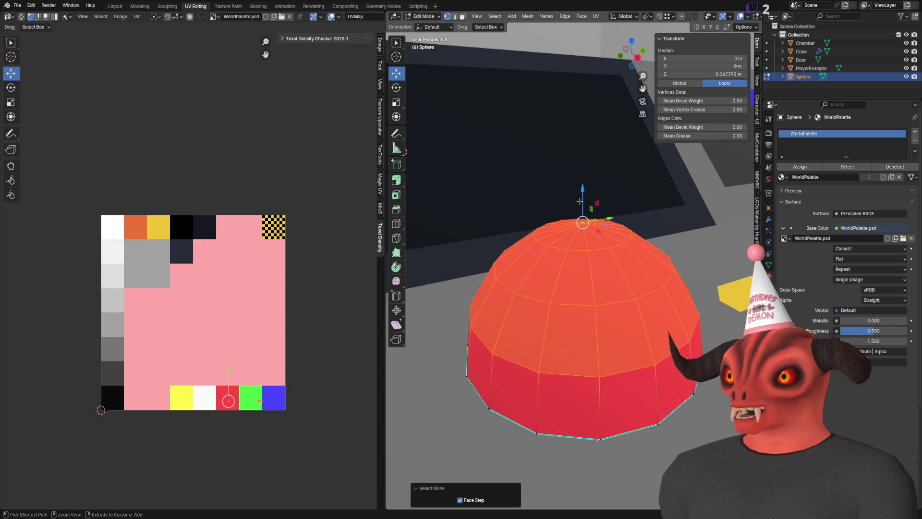
key(ctrl+KP_Add)
key(ctrl+s)
key(3)
right_click(601, 252)
click(601, 252)
- Return to Object Mode and view the red button in Unity's Scene view
key(Tab)
scroll(568, 218, down, 5)
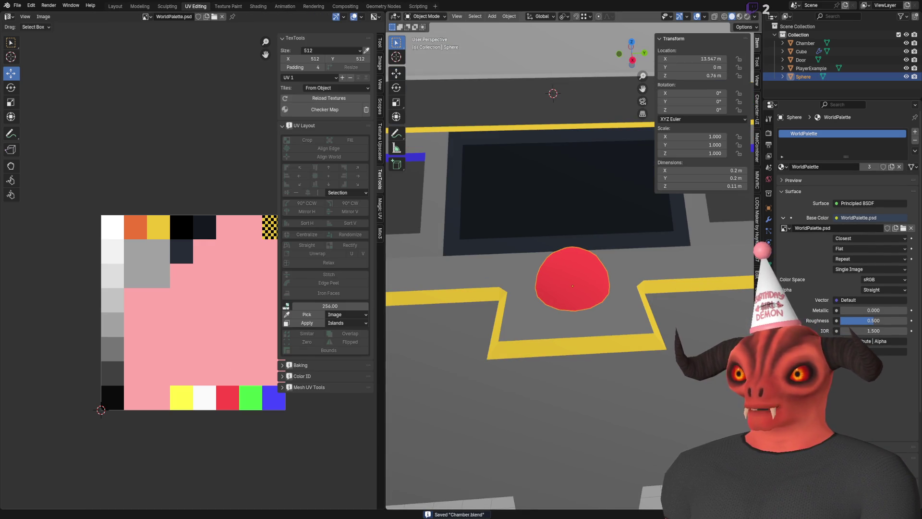
key(alt+Tab)
mouse_move(423, 189)
mouse_down()
mouse_move(674, 207)
mouse_move(453, 145)
mouse_move(413, 173)
mouse_move(512, 507)
mouse_up()
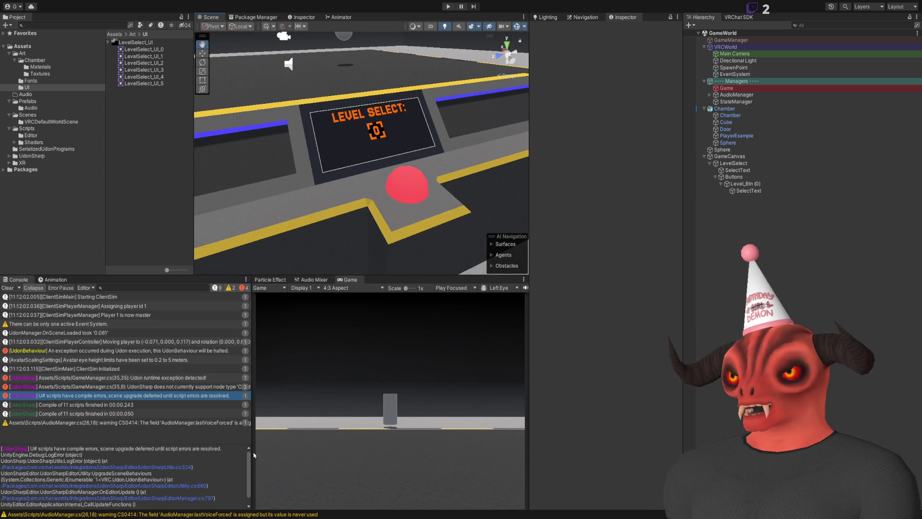
- Switch from Unity to Photoshop
key(alt+Tab)
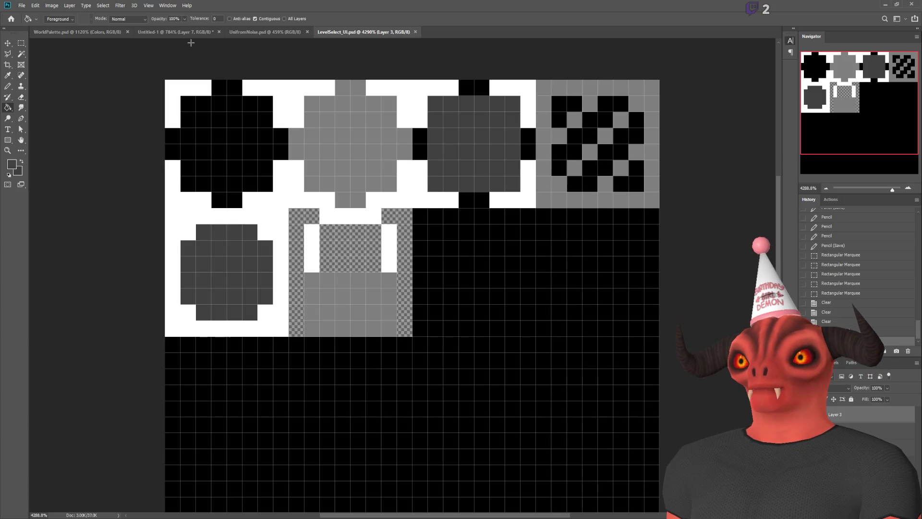
- In WorldPalette.psd, marquee a square below the navy block and fill it red
click(77, 32)
click(22, 45)
scroll(355, 281, up, 5)
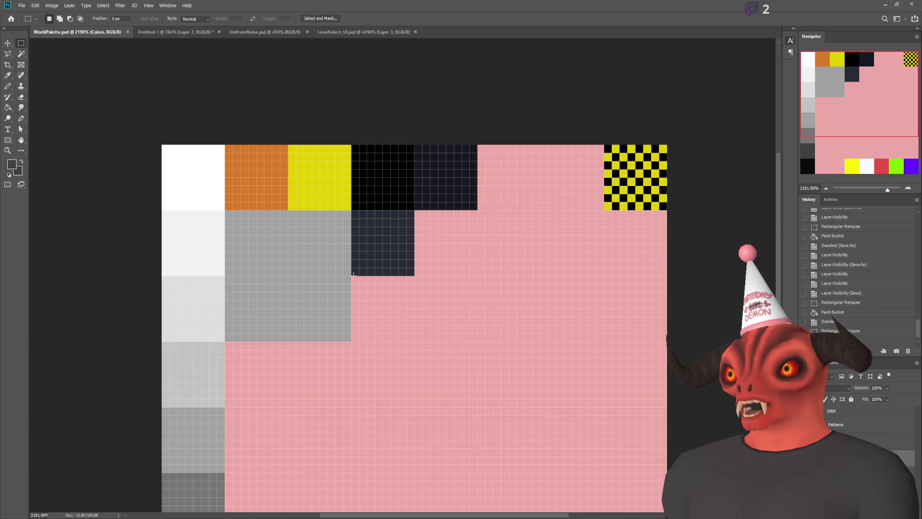
drag(400, 333, 415, 342)
click(8, 107)
key(alt)
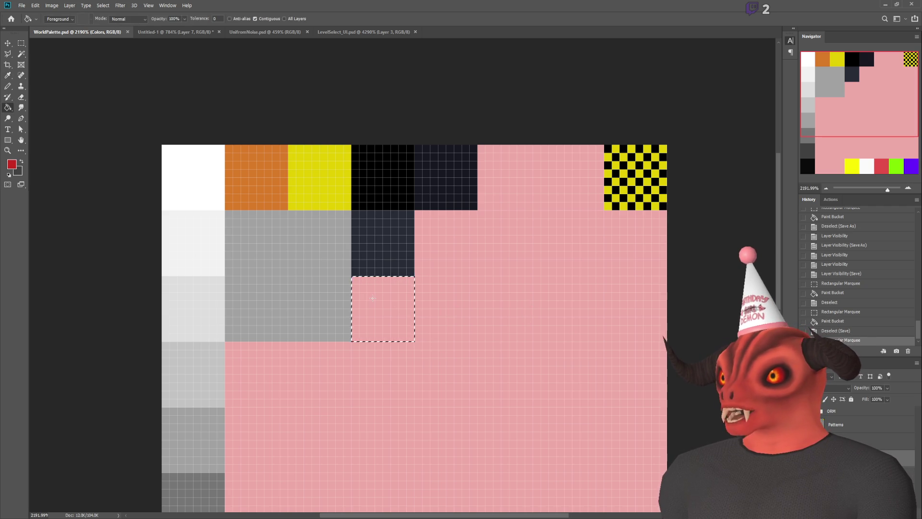
click(373, 299)
key(alt+Tab)
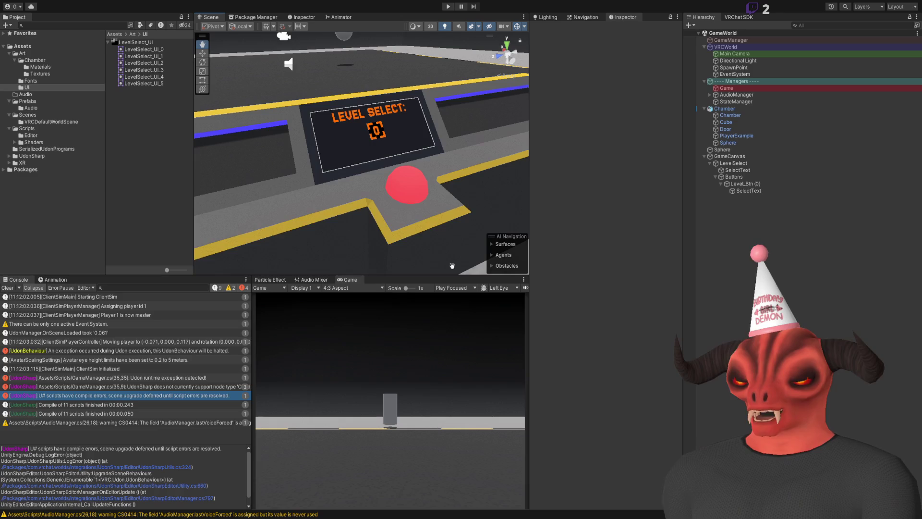
- In Blender, reload textures, move the sphere's UVs onto the new red block, and save
key(alt+Tab)
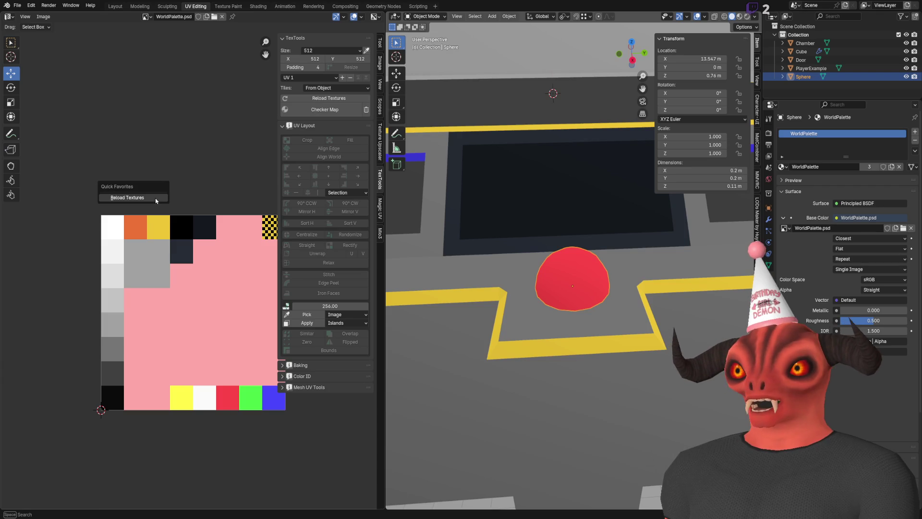
key(alt+r)
key(Tab)
key(alt+a)
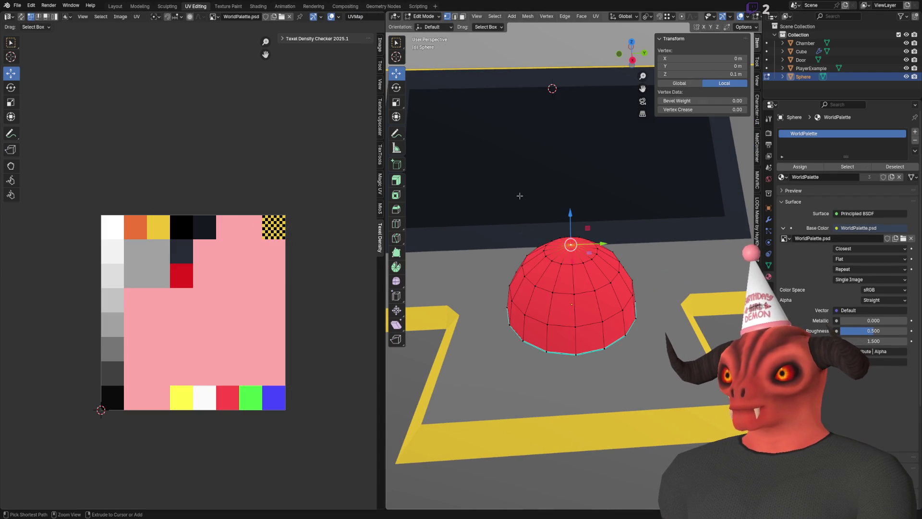
key(a)
drag(229, 402, 185, 278)
key(ctrl+s)
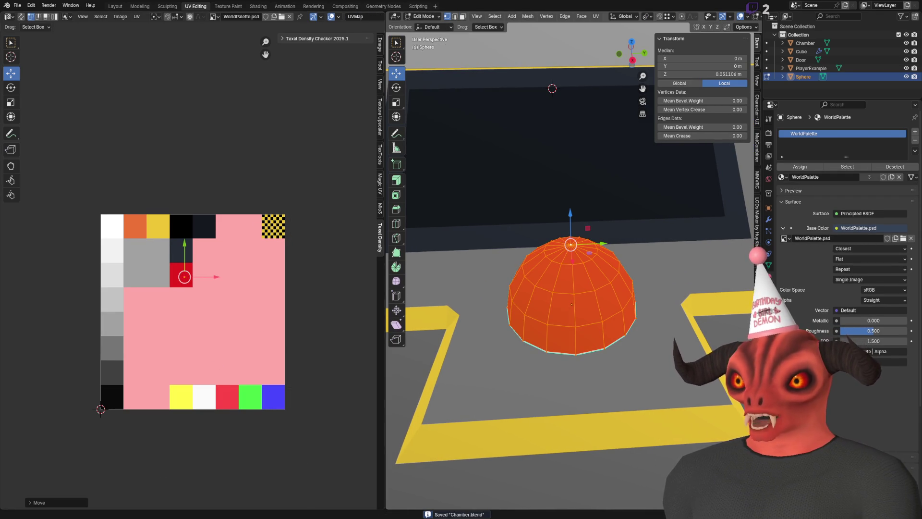
- In Unity, orbit and zoom the Scene view toward the Level Select panel
key(alt+Tab)
mouse_move(380, 220)
mouse_down()
mouse_move(369, 208)
mouse_move(350, 234)
mouse_up()
scroll(350, 234, up, 2)
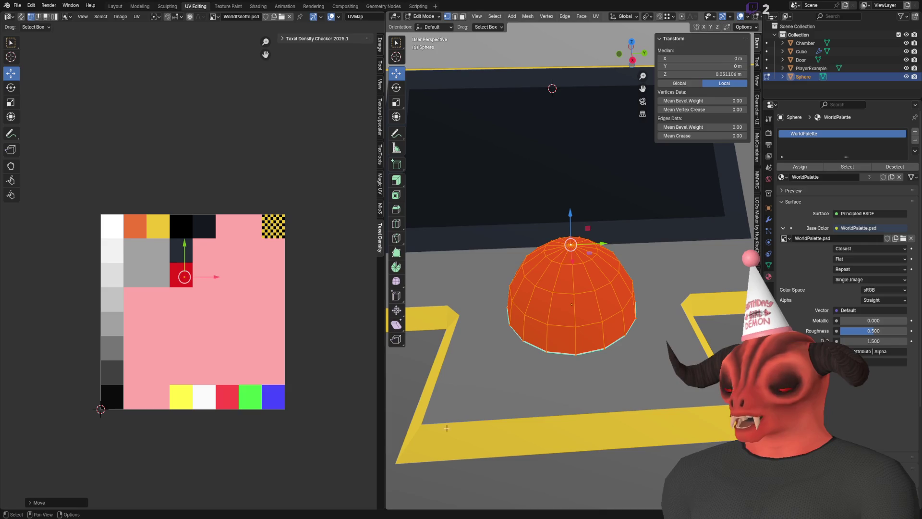
- Knife-cut a new edge into the Cube's floor beside the dome and select the adjacent face
key(alt+q)
scroll(529, 262, up, 3)
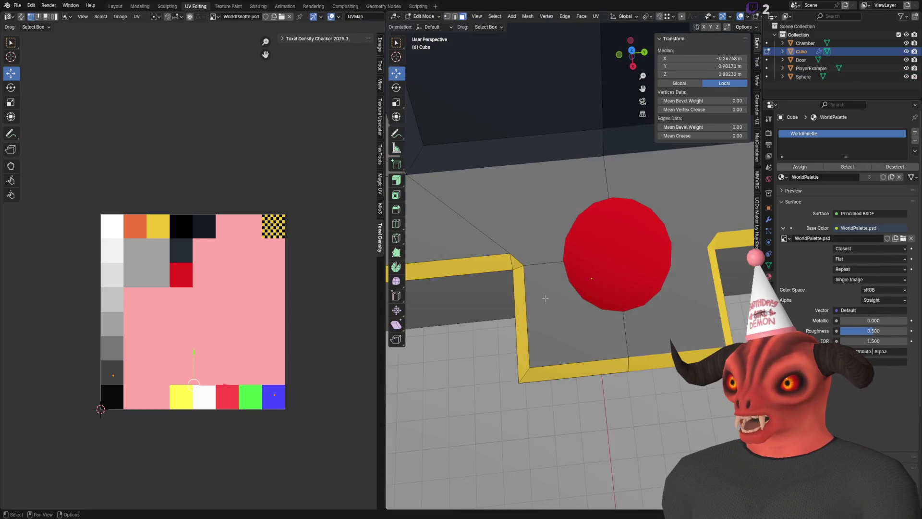
key(2)
scroll(510, 251, up, 2)
right_click(583, 261)
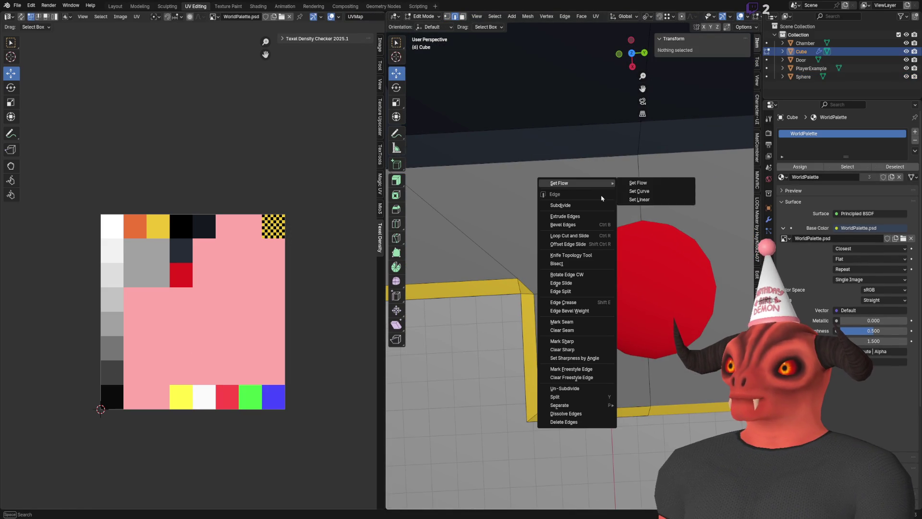
click(583, 258)
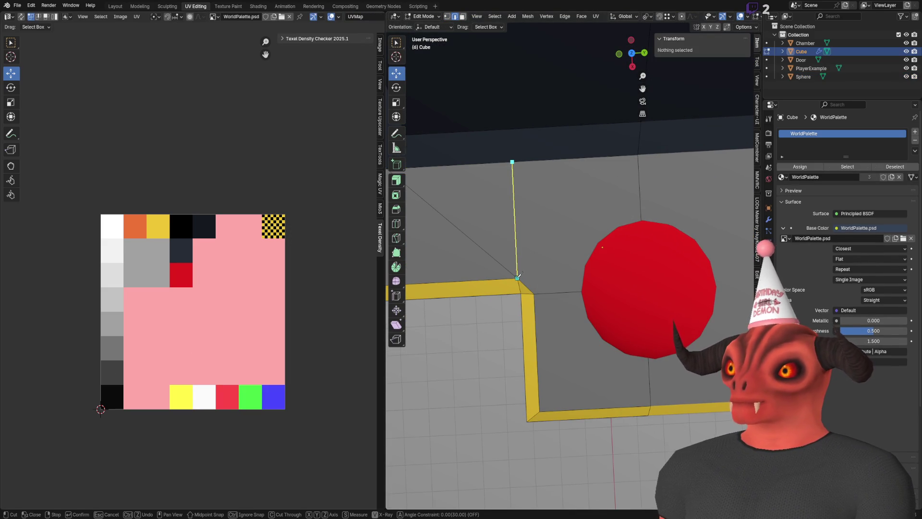
key(Return)
key(3)
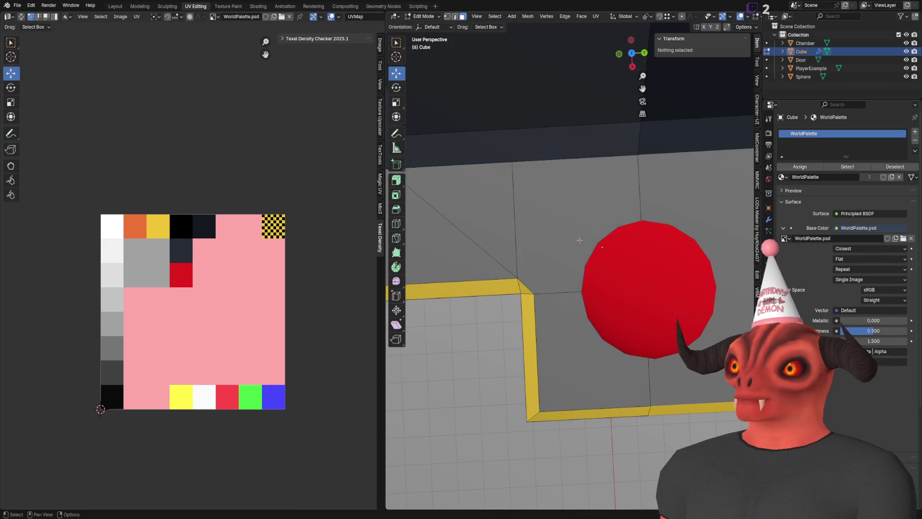
click(570, 238)
drag(576, 233, 391, 128)
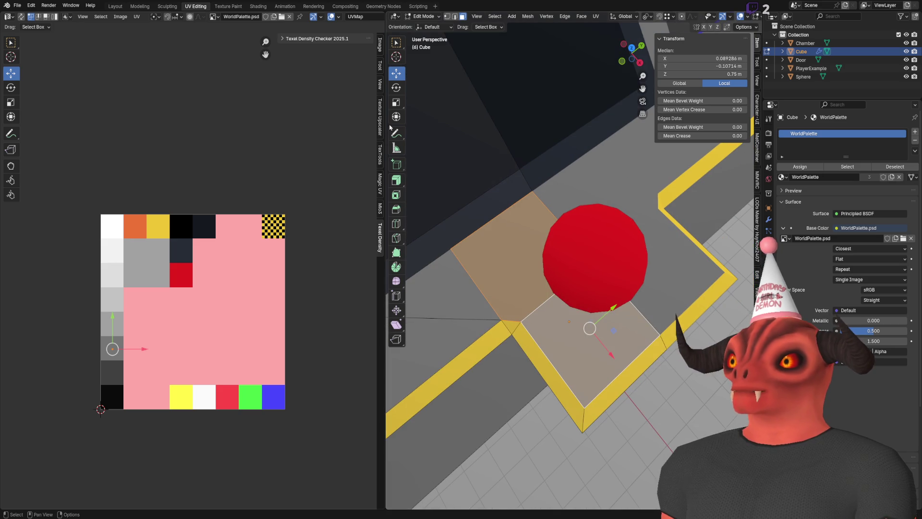
- Inset the selected floor faces beside the dome with a 0.05 m thickness
click(396, 195)
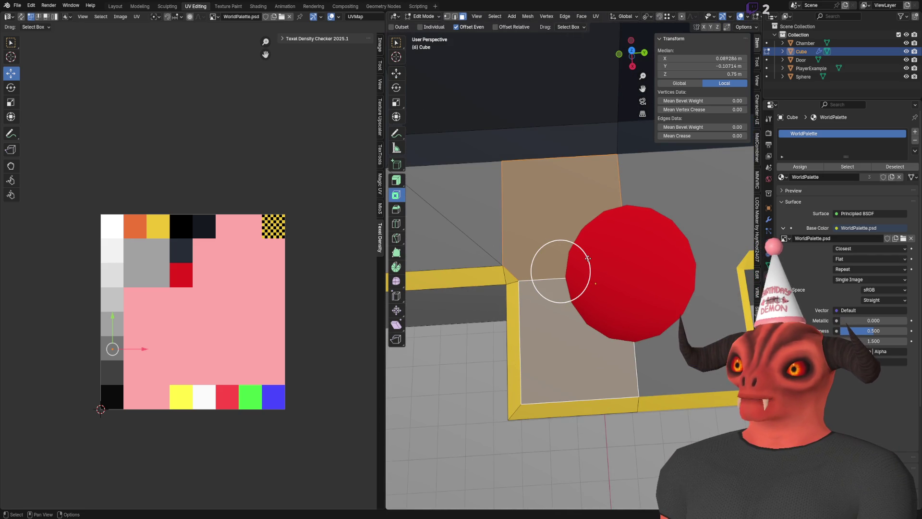
drag(587, 258, 567, 265)
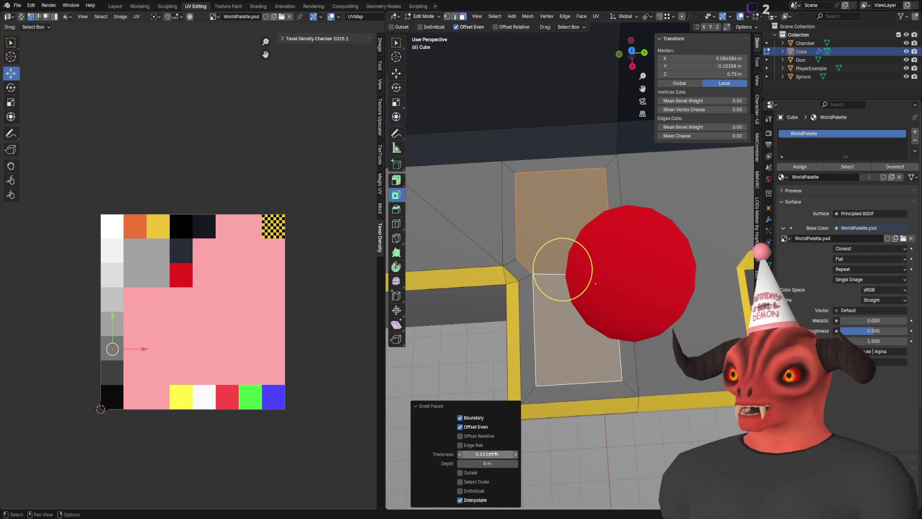
text(2)
key(Return)
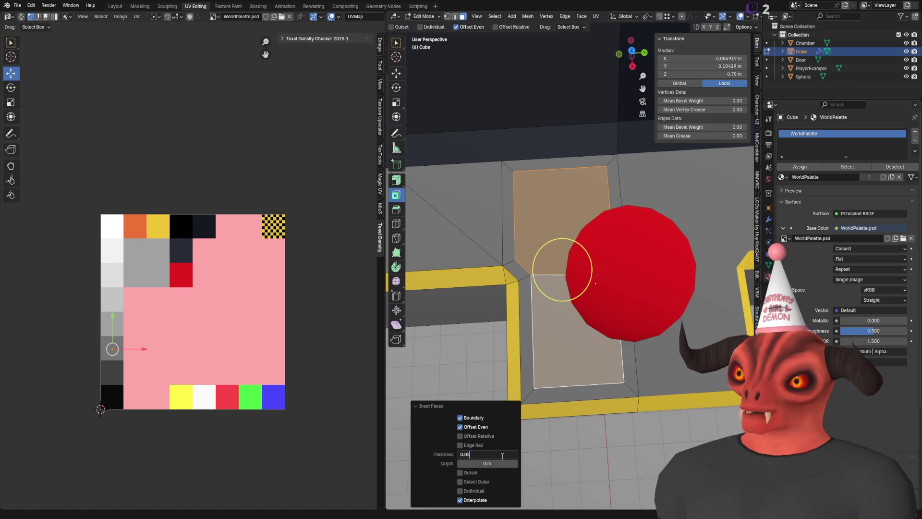
key(Return)
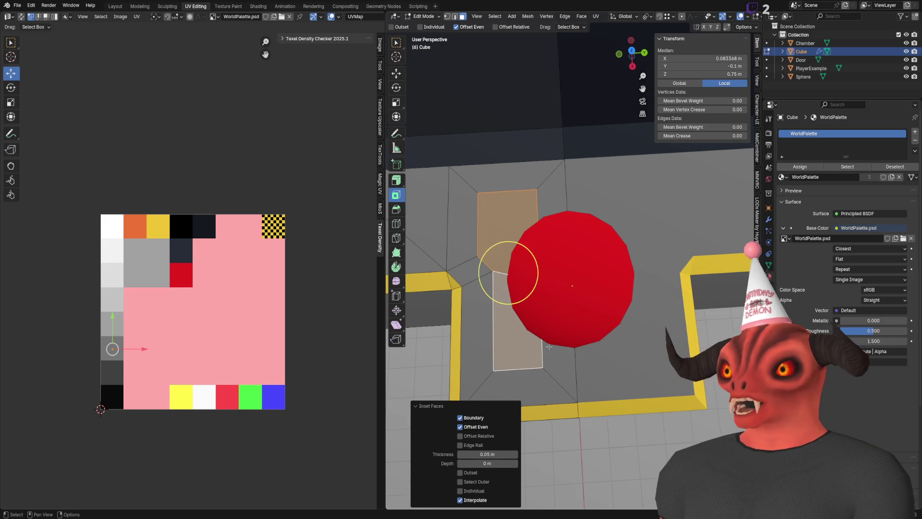
- Delete the inset faces and the vertical face beside the red button
key(x)
click(548, 197)
key(2)
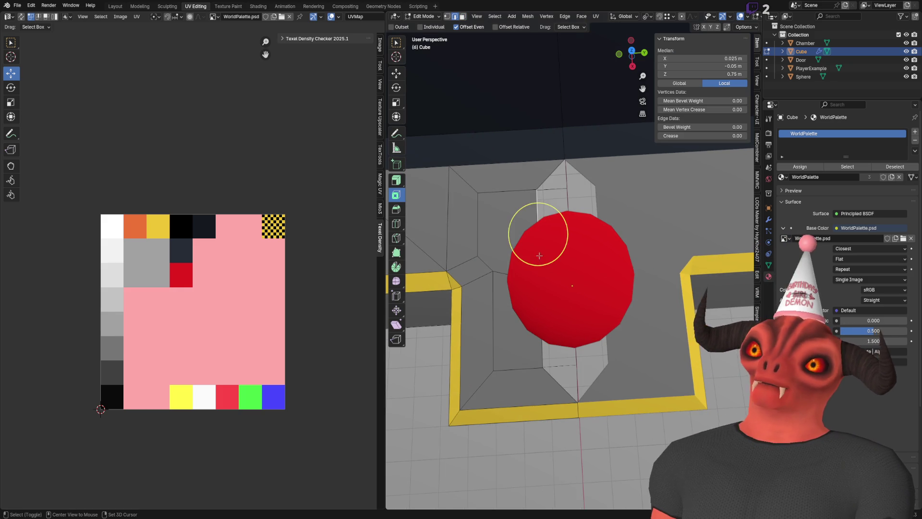
key(3)
click(538, 191)
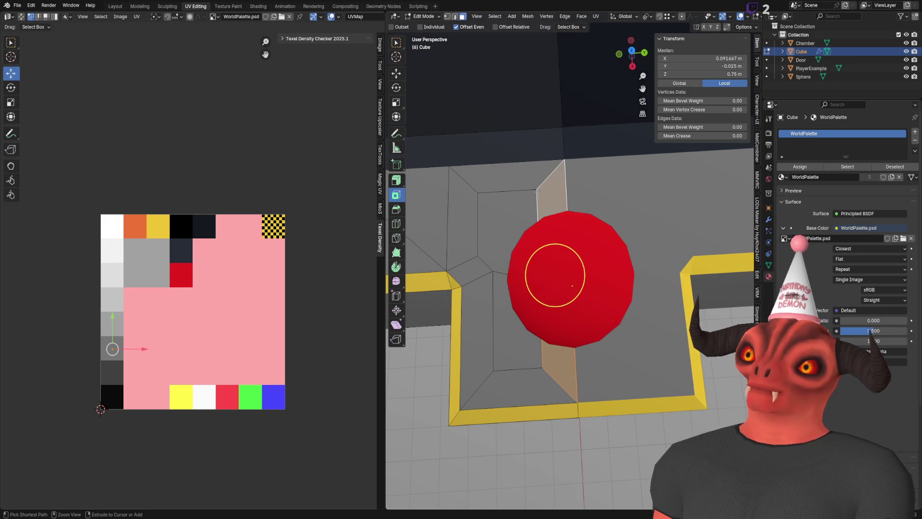
key(x)
click(569, 208)
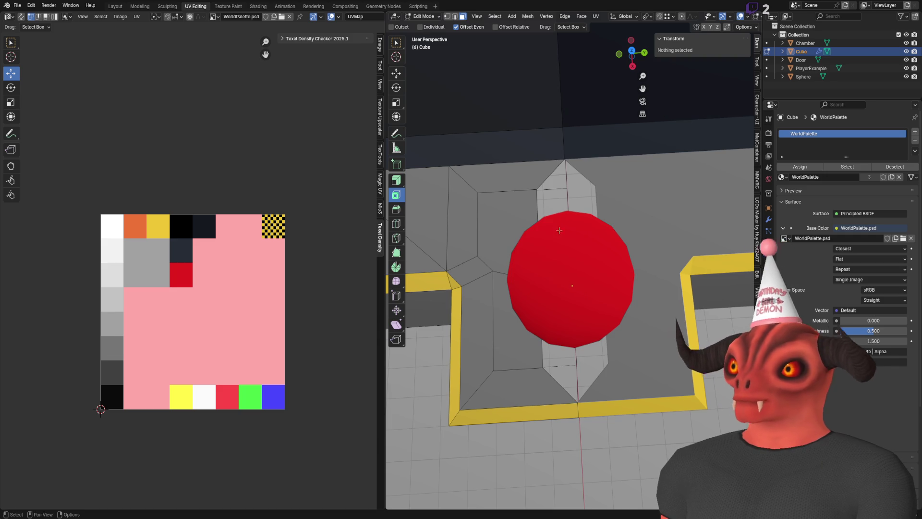
- Select the pillar edges and delete the pillar geometry
key(2)
shift+click(550, 318)
shift+click(538, 207)
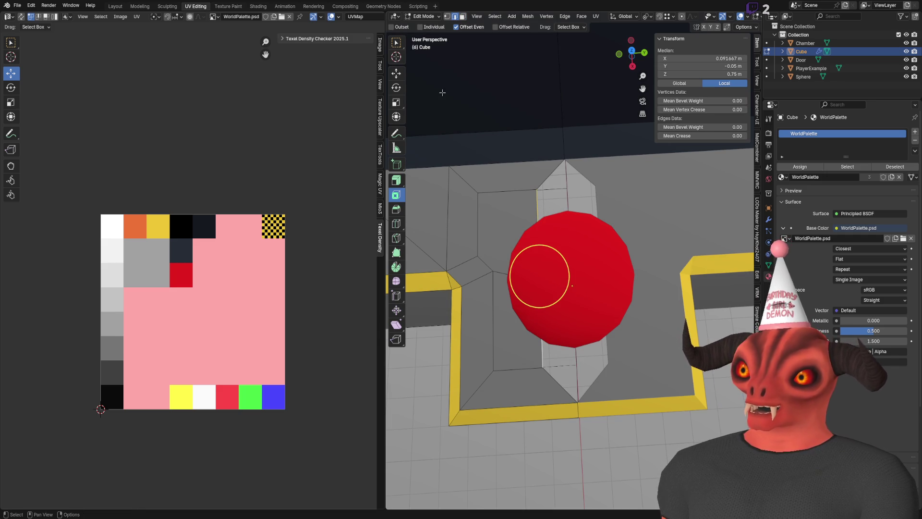
click(397, 73)
key(x)
click(517, 331)
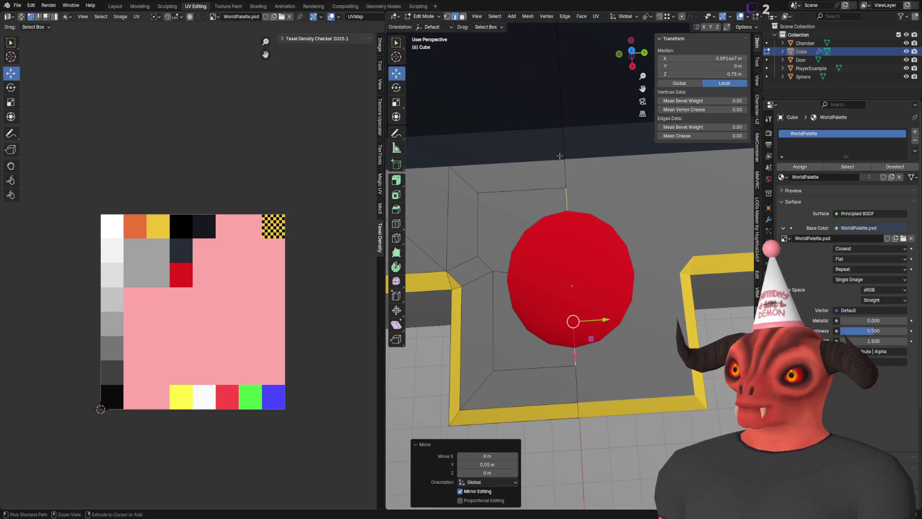
- Select floor vertices near the button and move one along Y
key(3)
key(1)
click(569, 245)
drag(601, 243, 561, 184)
click(561, 184)
key(g)
key(y)
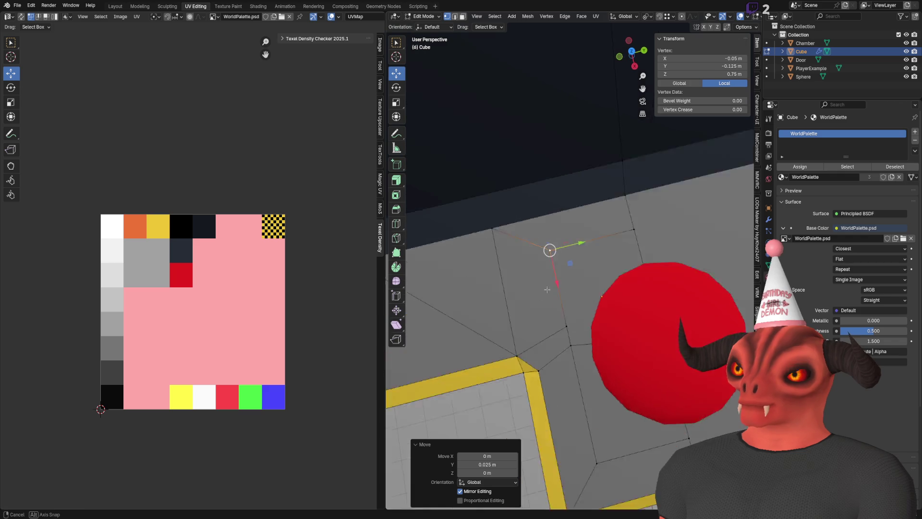
- Move the vertex along X with an exact distance of 0, then merge the selected vertices
key(g)
key(x)
click(545, 275)
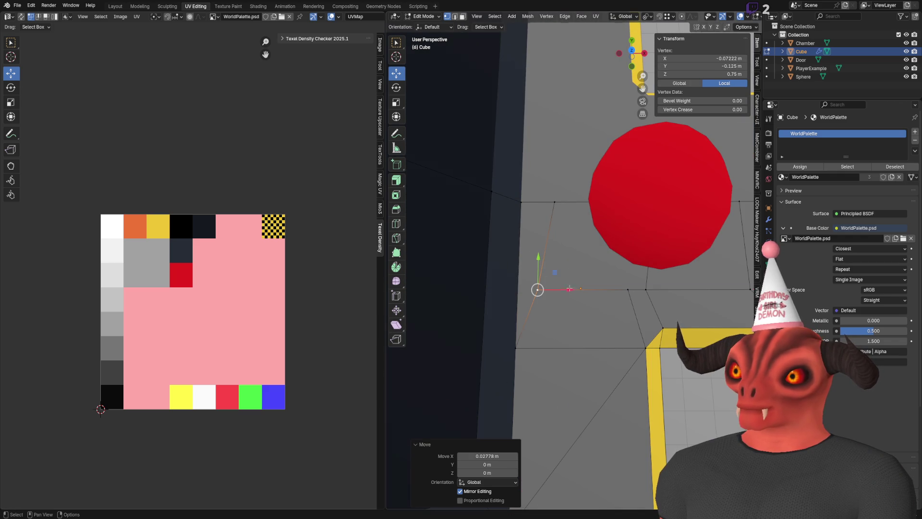
click(494, 456)
text(0)
key(Return)
key(m)
click(602, 339)
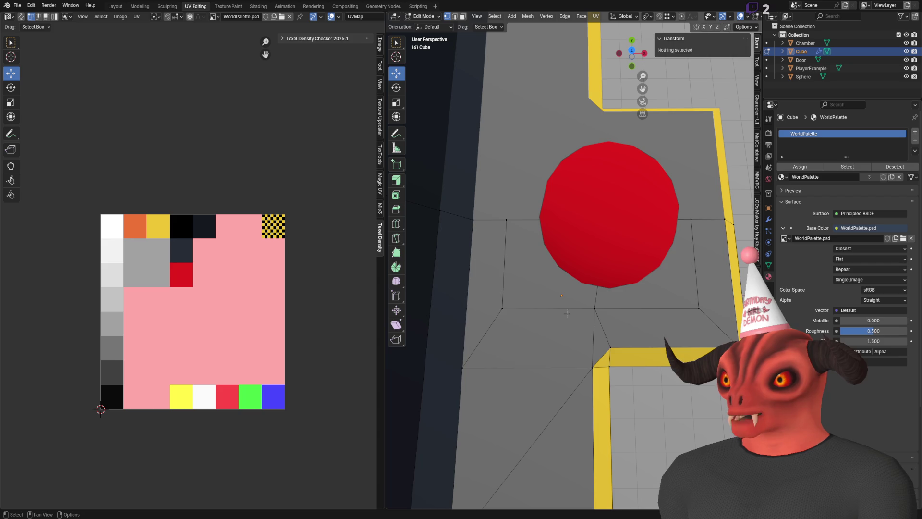
- Select both floor faces around the button and move their UVs onto the navy palette square
key(3)
click(552, 265)
shift+click(648, 283)
drag(116, 360, 179, 254)
key(Tab)
scroll(522, 227, up, 4)
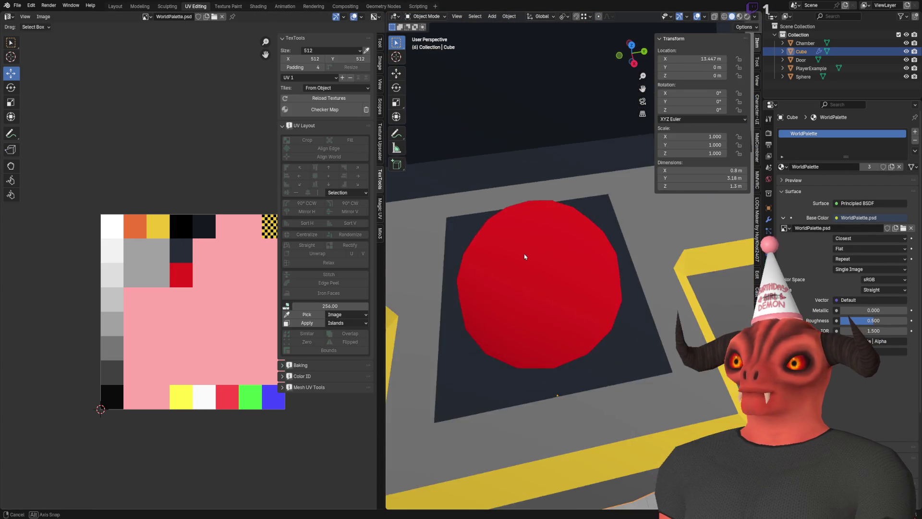
- Nudge the navy panel's edge along X, setting an exact Move X distance in the redo panel
key(Tab)
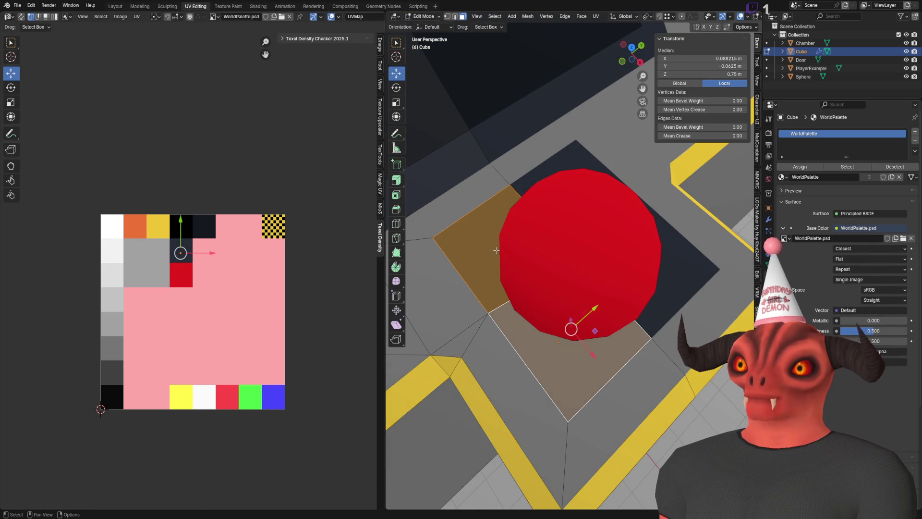
key(Tab)
mouse_move(496, 253)
mouse_down()
mouse_move(556, 233)
mouse_move(575, 301)
mouse_move(651, 257)
mouse_up()
key(Tab)
scroll(546, 262, down, 2)
drag(546, 261, 403, 281)
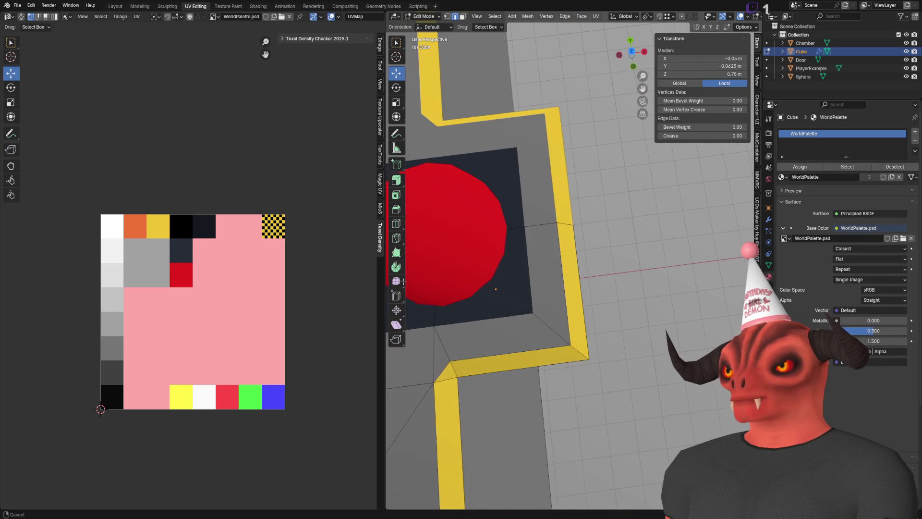
drag(548, 260, 508, 291)
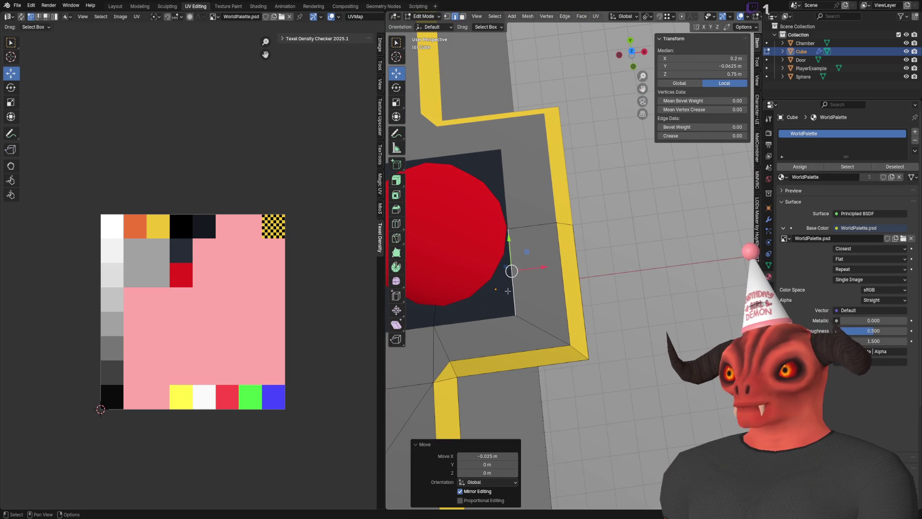
mouse_move(489, 374)
mouse_down()
mouse_move(541, 231)
mouse_move(576, 233)
mouse_up()
key(ctrl+z)
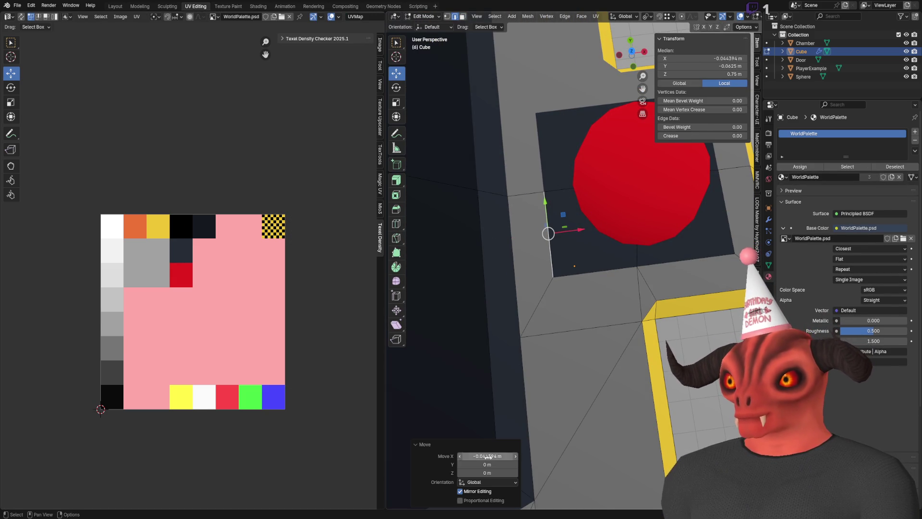
click(488, 456)
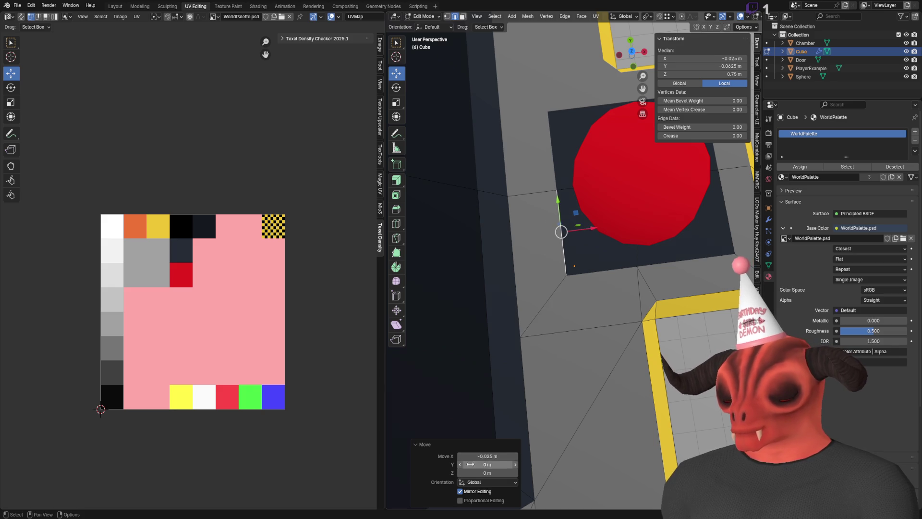
click(581, 325)
- Using see-through view, pull a corner vertex of the panel along X, then return to Object Mode
drag(488, 231, 571, 303)
click(570, 304)
key(alt+z)
click(524, 225)
key(g)
key(x)
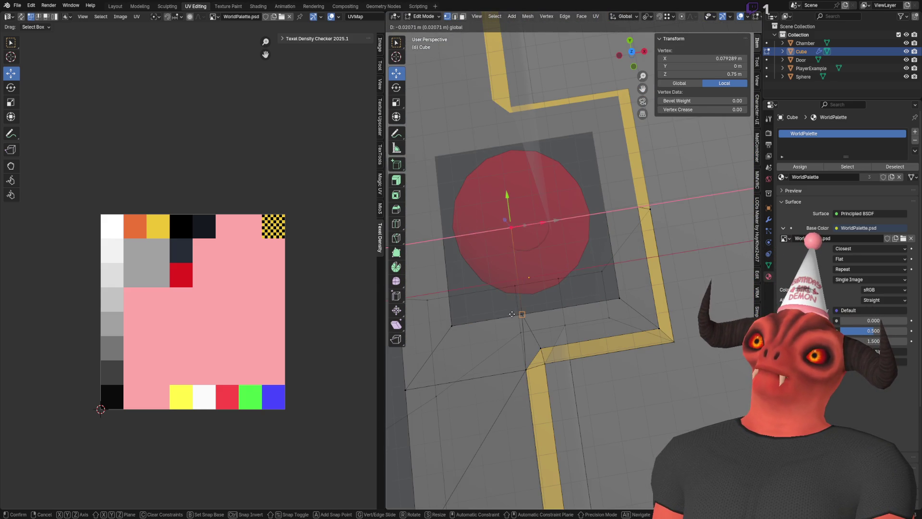
click(523, 224)
key(alt+z)
mouse_move(523, 224)
mouse_down()
mouse_move(519, 261)
mouse_move(535, 227)
mouse_move(625, 315)
mouse_up()
key(Tab)
scroll(534, 227, up, 3)
scroll(625, 315, up, 2)
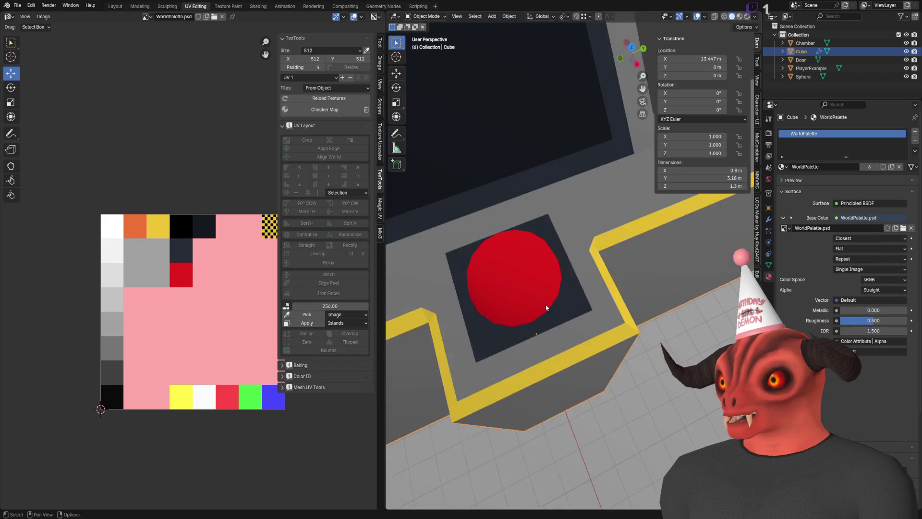
- Cut diagonal edges across the navy panel's corners with the knife tool
key(Tab)
click(524, 251)
key(alt+a)
key(2)
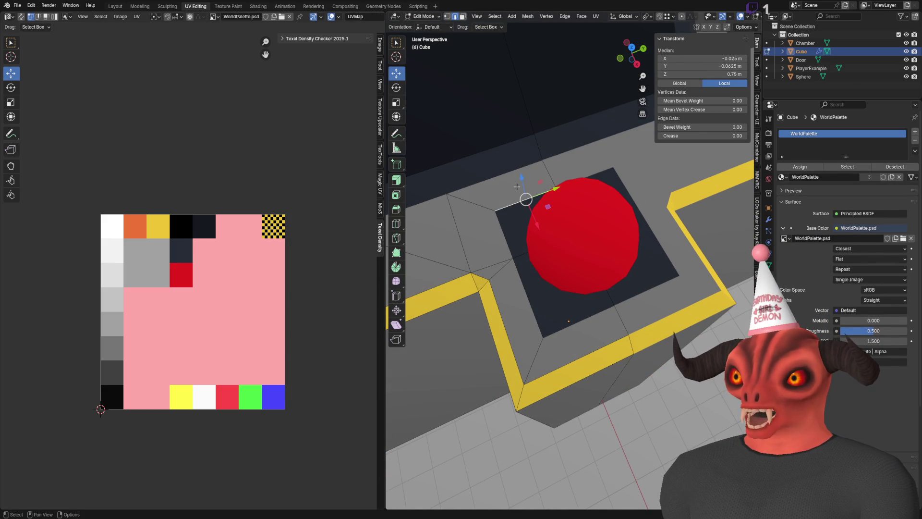
right_click(648, 369)
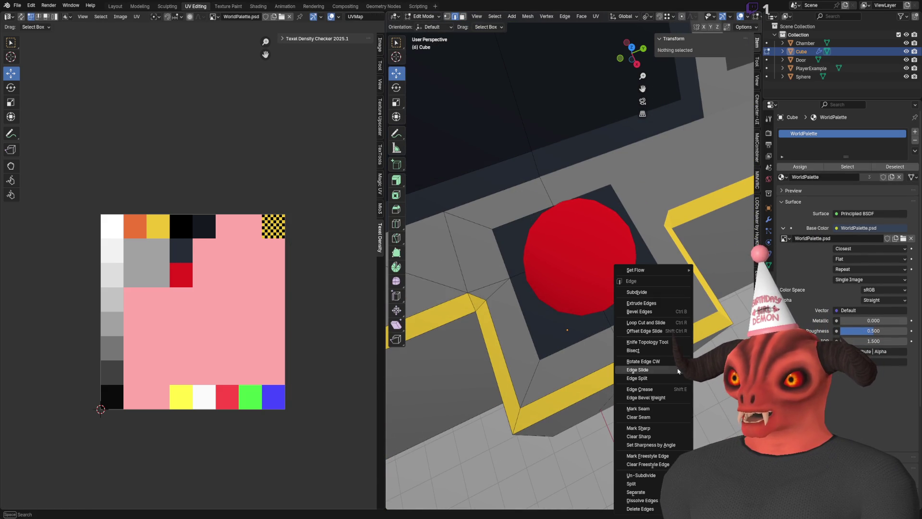
click(661, 341)
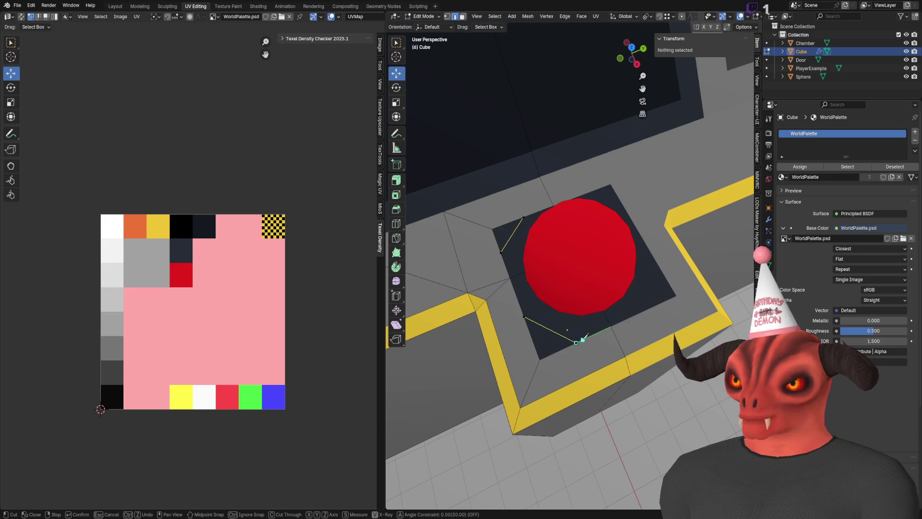
key(Return)
- Move the UVs of the two cut-off corner triangles onto the grey palette square
key(3)
click(547, 339)
shift+click(505, 232)
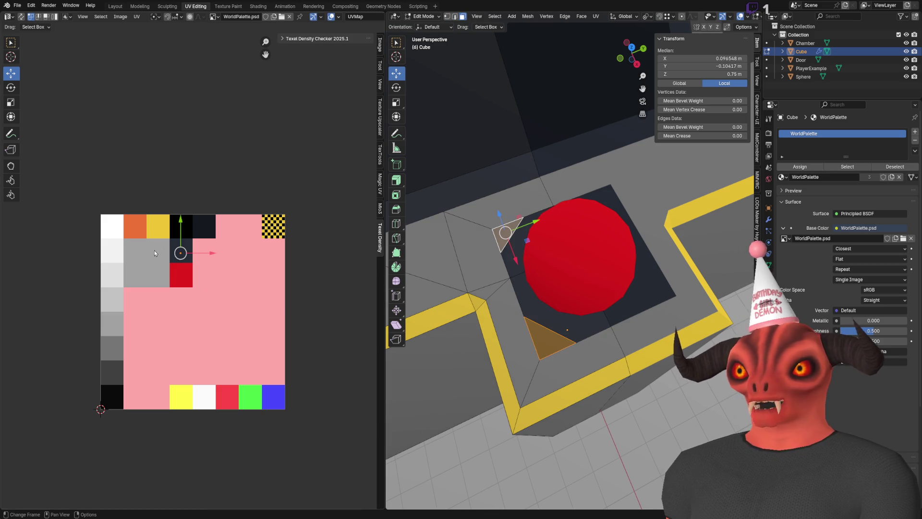
mouse_move(180, 253)
mouse_down()
mouse_move(111, 377)
mouse_move(110, 337)
mouse_up()
key(Tab)
key(Tab)
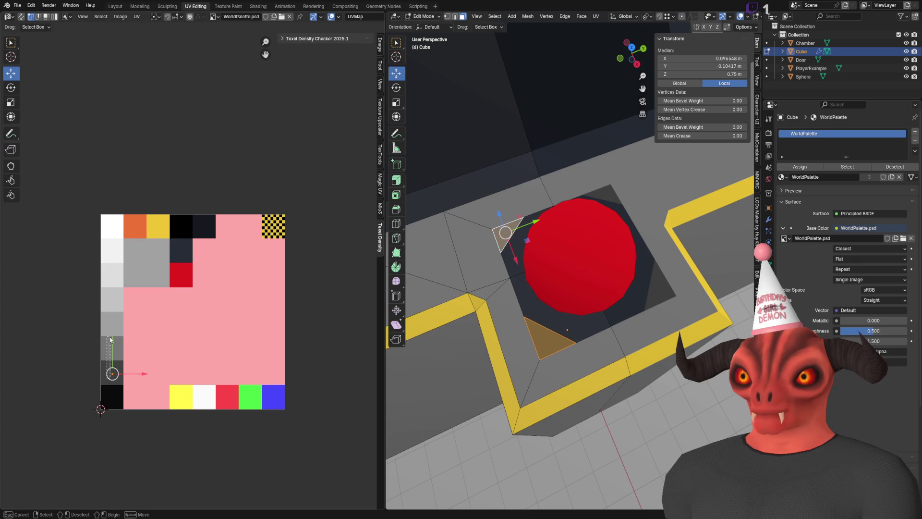
key(Tab)
mouse_move(520, 315)
mouse_down()
mouse_move(607, 360)
mouse_move(606, 330)
mouse_move(564, 273)
mouse_move(601, 284)
mouse_up()
key(Tab)
scroll(552, 310, up, 5)
click(591, 326)
- Shift the corner vertex 0.04 m along X, then undo that move
key(g)
key(x)
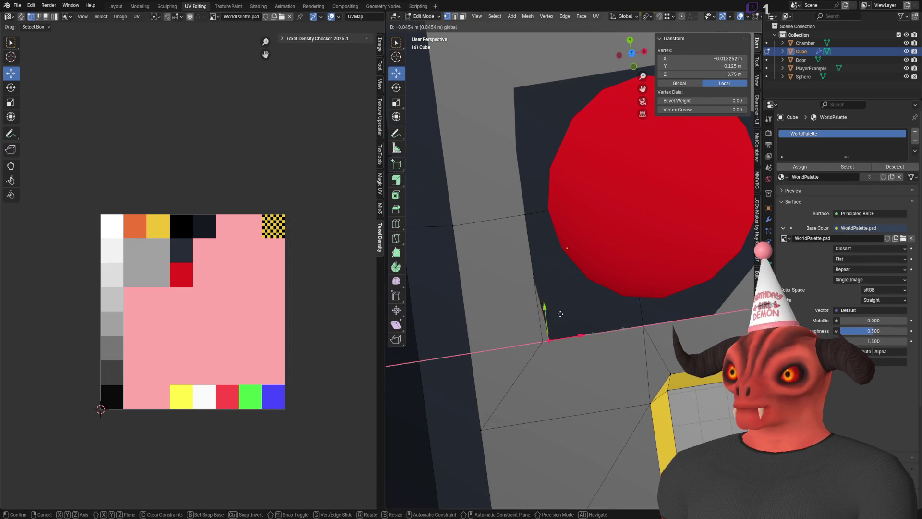
click(544, 336)
key(g)
key(x)
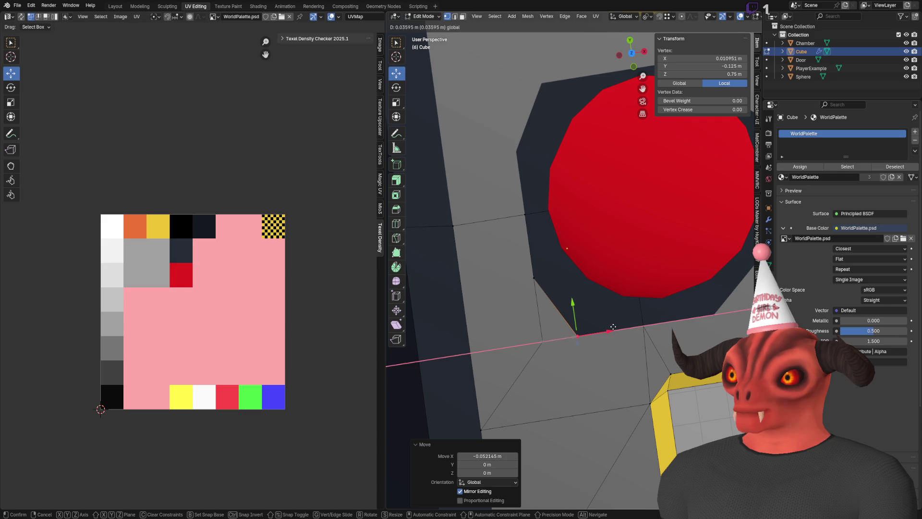
click(613, 327)
double_click(488, 456)
drag(486, 455, 469, 468)
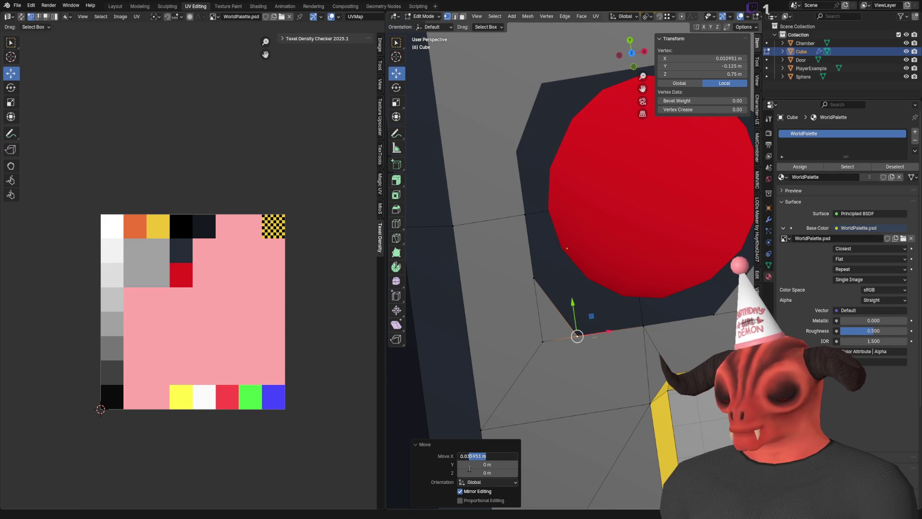
text(4)
key(Return)
key(ctrl+z)
- Move the same corner vertex along Y instead
key(g)
key(y)
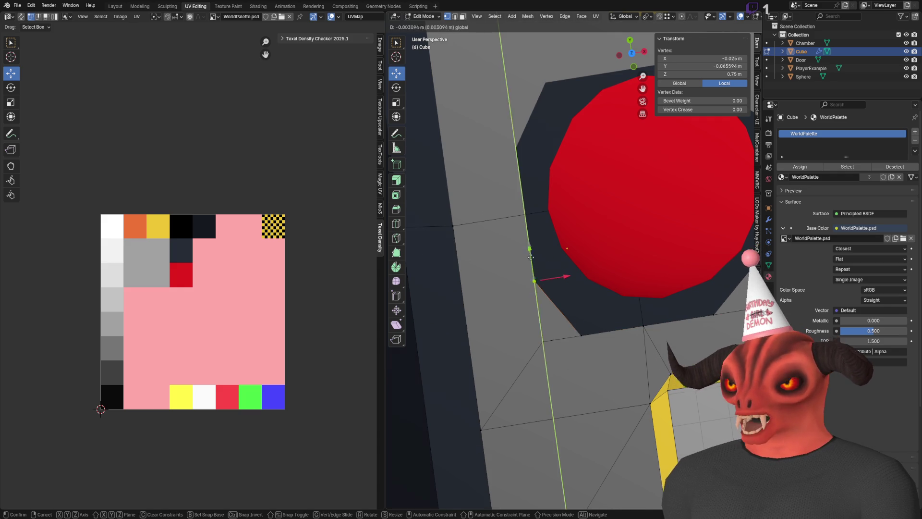
click(543, 293)
double_click(489, 464)
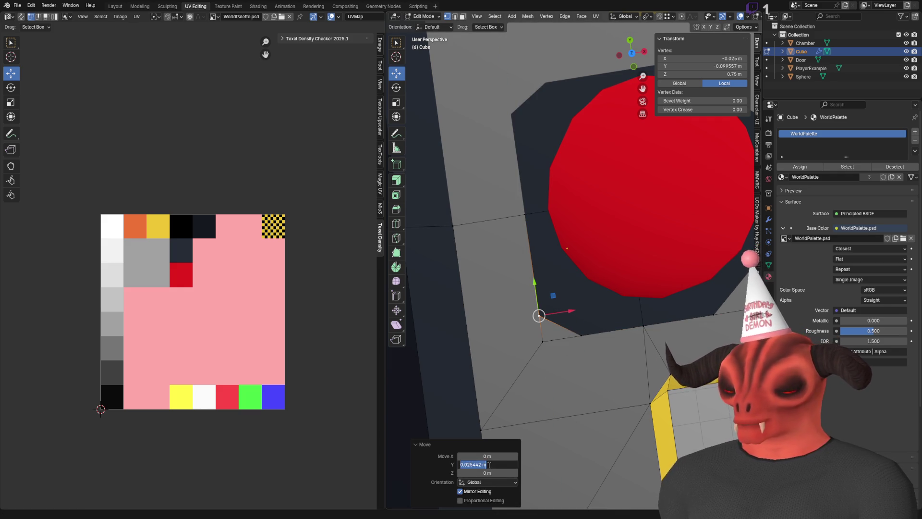
scroll(535, 309, up, 3)
- Select another corner vertex and move it along Y
click(536, 310)
key(g)
key(x)
key(Return)
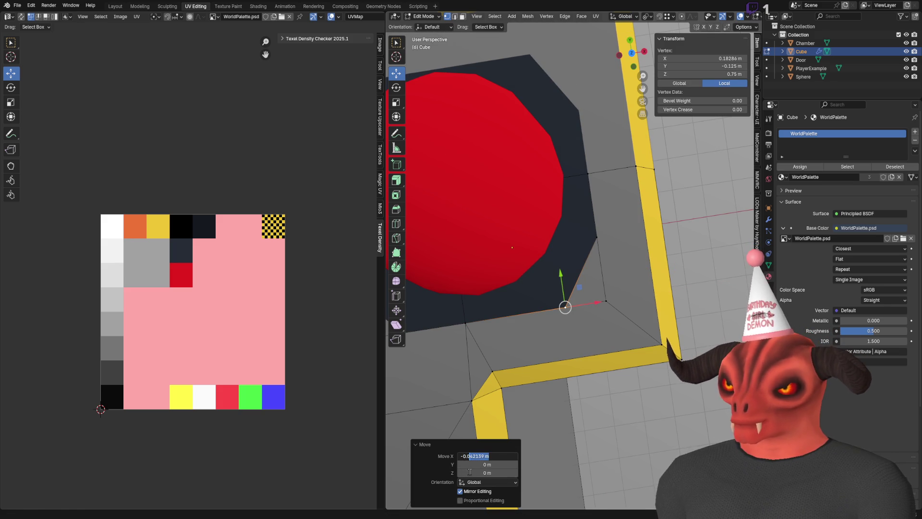
key(Escape)
key(ctrl+z)
key(g)
key(y)
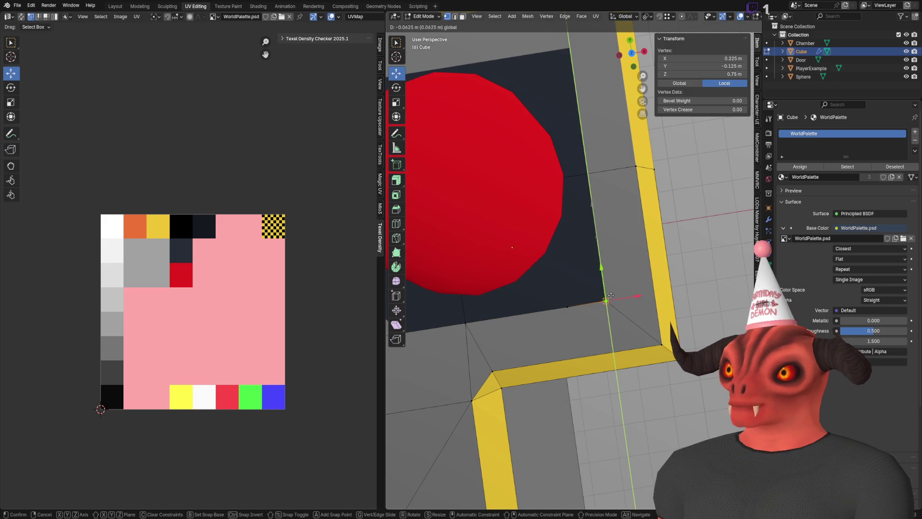
click(606, 265)
- Set the Y move distance to 0.04 m and save Chamber.blend
click(500, 464)
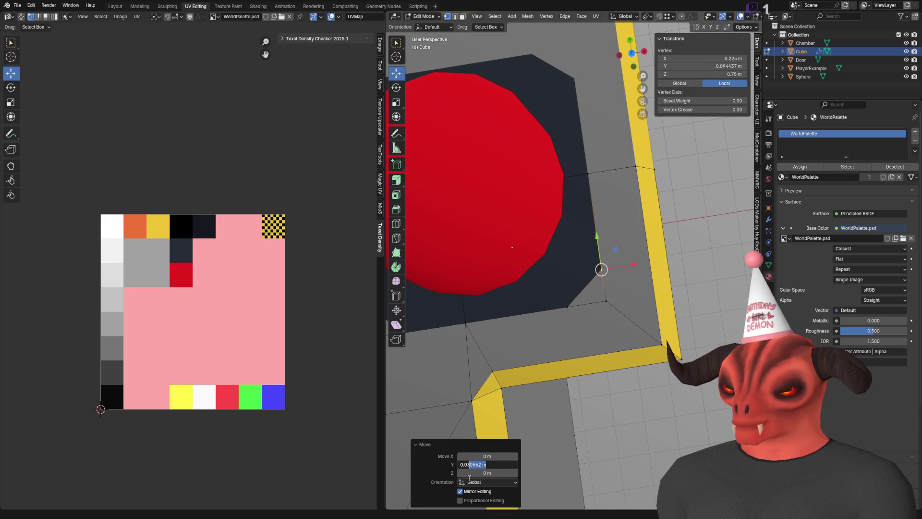
drag(537, 380, 581, 343)
click(481, 465)
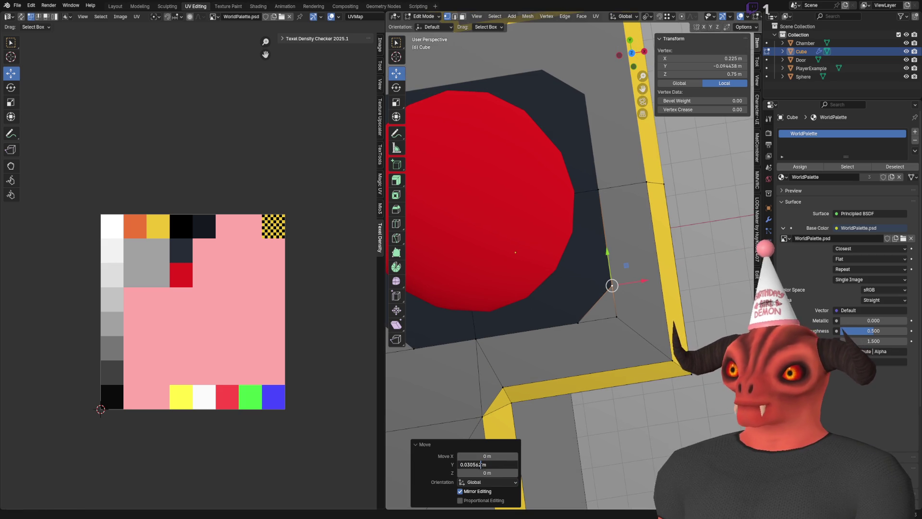
key(Return)
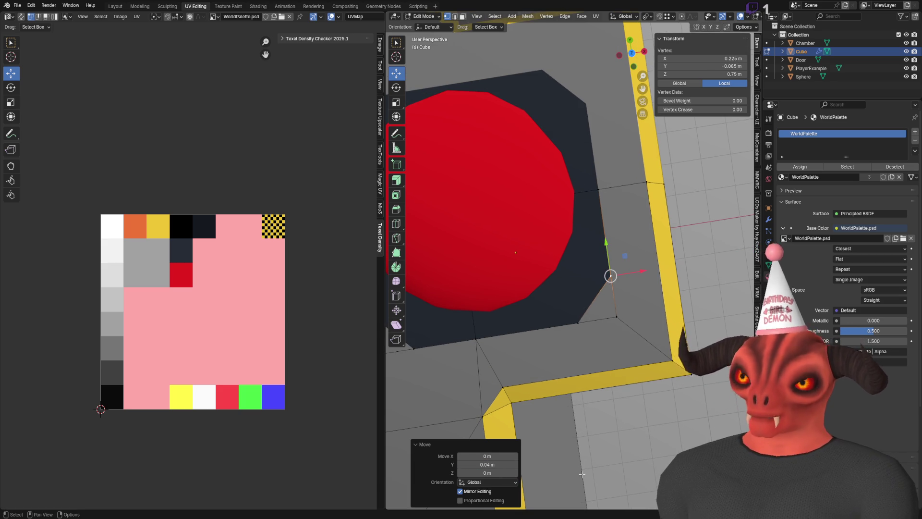
scroll(548, 269, down, 3)
key(ctrl+s)
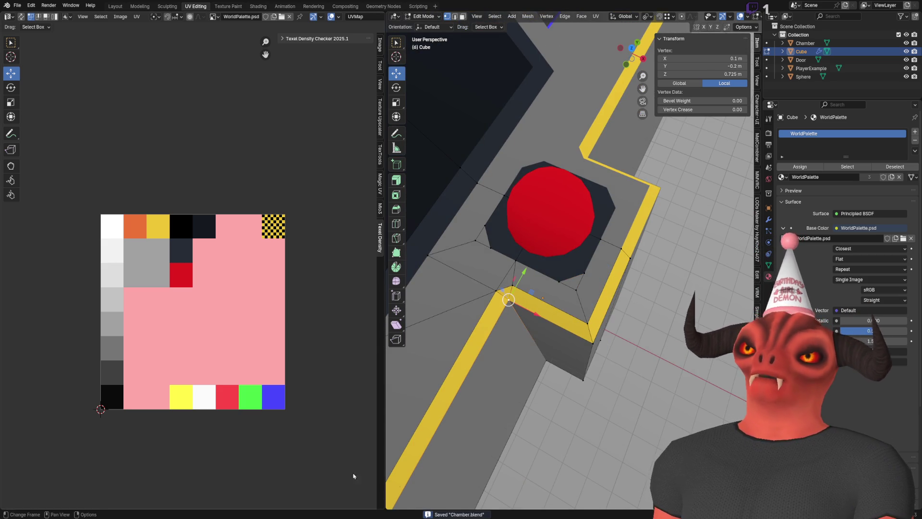
key(alt+Tab)
- Fly toward the red button in Unity and set the Buttons container's Top offset to 96
mouse_move(479, 193)
mouse_down()
mouse_move(542, 155)
mouse_move(406, 137)
mouse_move(396, 165)
mouse_up()
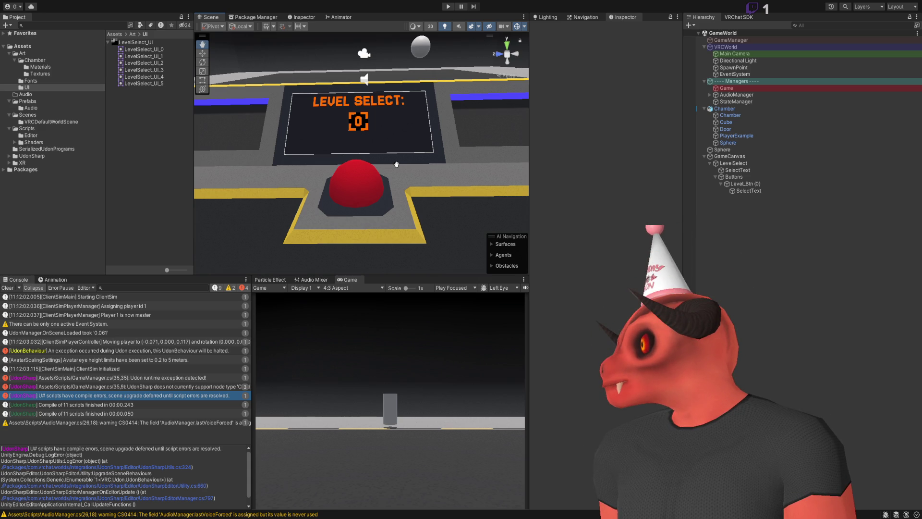
scroll(396, 165, up, 3)
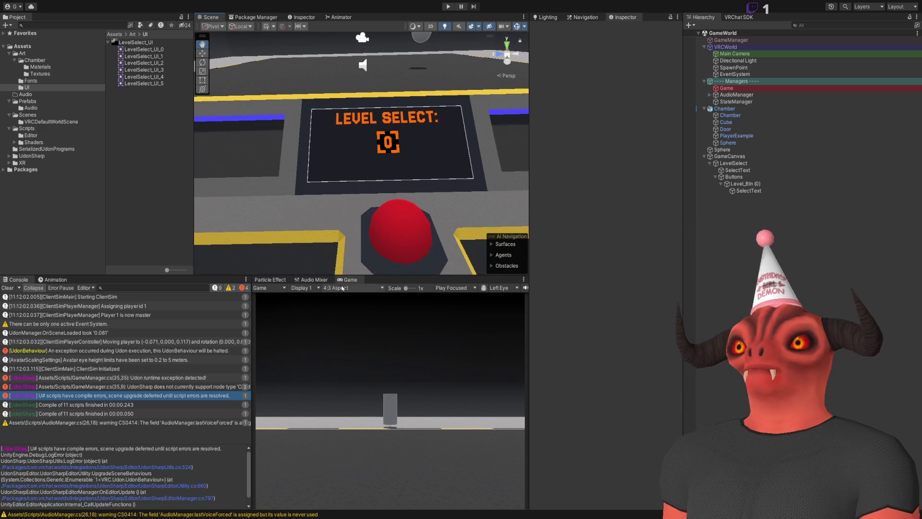
click(745, 184)
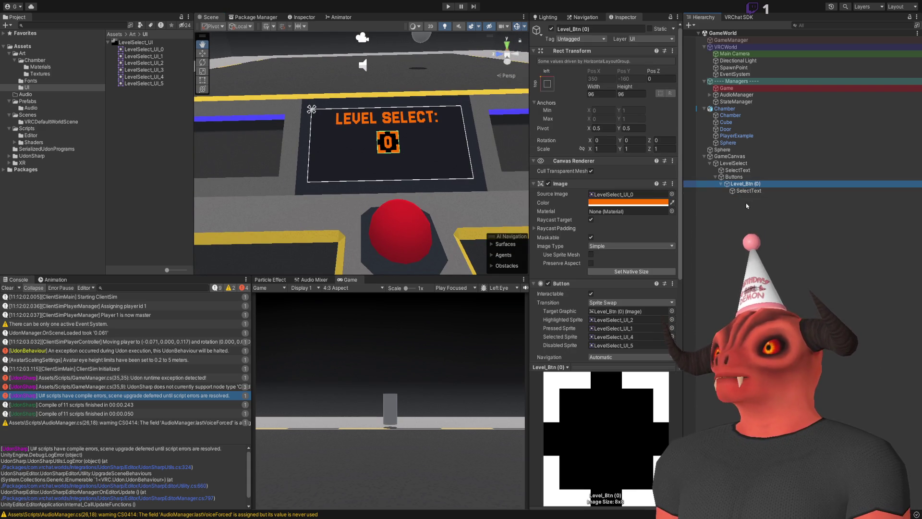
click(737, 177)
click(632, 70)
text(96)
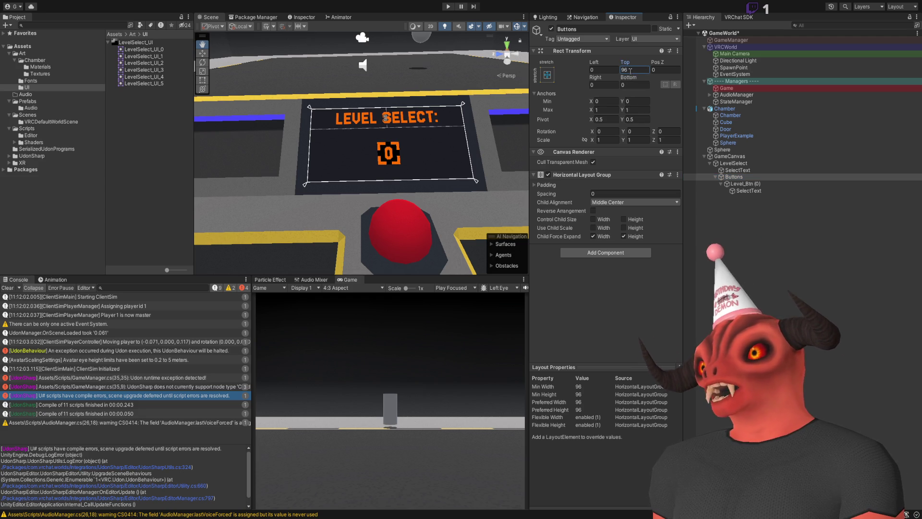
scroll(398, 181, up, 5)
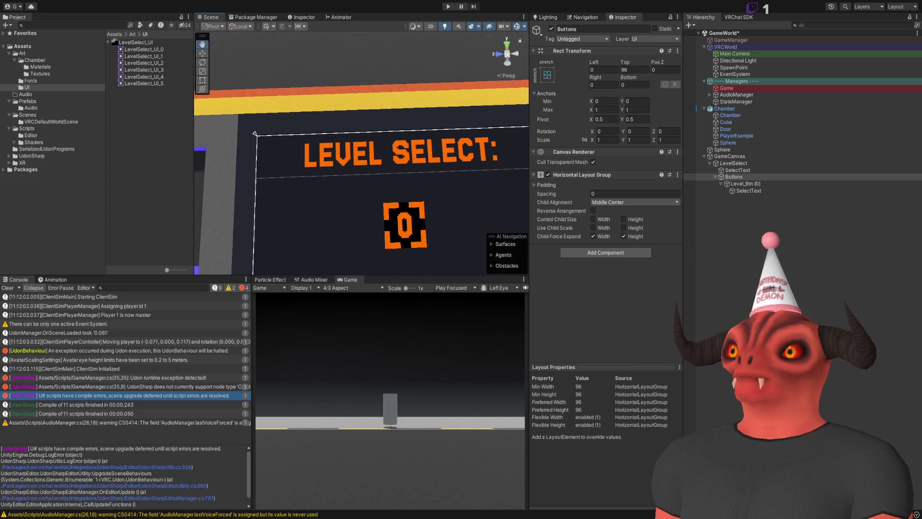
scroll(398, 181, down, 5)
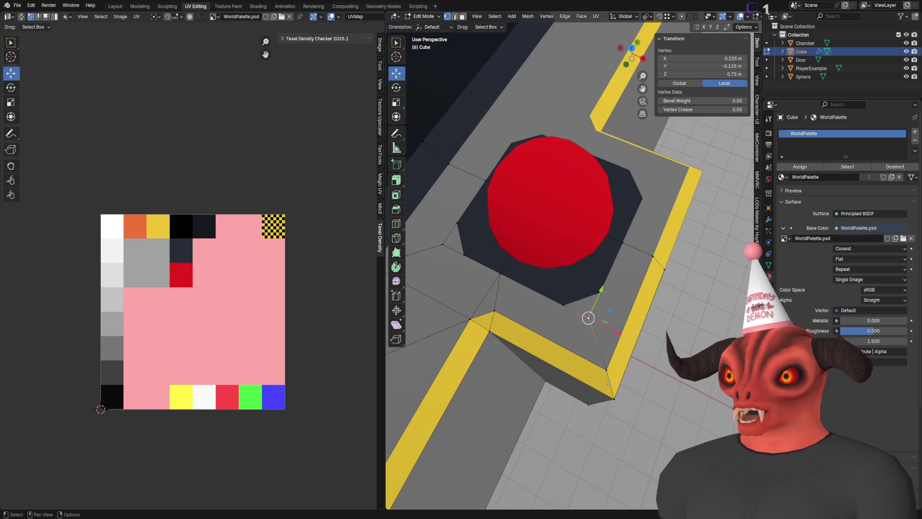
- Merge the stray vertices at the last selected vertex and return to Object Mode
key(x)
click(588, 366)
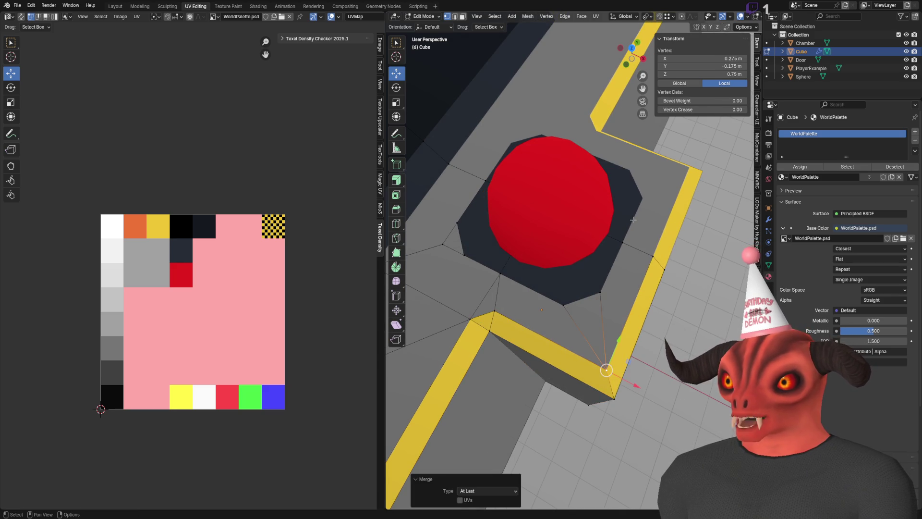
click(534, 246)
key(Tab)
- Select the Cube, save Chamber.blend and switch to Unity to reimport it
click(522, 299)
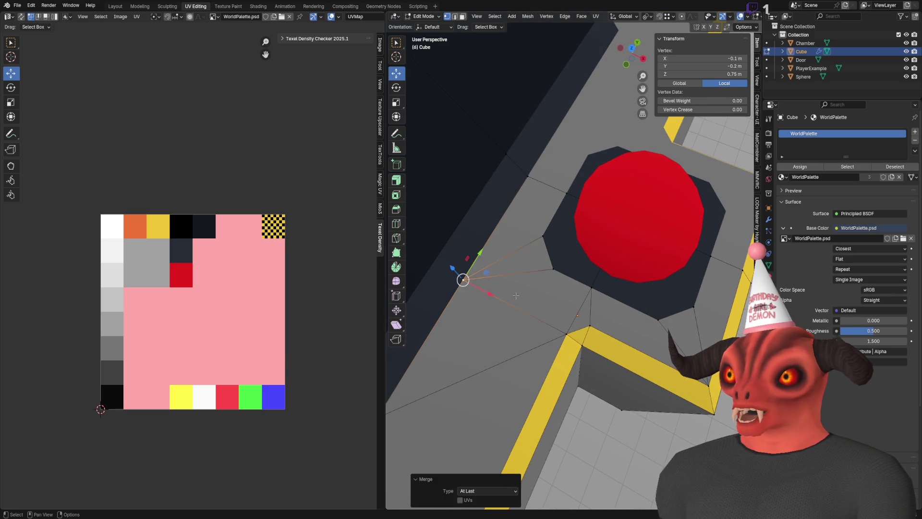
key(Tab)
key(ctrl+s)
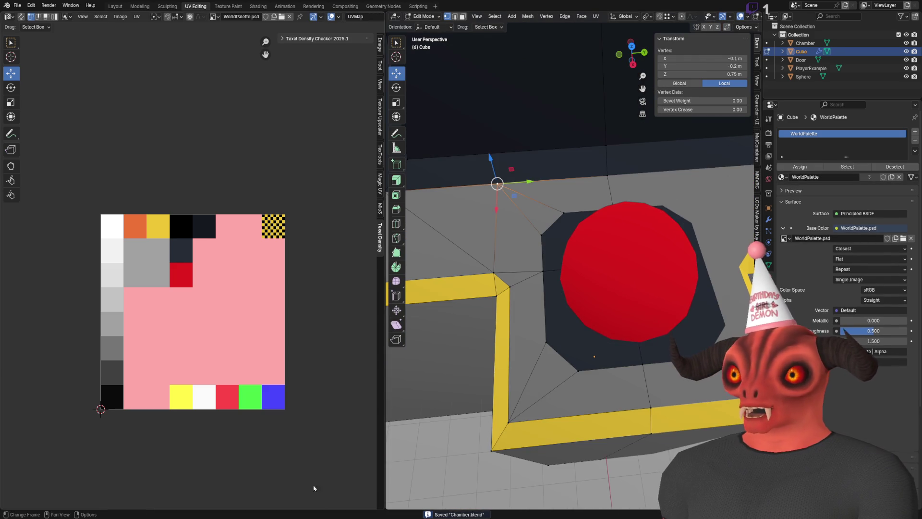
key(alt+Tab)
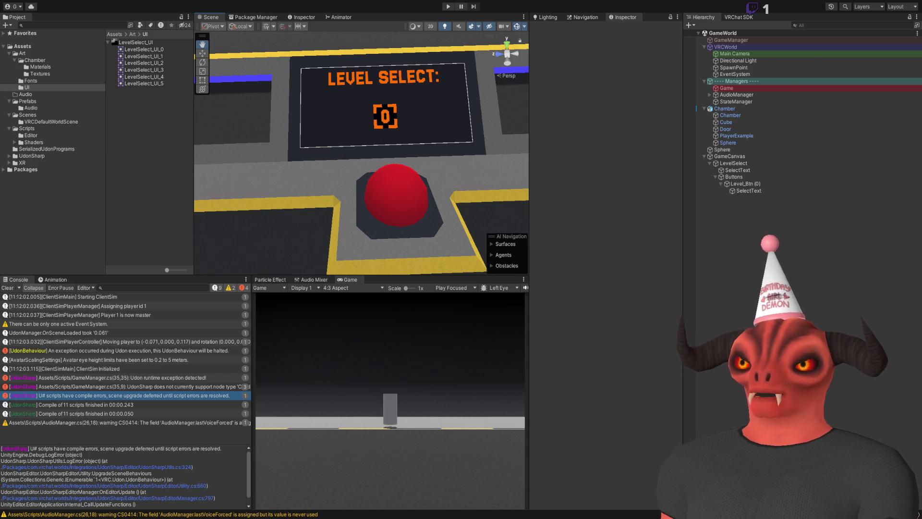
- Back in Blender, select the face below the red sphere and move its UVs on the palette
key(alt+Tab)
click(591, 317)
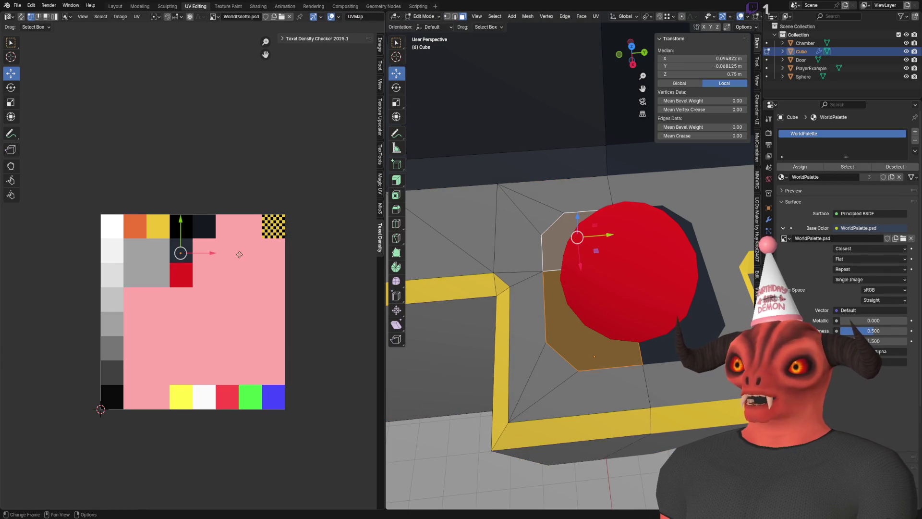
key(Tab)
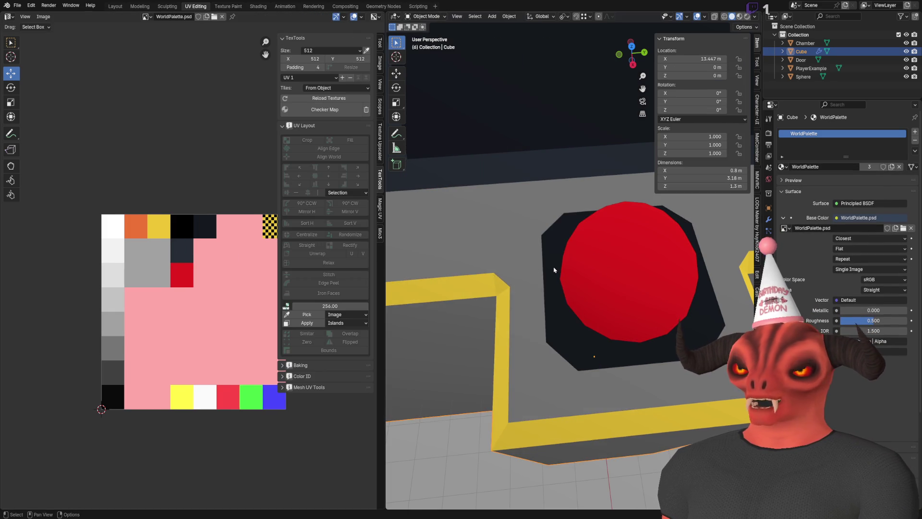
key(Tab)
scroll(196, 274, up, 1)
key(g)
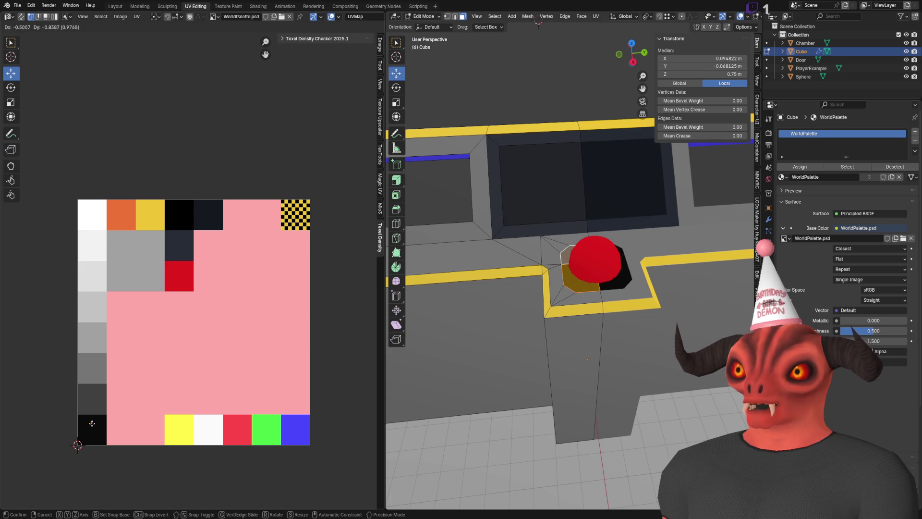
click(90, 378)
key(Tab)
mouse_move(493, 306)
mouse_down()
mouse_move(614, 277)
mouse_move(528, 275)
mouse_move(499, 316)
mouse_up()
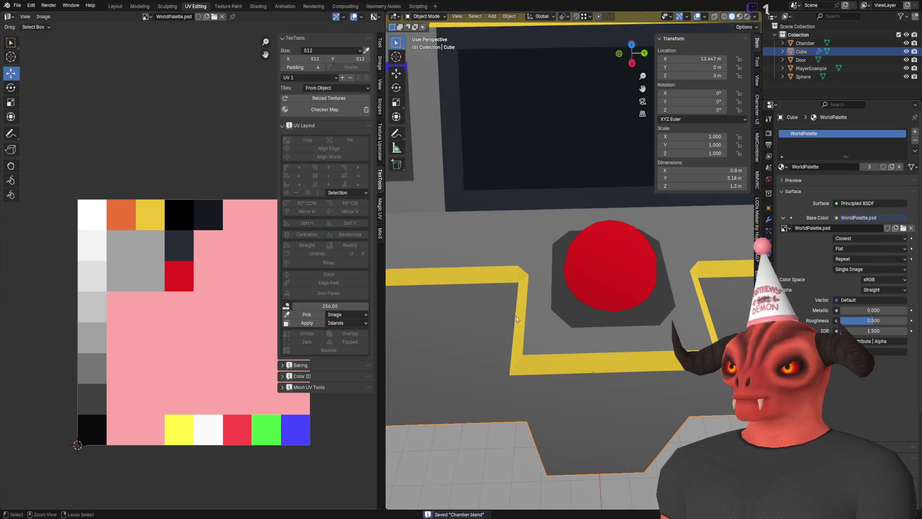
- Check the button in Unity, then move the face's UVs onto the dark navy swatch
key(alt+Tab)
drag(495, 214, 414, 155)
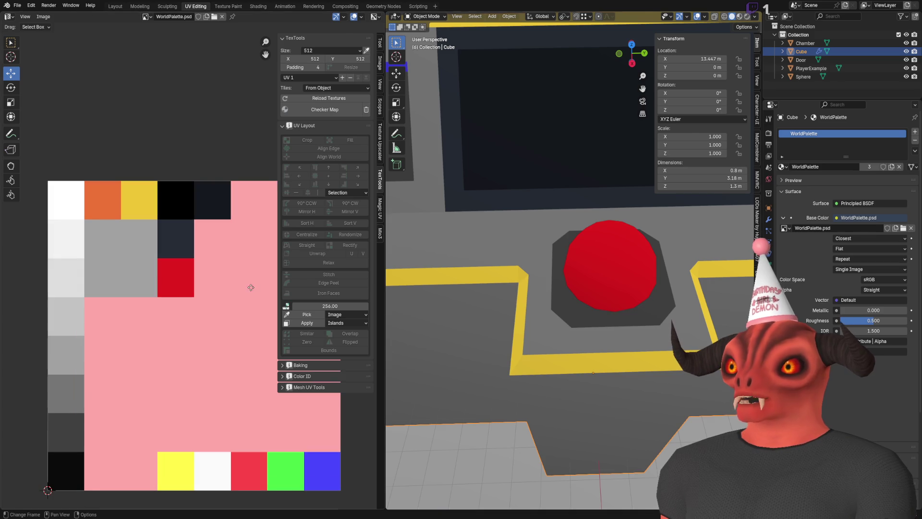
key(Tab)
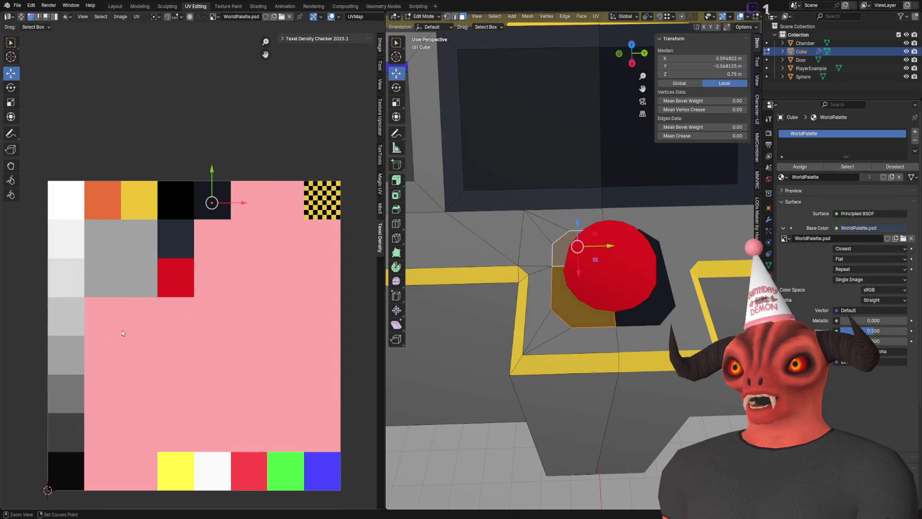
drag(210, 203, 176, 235)
scroll(568, 235, up, 5)
- Extrude the dark base face up 0.01 m along Z
key(e)
key(z)
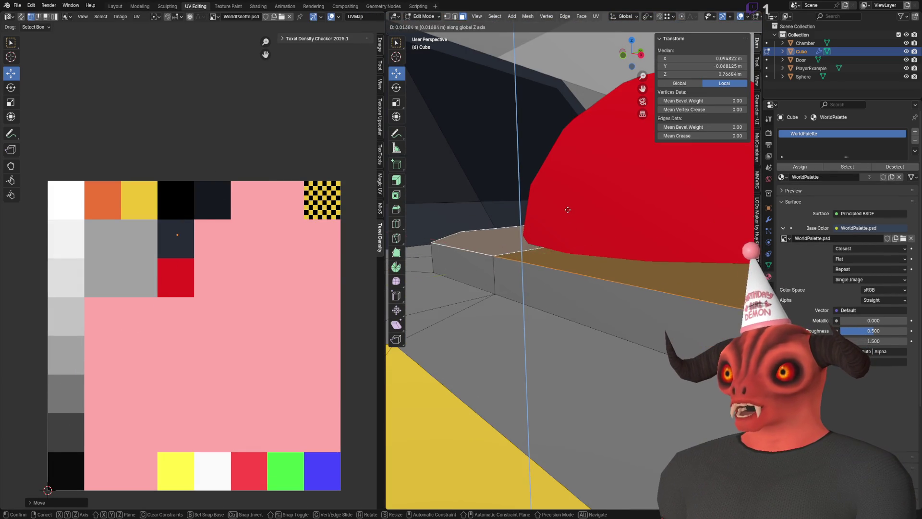
click(568, 218)
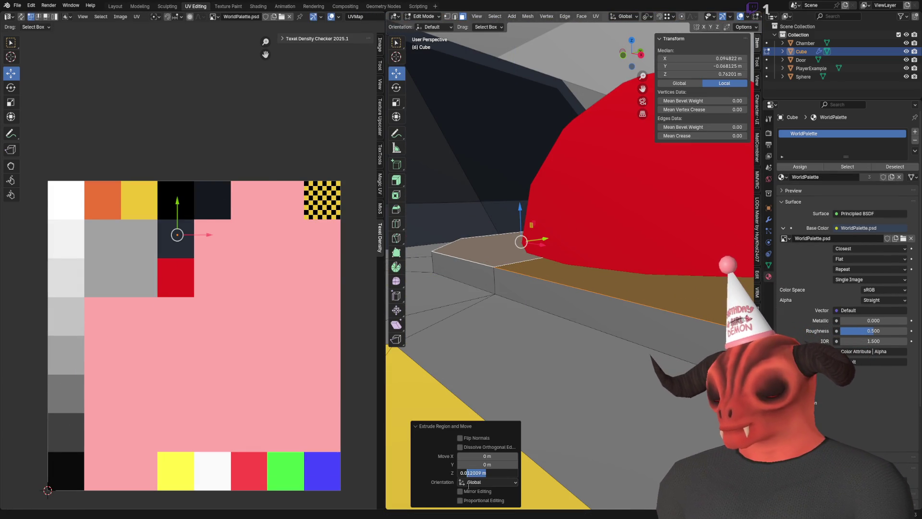
text(01)
key(Return)
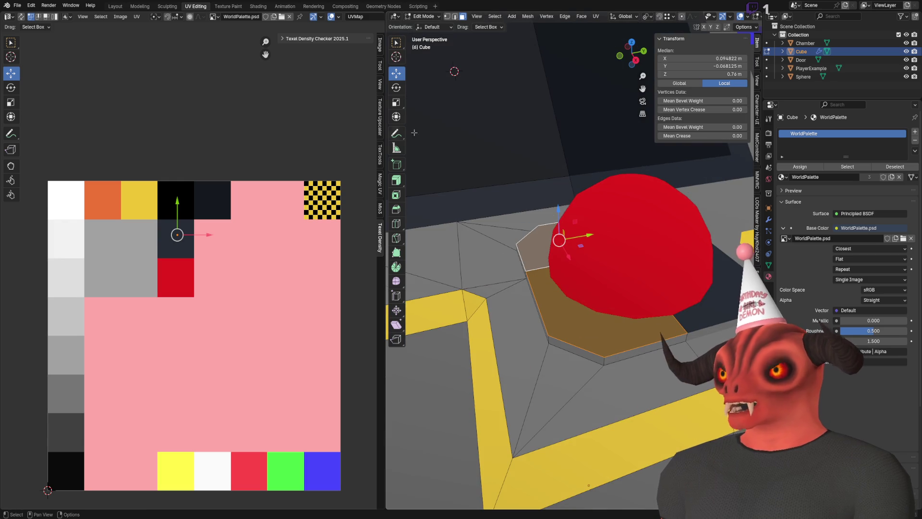
scroll(537, 265, up, 5)
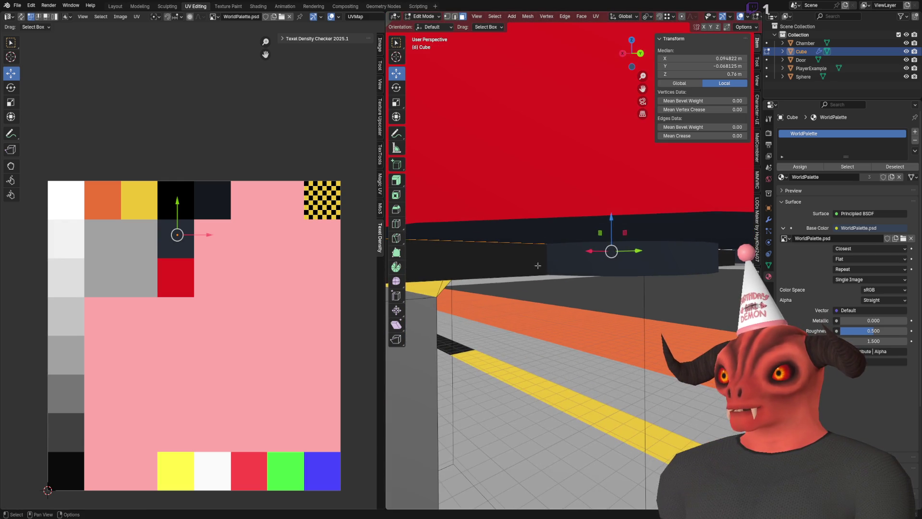
- Select the two side faces beside the red dome
key(alt+a)
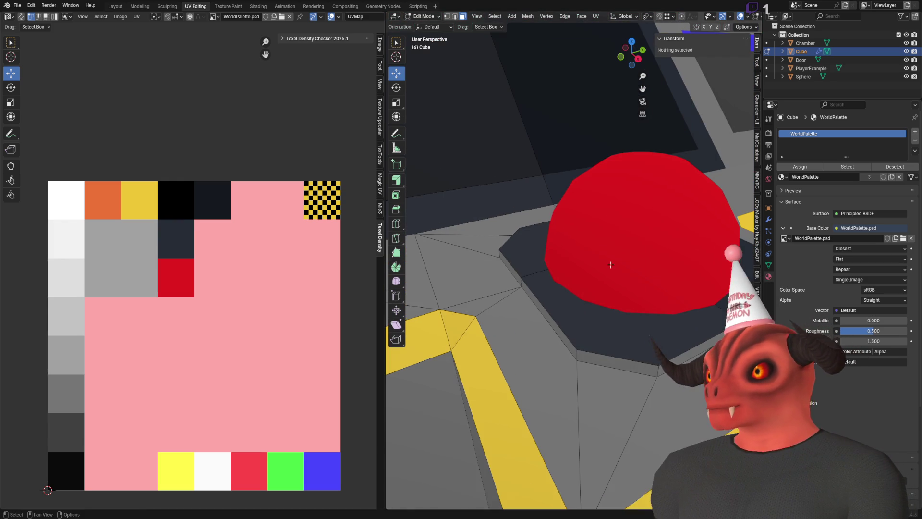
shift+right_click(583, 262)
key(shift+s)
click(536, 243)
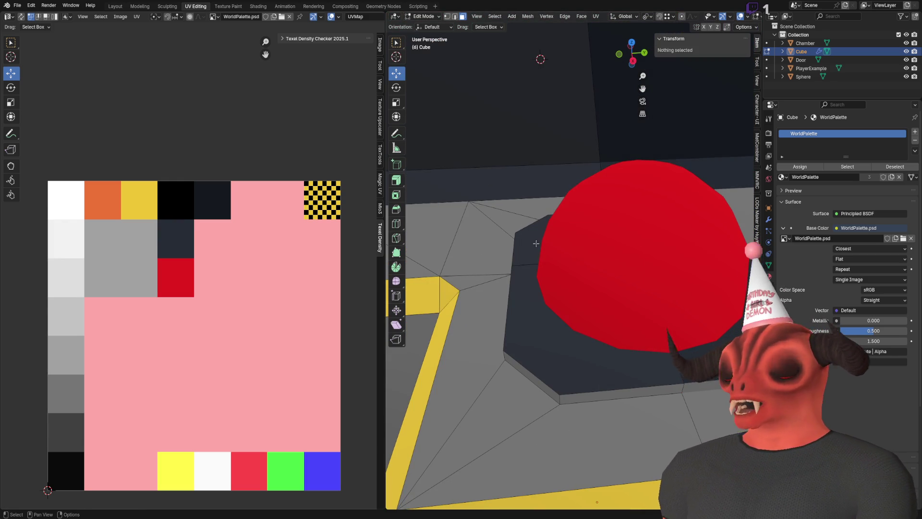
click(536, 244)
shift+click(531, 317)
key(KP_Decimal)
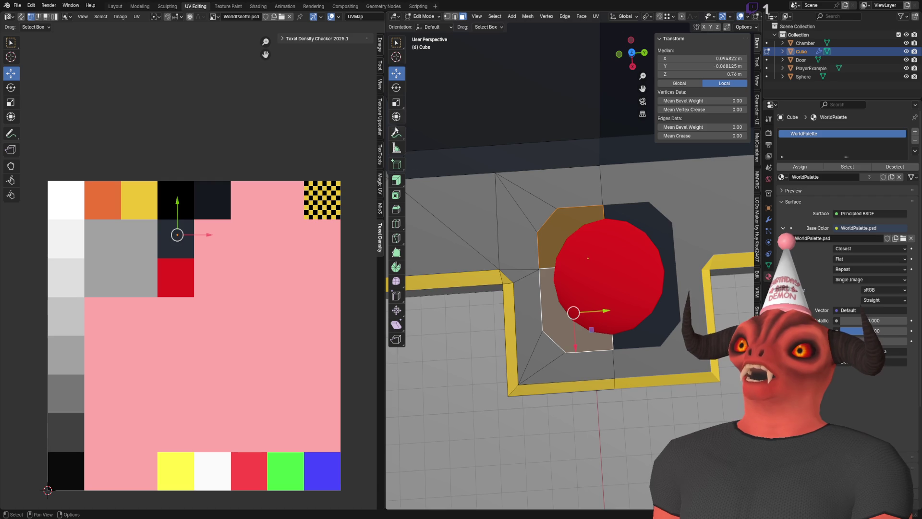
- Scale the two side faces to 0.8 on every axis
key(s)
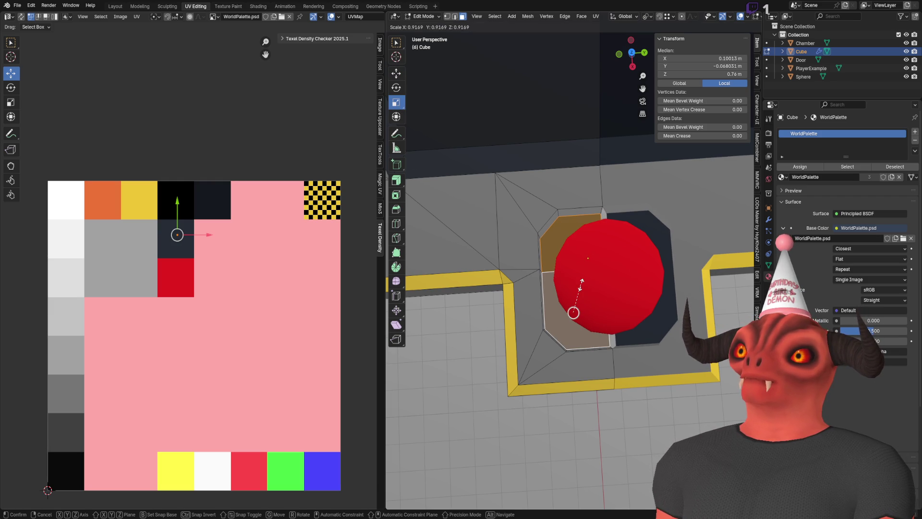
click(582, 283)
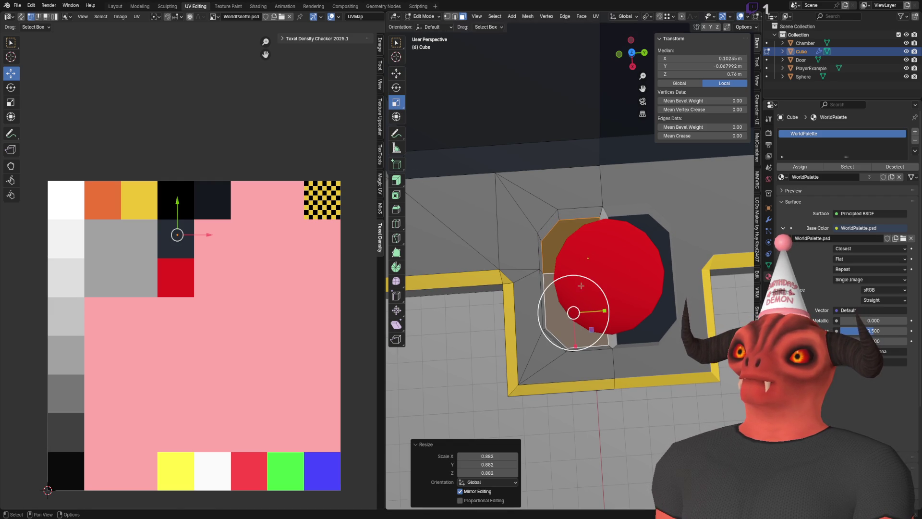
text(.8)
click(503, 465)
text(.8)
key(Return)
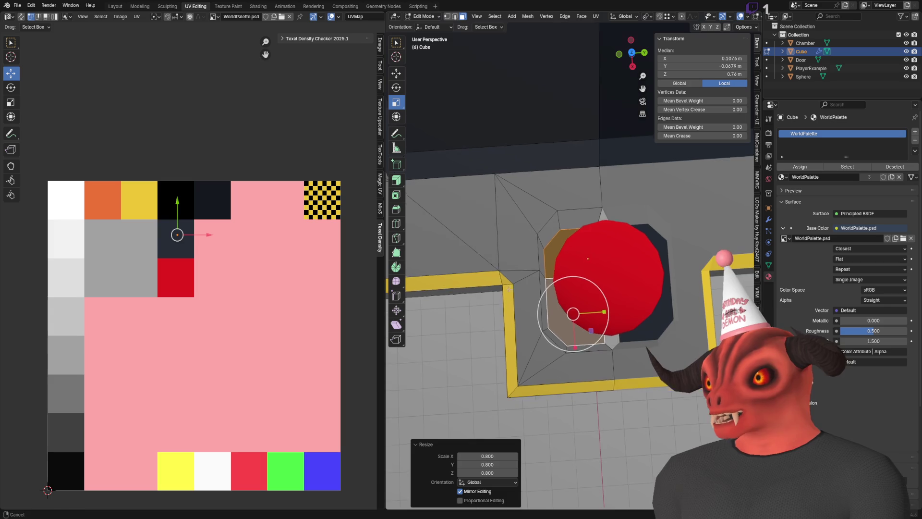
- Shift the faces 0.0134 m along Y and slightly along X, then view in Unity
key(1)
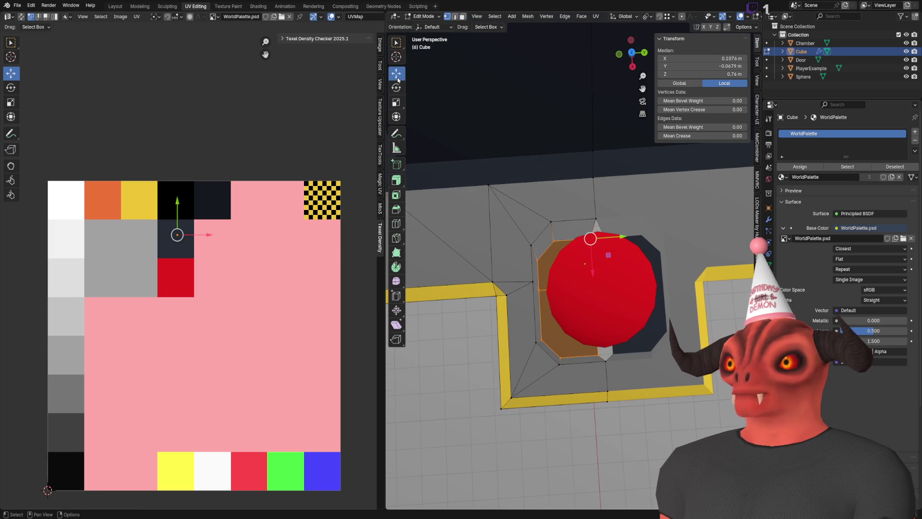
drag(630, 239, 603, 262)
mouse_move(555, 224)
mouse_down()
mouse_move(528, 245)
mouse_move(545, 270)
mouse_up()
click(544, 223)
key(Tab)
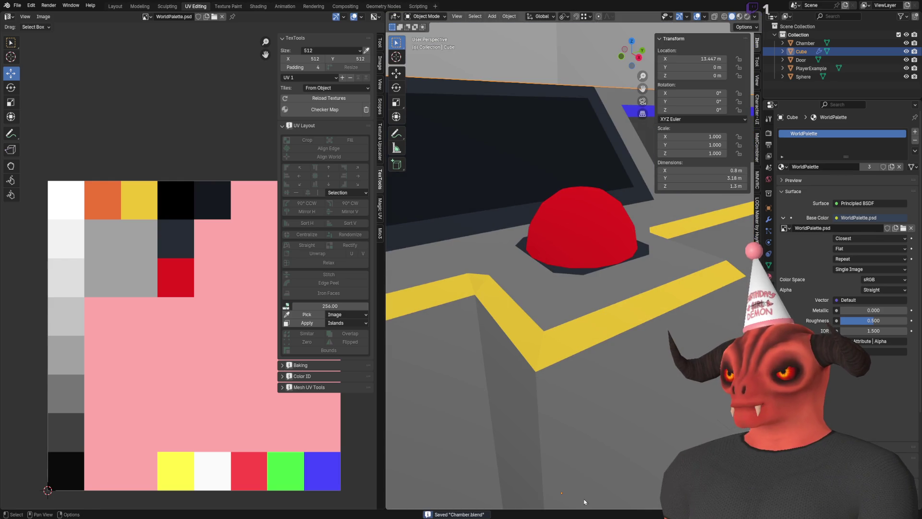
key(alt+Tab)
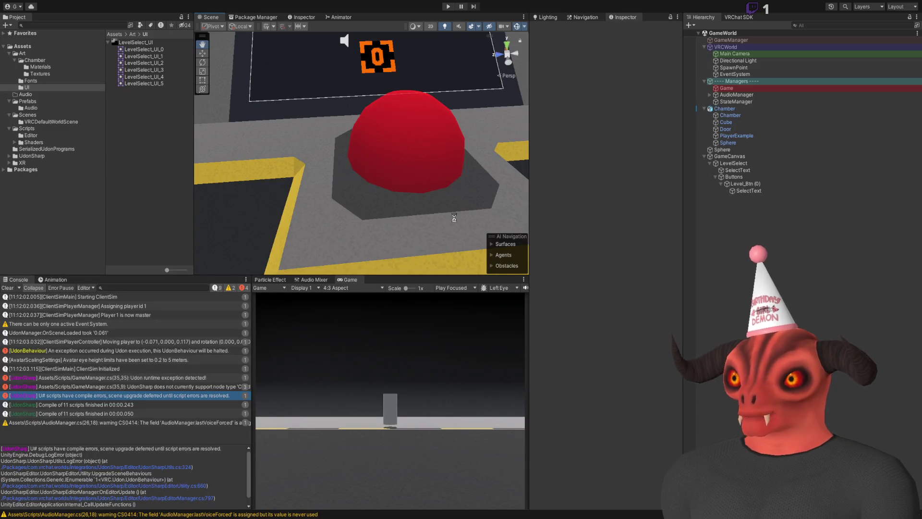
- Move the base face's UVs onto the dark navy swatch and review the button in Unity
mouse_move(454, 217)
mouse_down()
mouse_move(517, 166)
mouse_move(422, 214)
mouse_up()
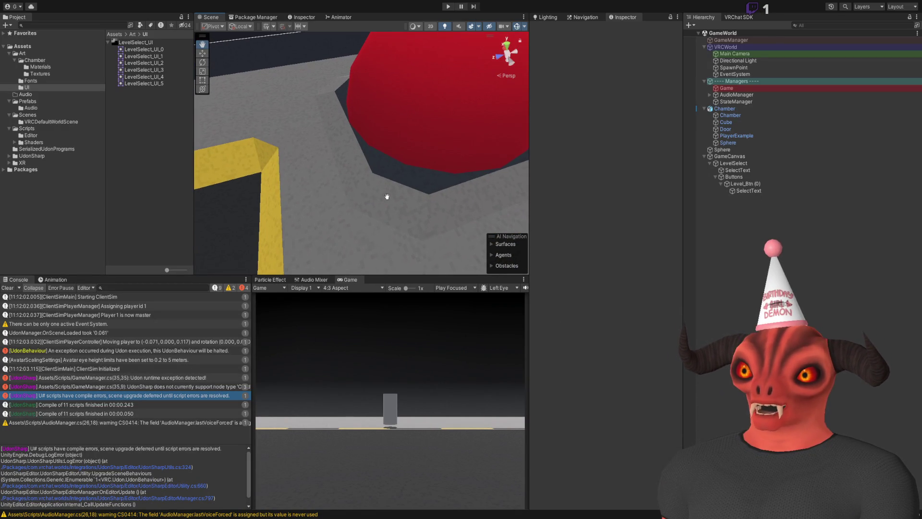
scroll(441, 123, down, 3)
scroll(428, 136, up, 5)
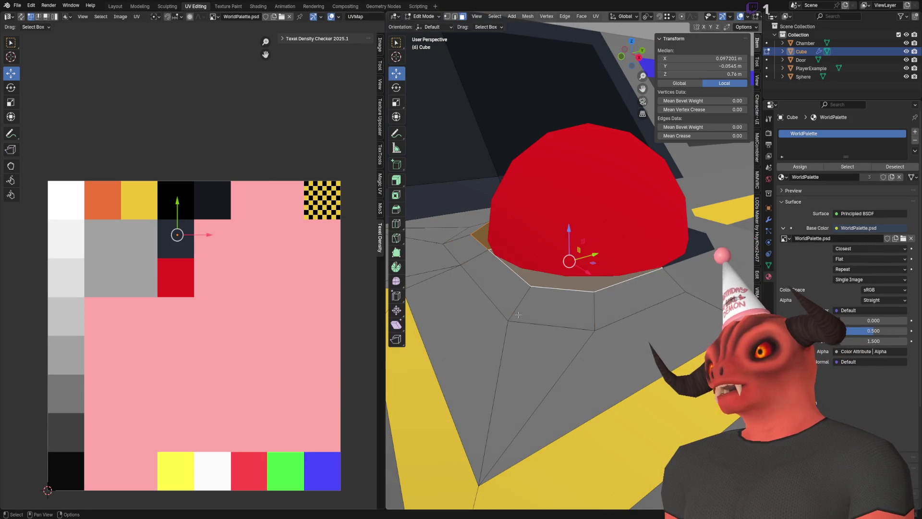
drag(66, 392, 171, 238)
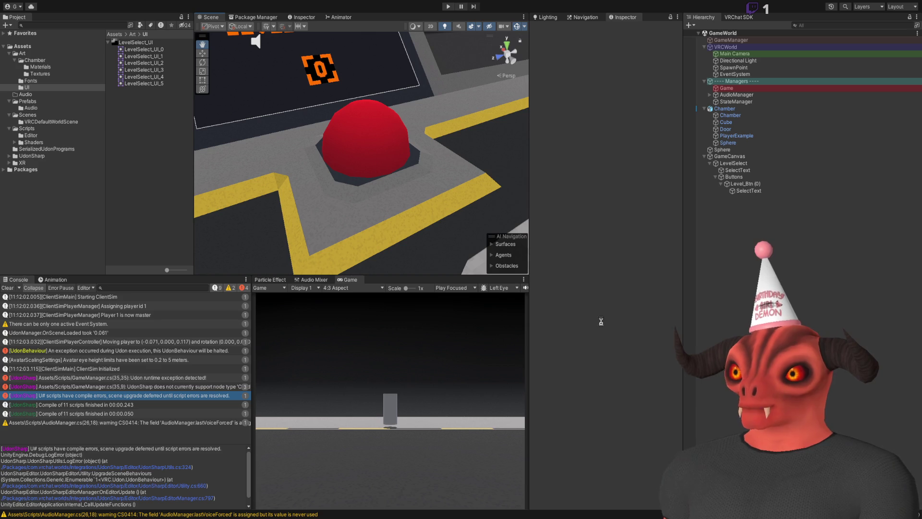
mouse_move(382, 155)
mouse_down()
mouse_move(356, 246)
mouse_move(348, 150)
mouse_up()
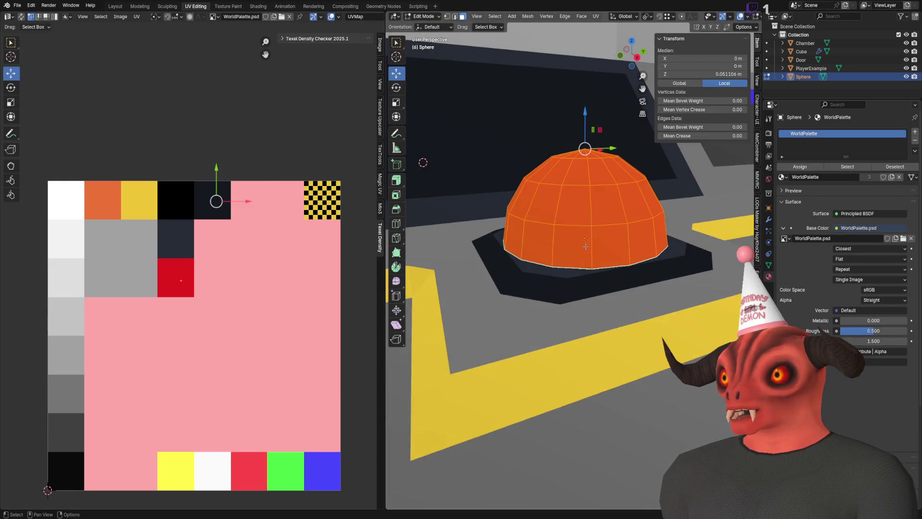
- Lower the red dome to about 0.75 m Z onto its base, save Chamber.blend, view in Unity
key(Tab)
scroll(585, 247, up, 3)
scroll(586, 216, down, 5)
mouse_move(586, 211)
mouse_down()
mouse_move(563, 193)
mouse_move(589, 171)
mouse_up()
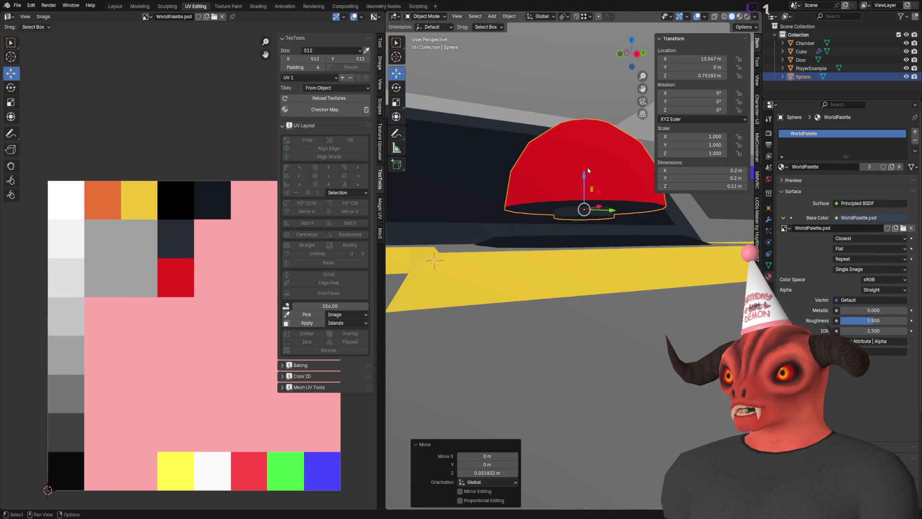
drag(638, 151, 625, 158)
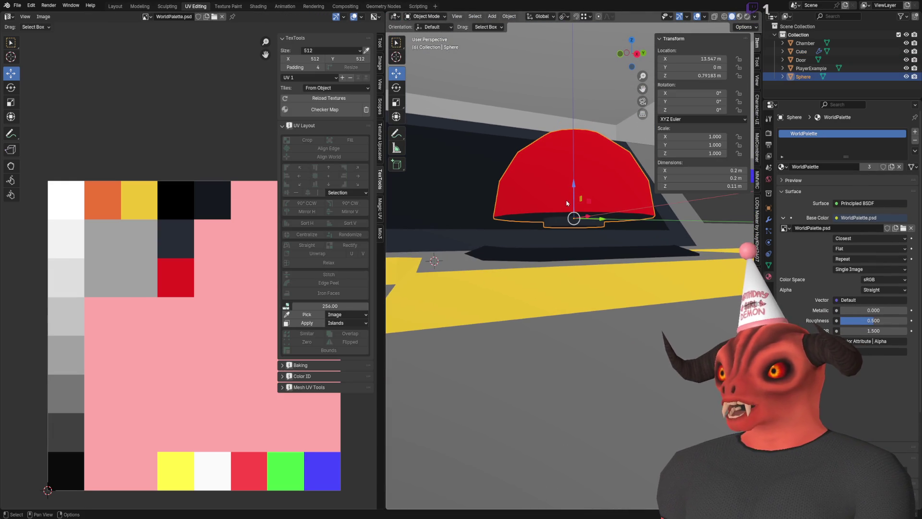
key(g)
click(570, 233)
drag(574, 188, 574, 185)
drag(562, 225, 562, 229)
key(ctrl+s)
key(alt+Tab)
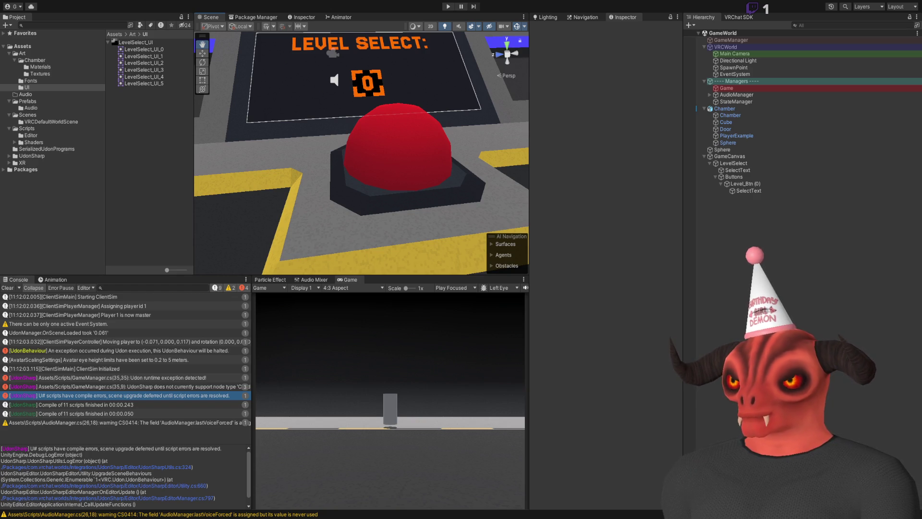
- Clear the Console log while orbiting around the Level Select panel and red button
scroll(528, 184, up, 5)
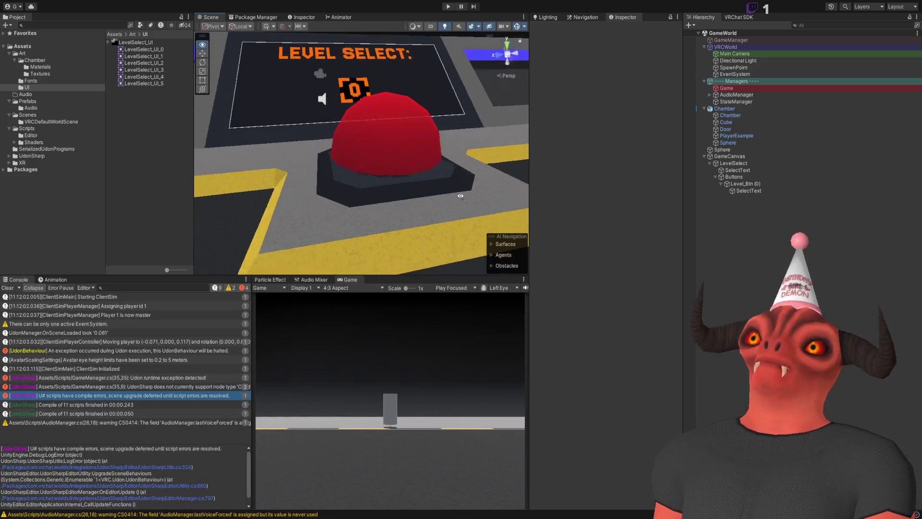
mouse_move(528, 184)
mouse_down()
mouse_move(604, 206)
mouse_move(513, 99)
mouse_move(335, 41)
mouse_move(397, 308)
mouse_move(438, 202)
mouse_move(365, 189)
mouse_move(447, 192)
mouse_up()
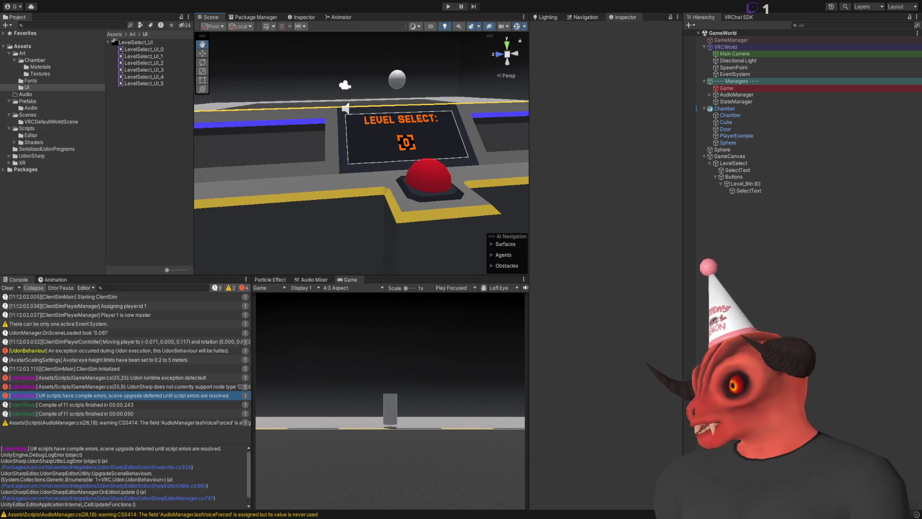
scroll(360, 153, up, 5)
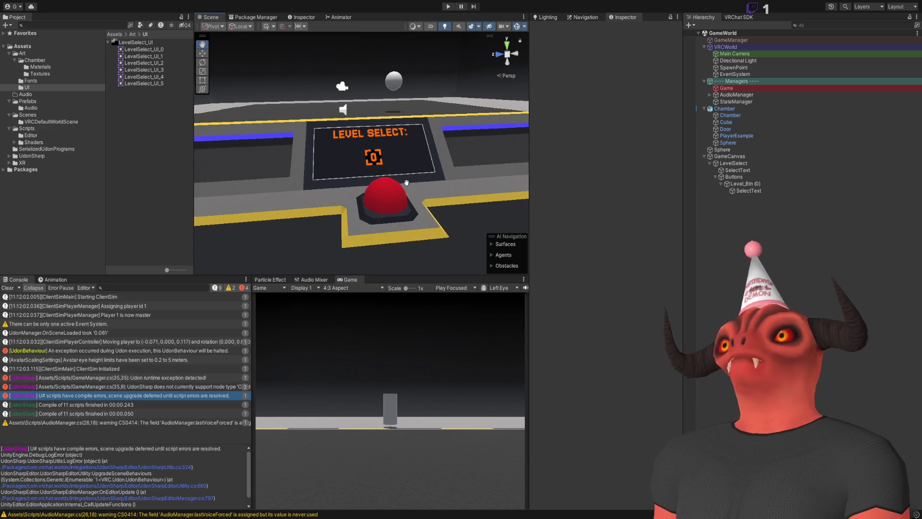
click(10, 289)
mouse_move(432, 168)
mouse_down()
mouse_move(480, 177)
mouse_move(389, 157)
mouse_up()
mouse_move(327, 249)
mouse_down()
mouse_move(360, 216)
mouse_move(533, 172)
mouse_move(50, 171)
mouse_move(149, 145)
mouse_move(177, 148)
mouse_move(177, 161)
mouse_move(198, 153)
mouse_move(802, 179)
mouse_move(685, 177)
mouse_move(919, 514)
mouse_up()
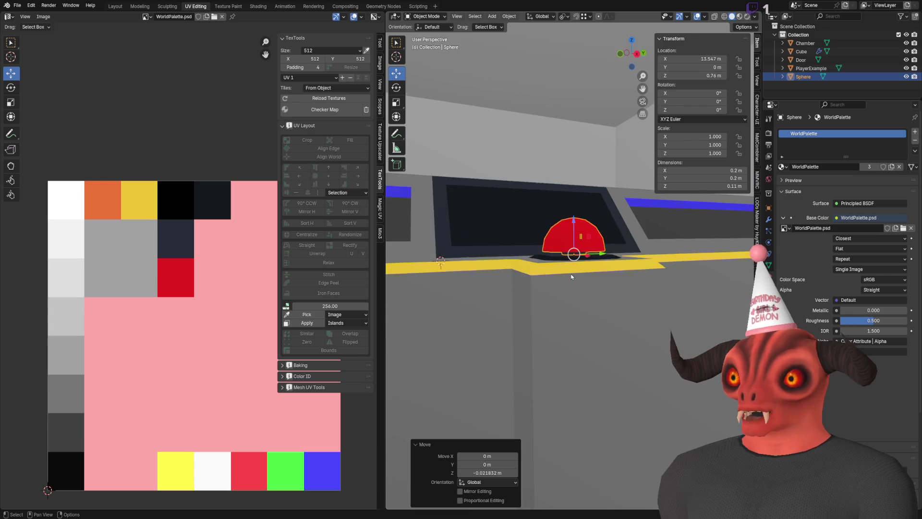
mouse_move(552, 288)
mouse_down()
mouse_move(565, 302)
mouse_move(610, 278)
mouse_up()
- Inset the console Cube's front wall faces with a thin 0.05 m border
key(Tab)
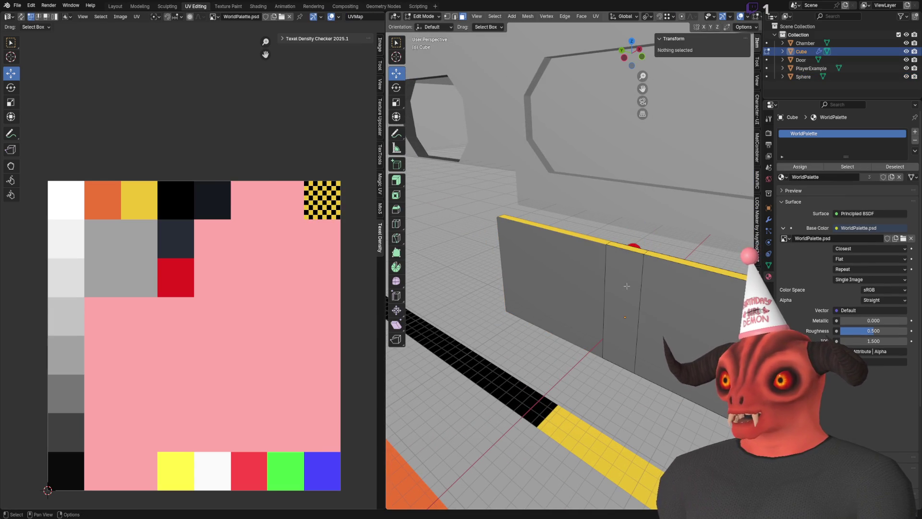
click(627, 286)
key(KP_Decimal)
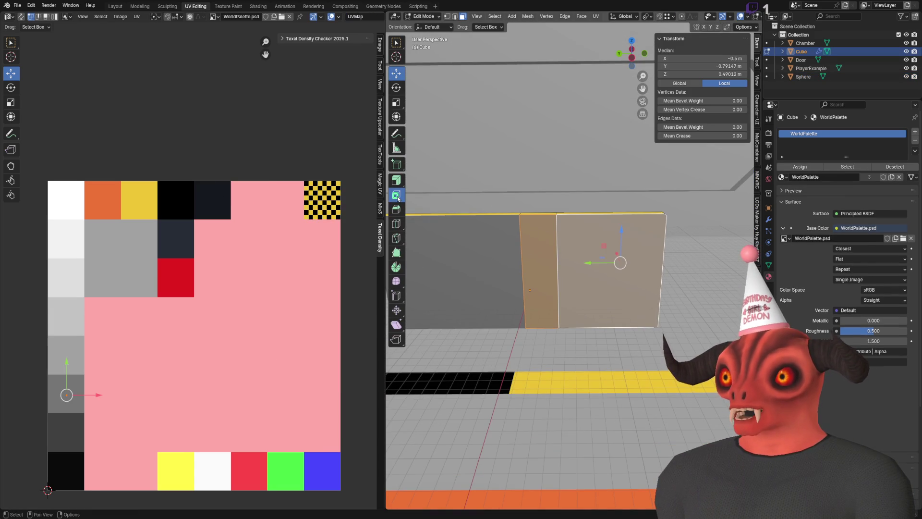
click(398, 199)
scroll(607, 209, up, 3)
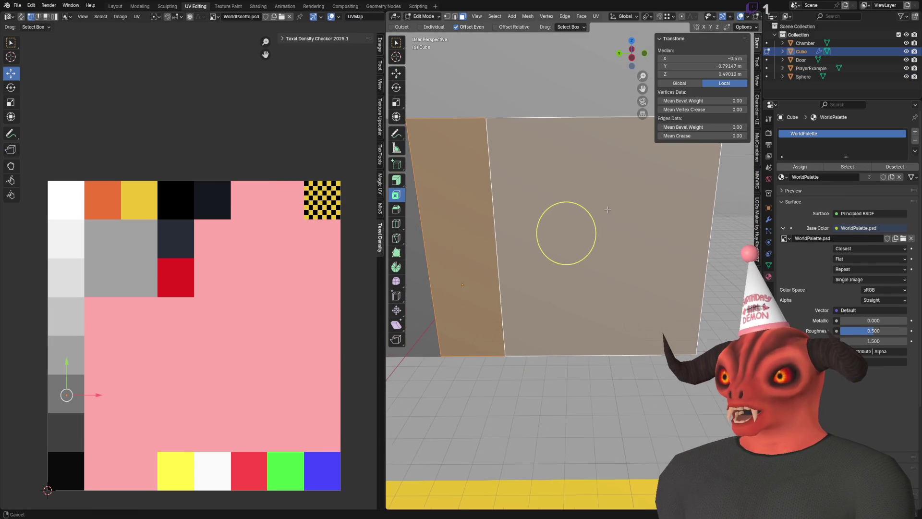
drag(588, 221, 518, 316)
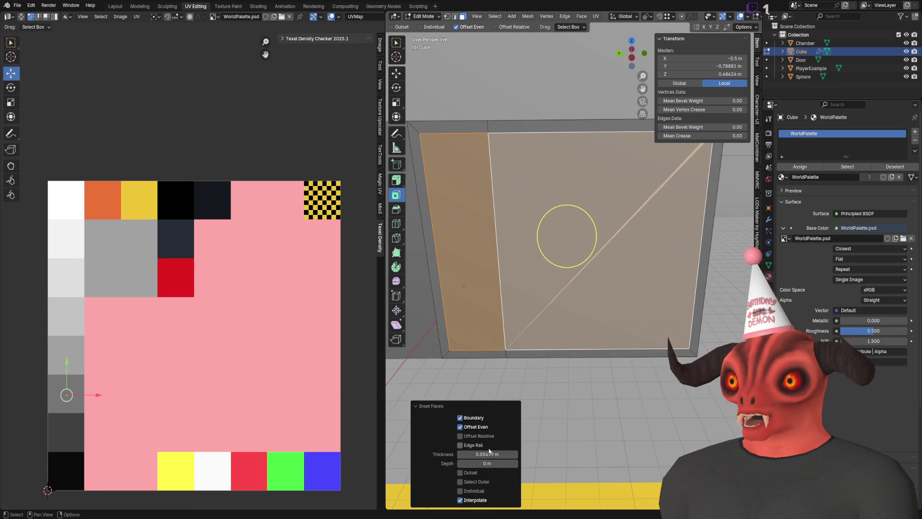
click(533, 236)
key(KP_Decimal)
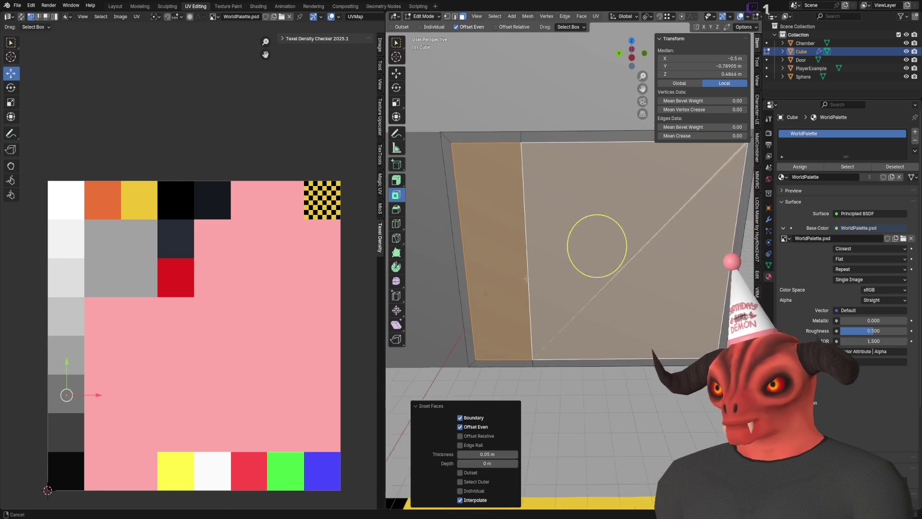
- Delete the narrow wall face and fill the opening with a new face
key(x)
click(532, 236)
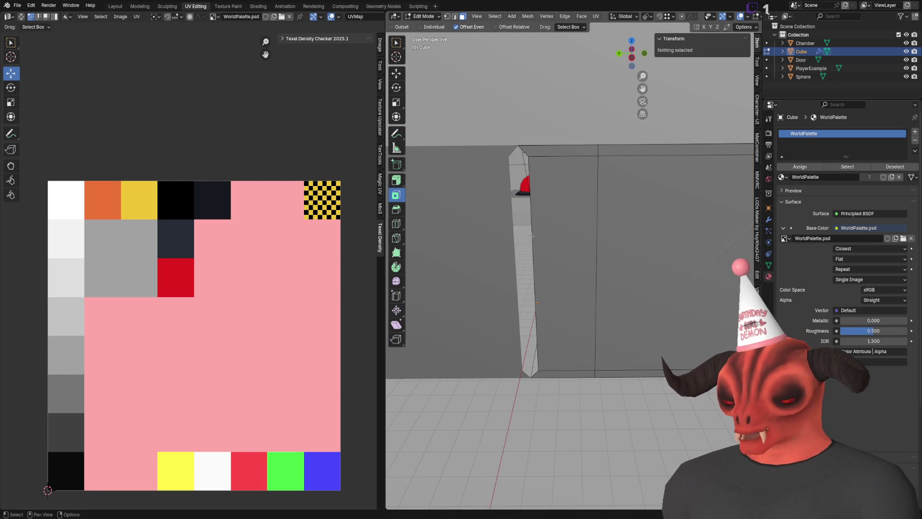
key(2)
click(533, 250)
key(shift+space)
key(g)
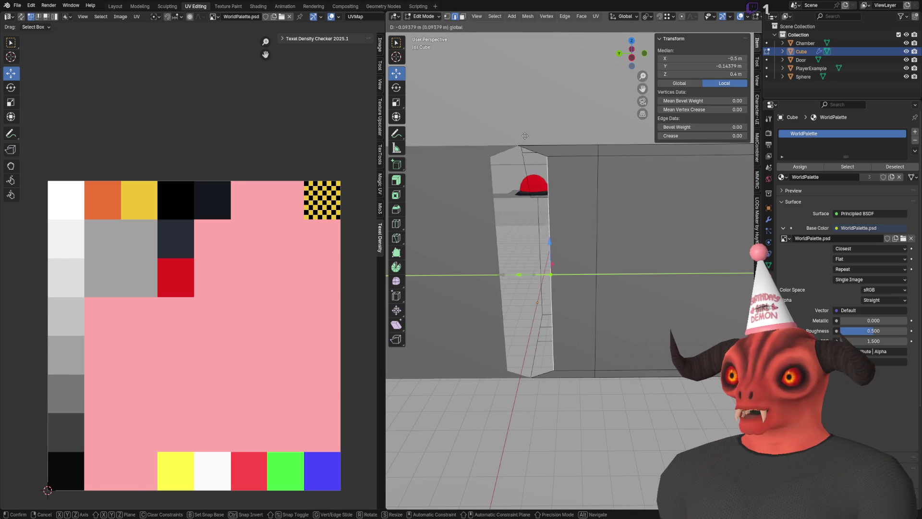
key(f)
alt+click(550, 143)
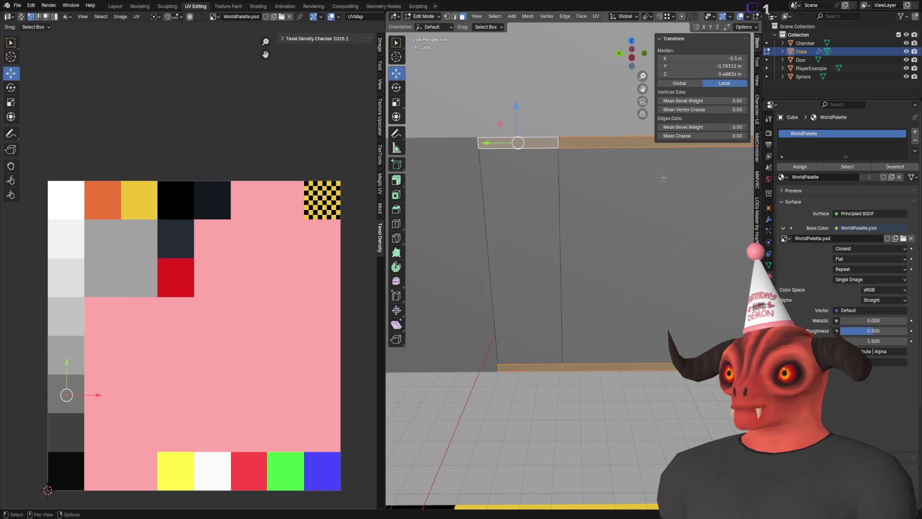
key(KP_Decimal)
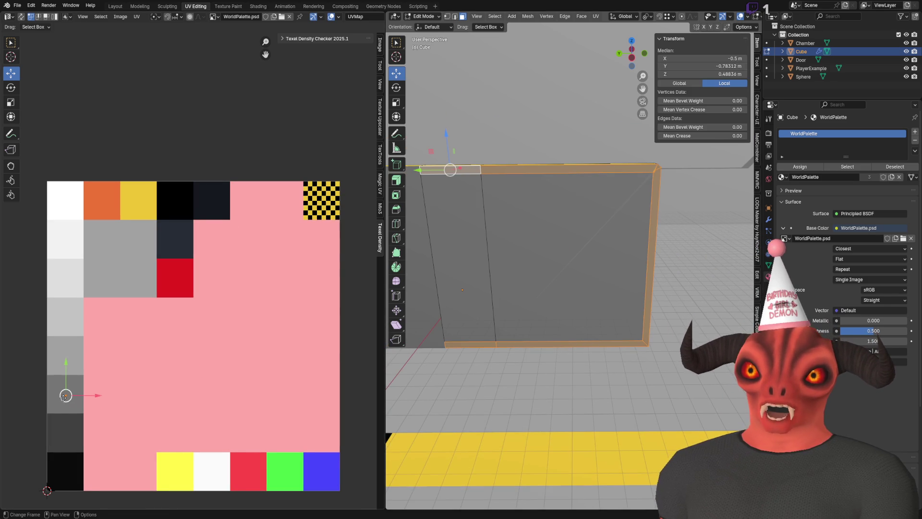
- Save Chamber.blend and inspect the reimported console in Unity
key(Tab)
key(ctrl+s)
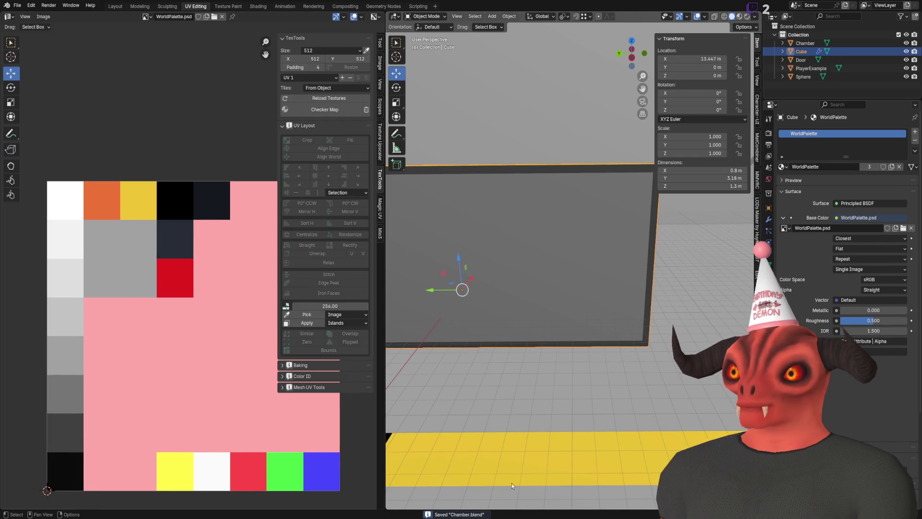
key(alt+Tab)
mouse_move(362, 209)
mouse_down()
mouse_move(670, 186)
mouse_move(599, 441)
mouse_up()
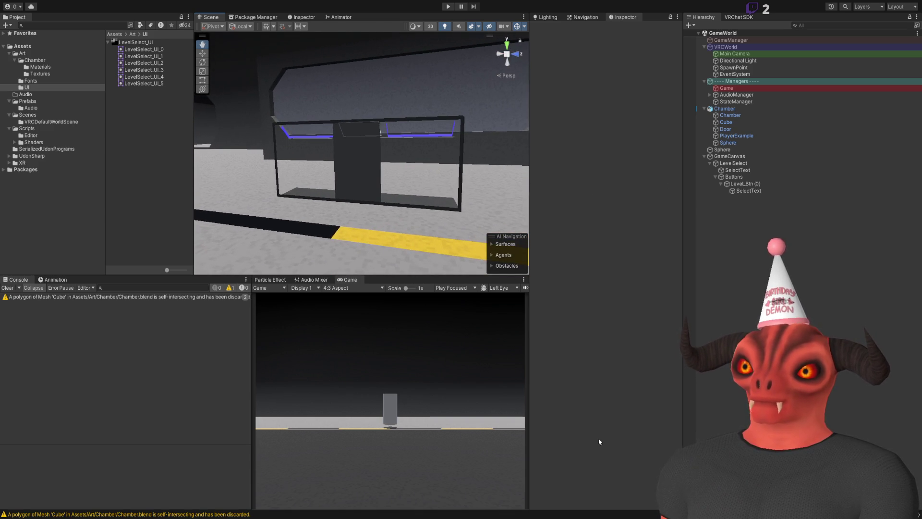
- Select the two large wall faces and inspect Unity's self-intersecting mesh warning
key(alt+Tab)
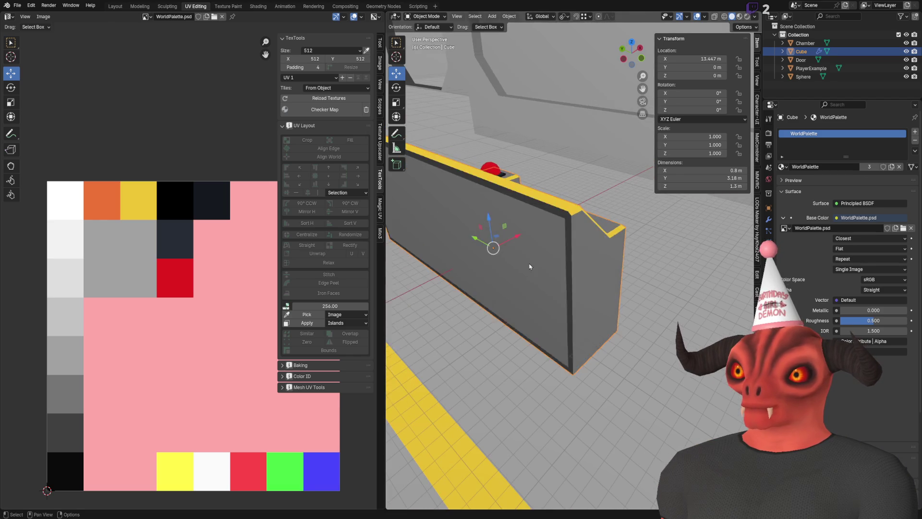
click(512, 240)
shift+click(591, 269)
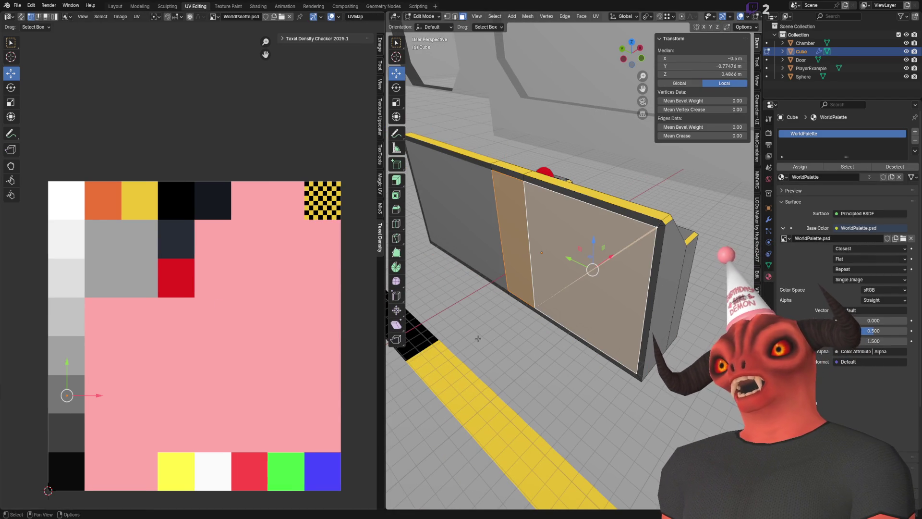
key(alt+Tab)
mouse_move(512, 243)
mouse_down()
mouse_move(214, 240)
mouse_move(210, 301)
mouse_up()
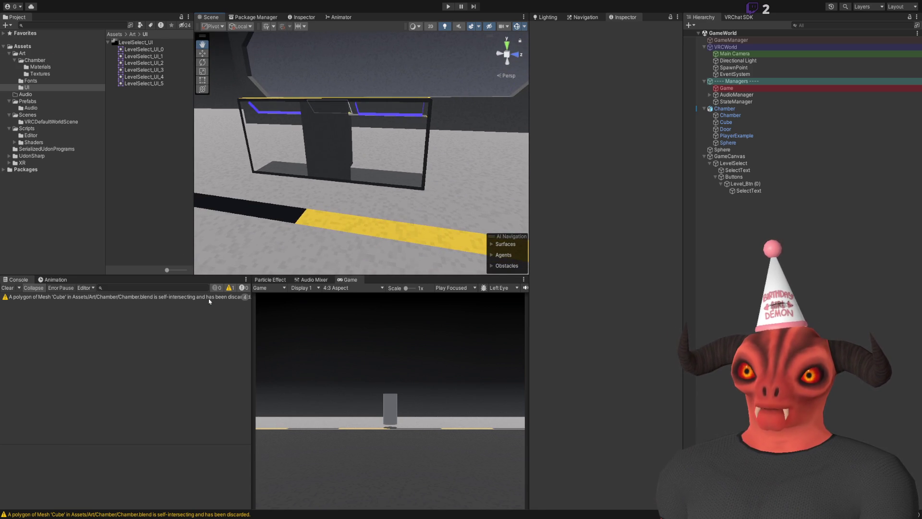
click(210, 301)
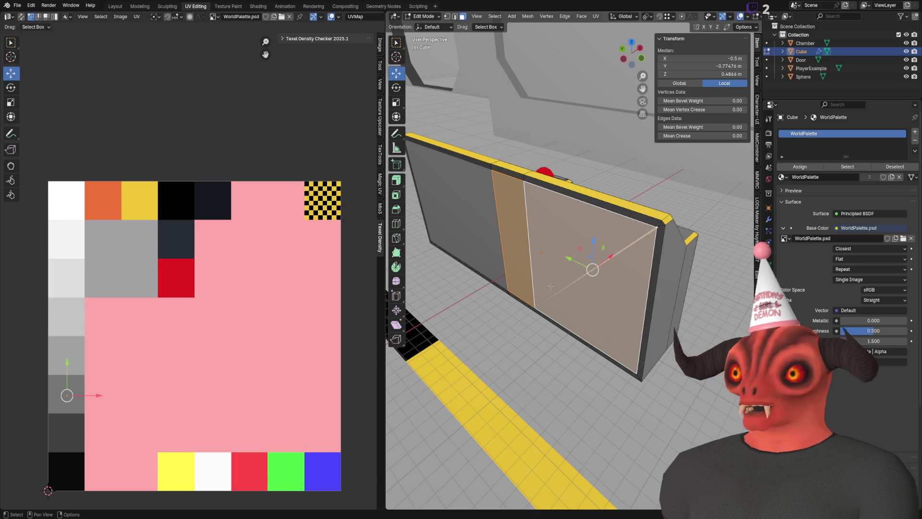
- Merge duplicate vertices by distance and save Chamber.blend
key(m)
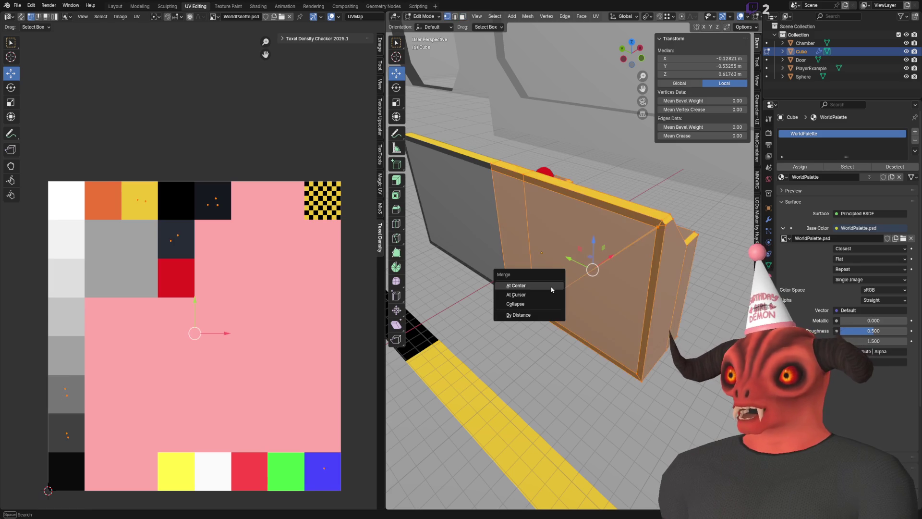
click(548, 315)
key(ctrl+s)
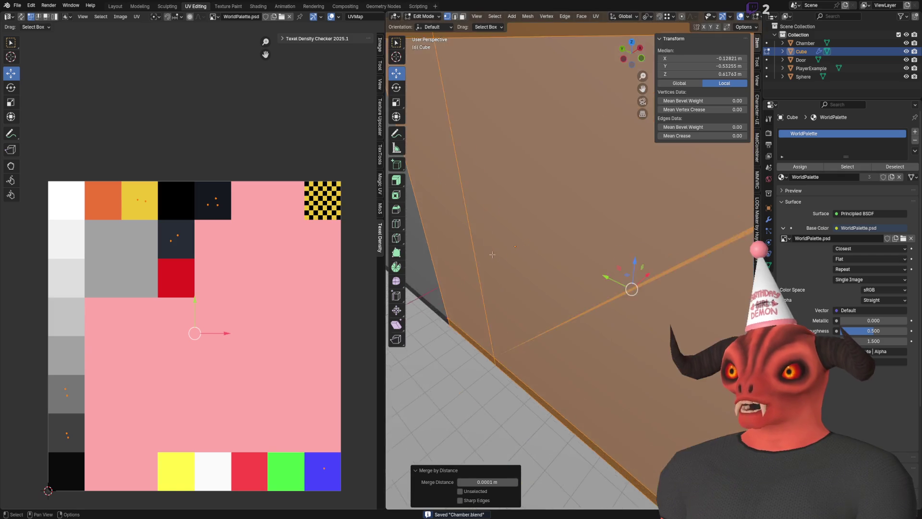
- Collapse the right wall face's stray edge by merging its vertices at center
key(alt+a)
key(3)
click(612, 260)
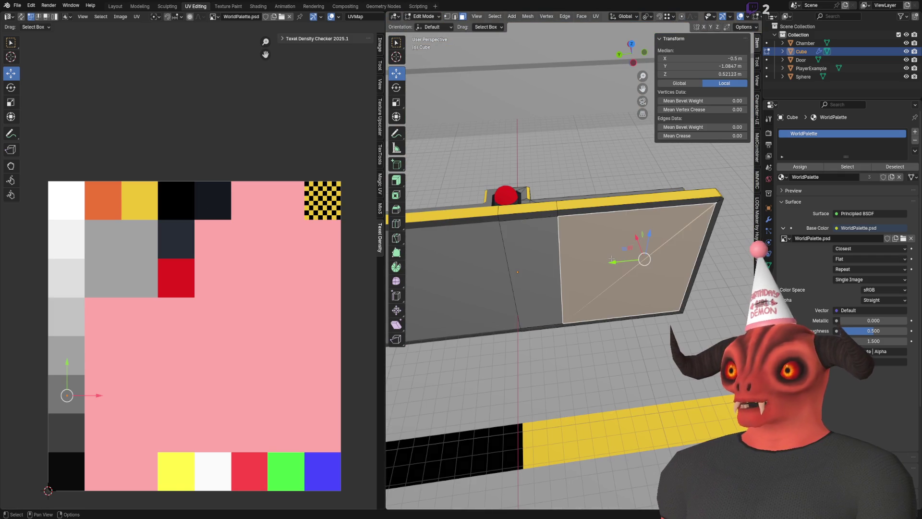
shift+click(549, 258)
scroll(548, 257, up, 6)
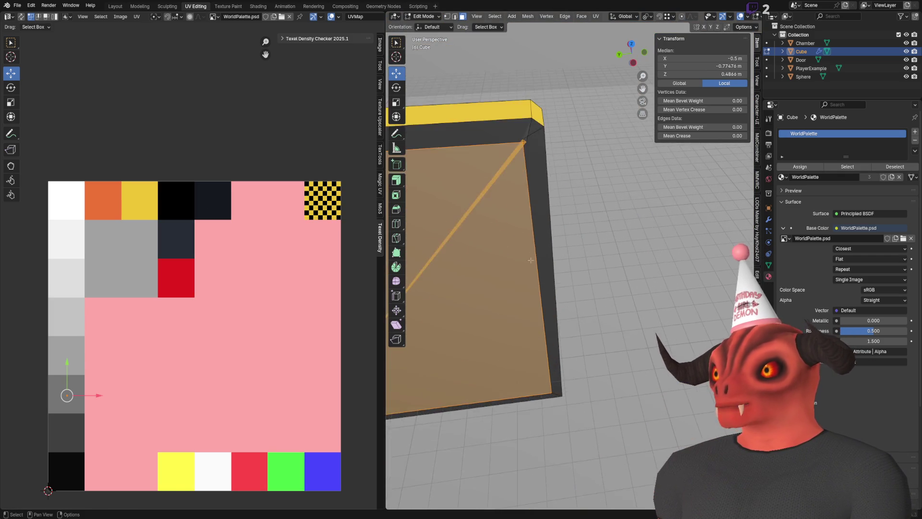
scroll(527, 179, down, 4)
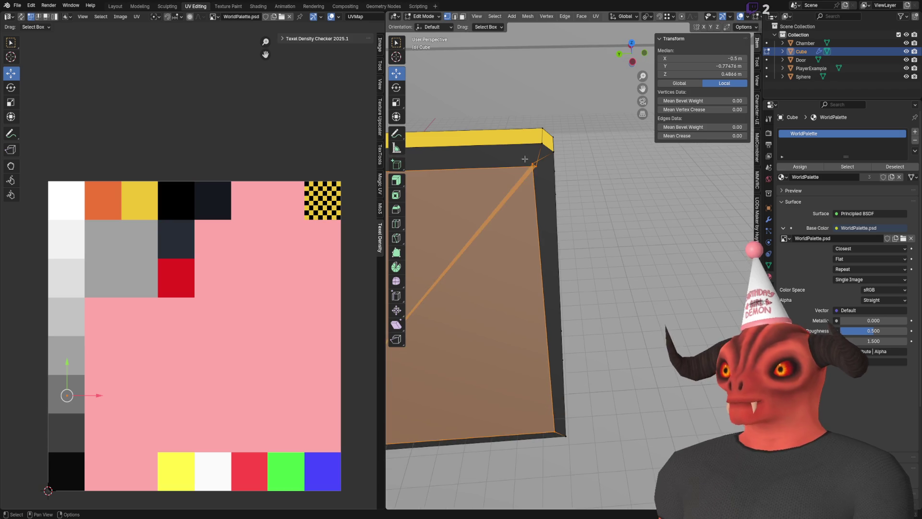
click(531, 162)
key(m)
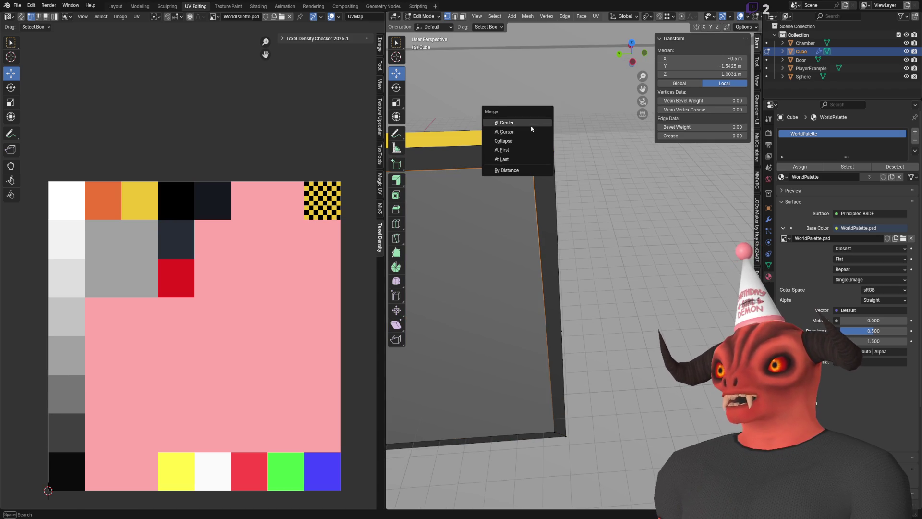
click(531, 127)
- Set the merged vertex height to exactly 1 m and save Chamber.blend
drag(537, 210, 534, 210)
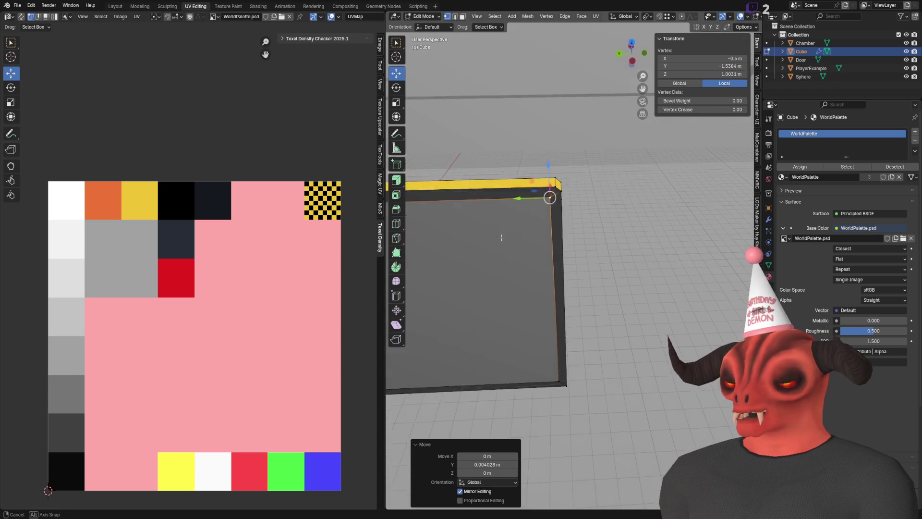
scroll(644, 237, up, 3)
drag(694, 174, 695, 176)
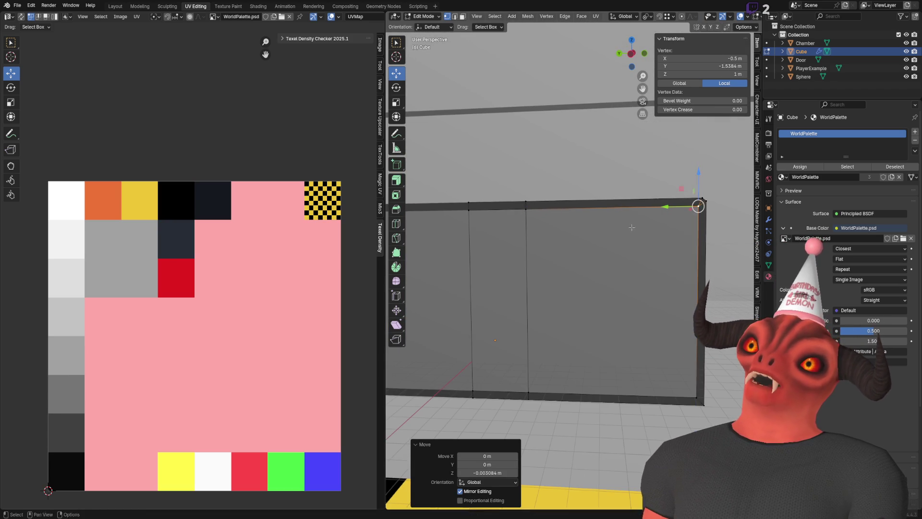
key(ctrl+s)
drag(625, 216, 473, 262)
scroll(480, 264, up, 3)
key(Tab)
mouse_move(533, 312)
mouse_down()
mouse_move(532, 204)
mouse_move(602, 335)
mouse_move(719, 261)
mouse_move(510, 186)
mouse_move(594, 175)
mouse_up()
scroll(510, 186, down, 3)
scroll(533, 193, up, 5)
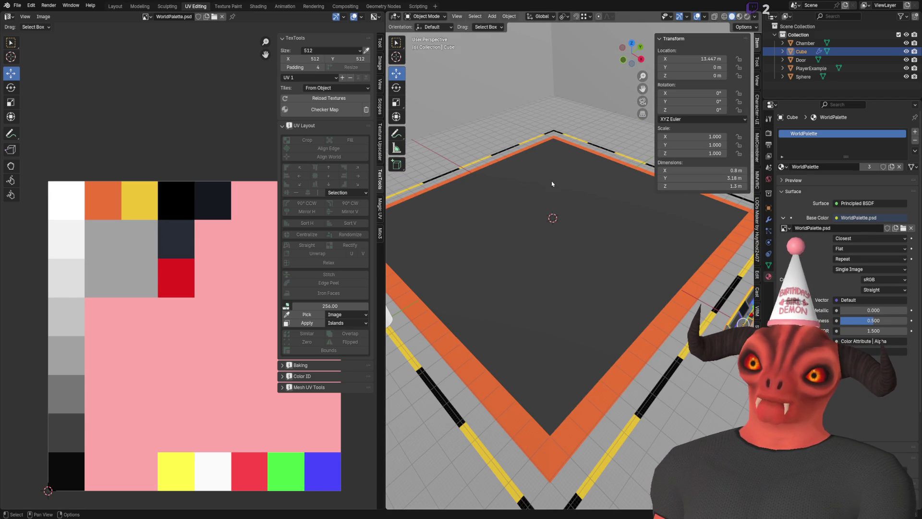
drag(584, 217, 531, 184)
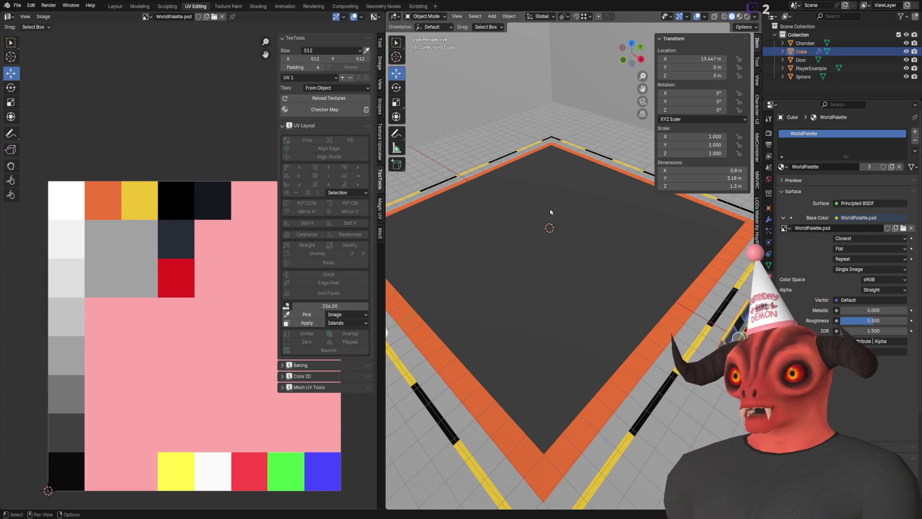
key(KP_Decimal)
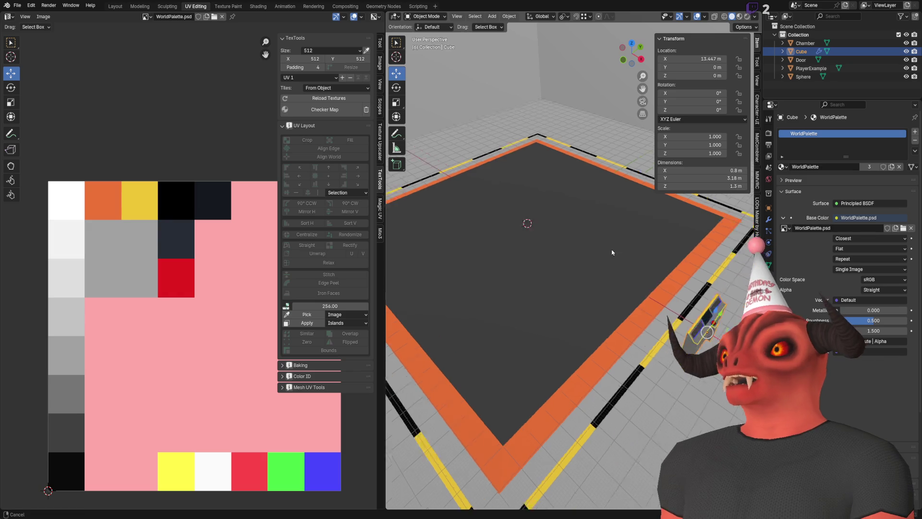
scroll(517, 283, down, 6)
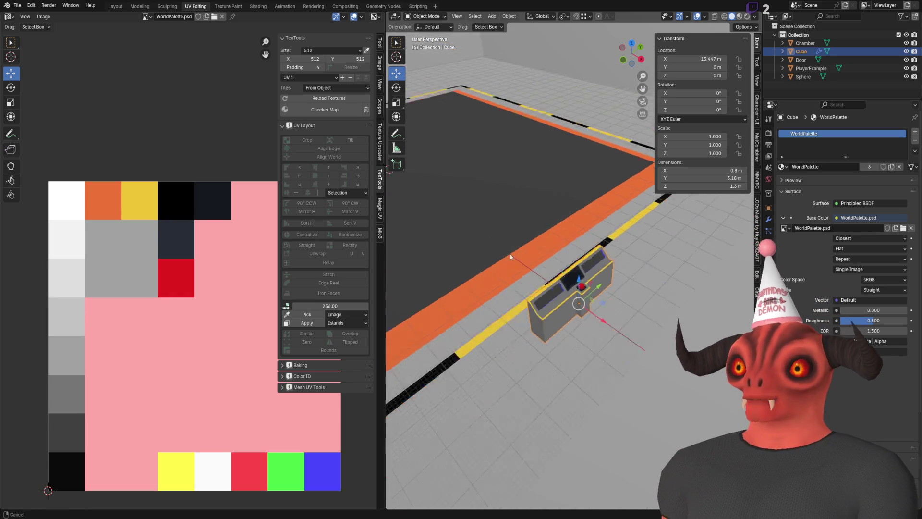
scroll(548, 242, up, 3)
scroll(548, 243, down, 4)
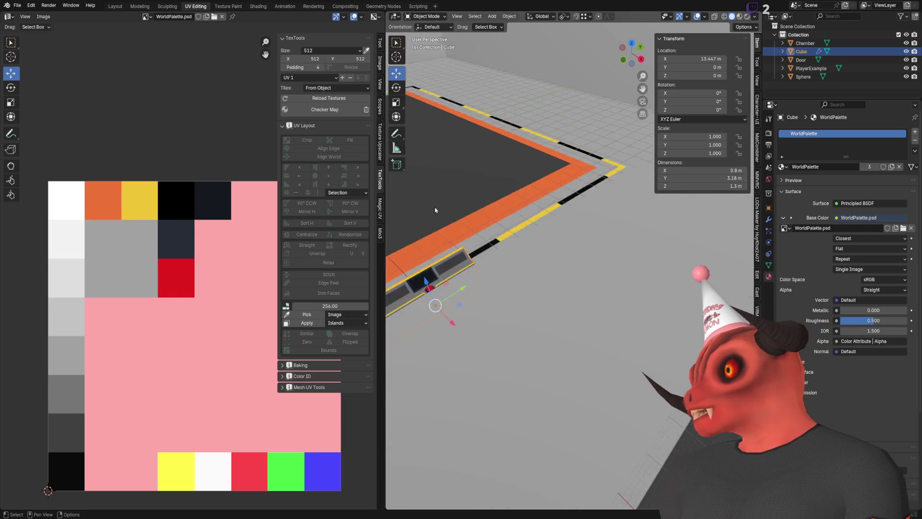
scroll(434, 207, up, 5)
scroll(610, 276, down, 5)
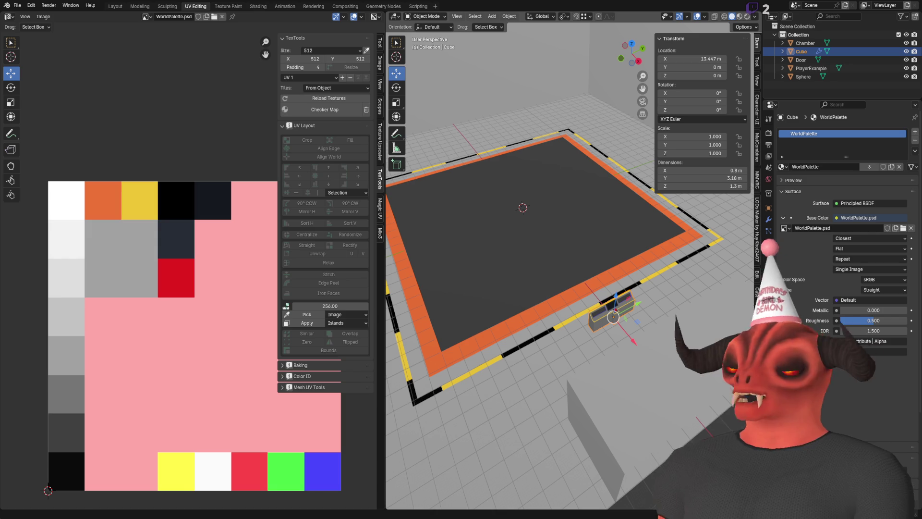
key(alt+Tab)
mouse_move(394, 183)
mouse_down()
mouse_move(335, 192)
mouse_move(456, 177)
mouse_move(581, 192)
mouse_move(684, 186)
mouse_move(558, 185)
mouse_up()
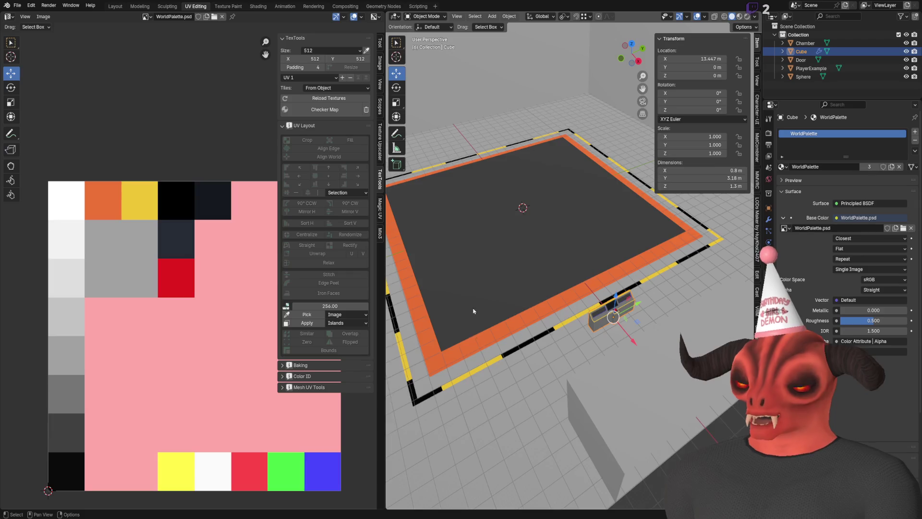
key(alt+Tab)
mouse_move(529, 221)
mouse_down()
mouse_move(520, 203)
mouse_move(553, 244)
mouse_up()
scroll(552, 245, up, 5)
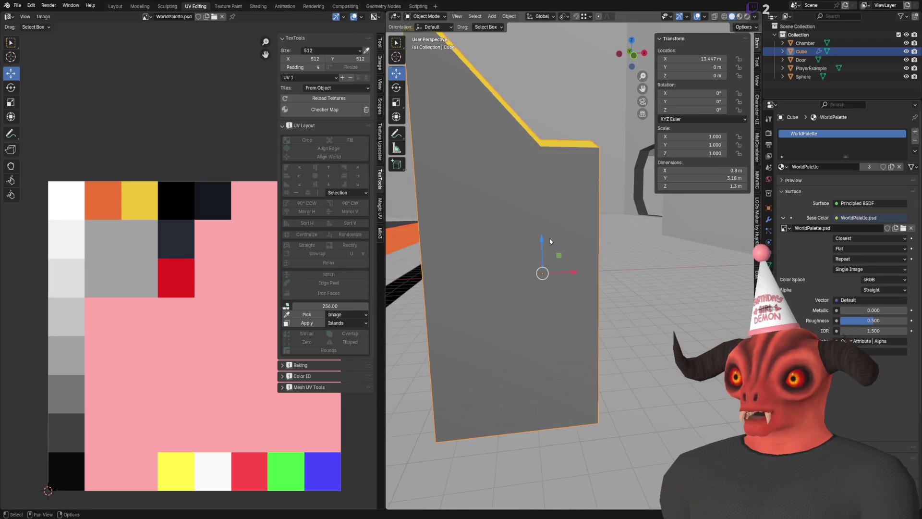
- Move the console's front-face UVs onto a lighter grey palette cell, save, and view in Unity
key(Tab)
click(553, 244)
key(KP_Decimal)
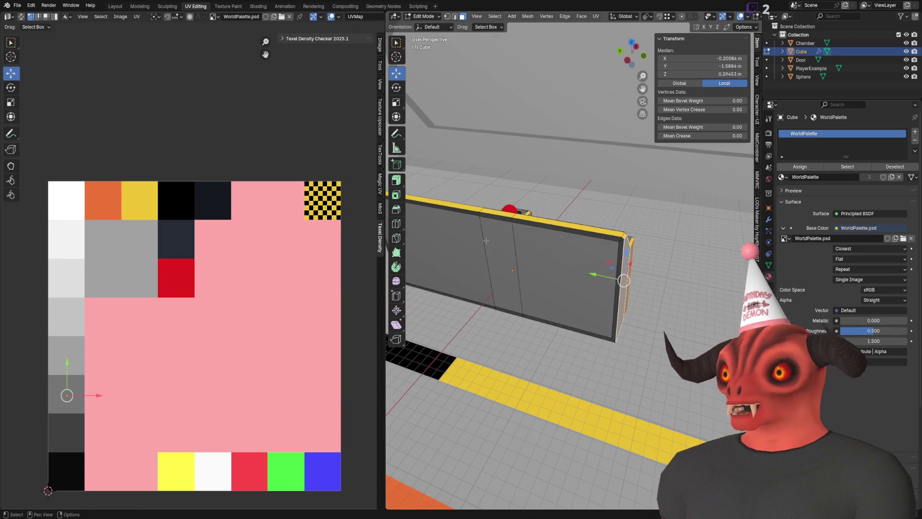
mouse_move(517, 263)
mouse_down()
mouse_move(614, 233)
mouse_move(527, 266)
mouse_up()
drag(60, 396, 56, 344)
key(Tab)
key(ctrl+s)
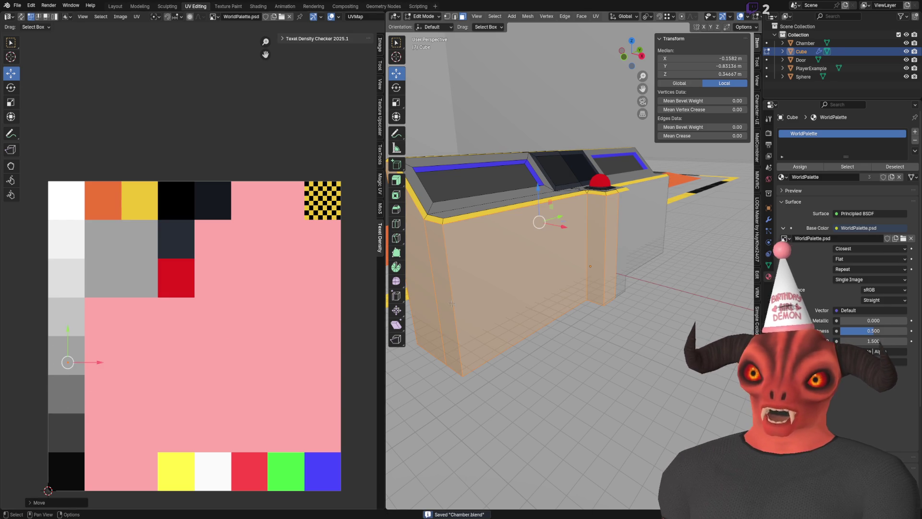
key(alt+Tab)
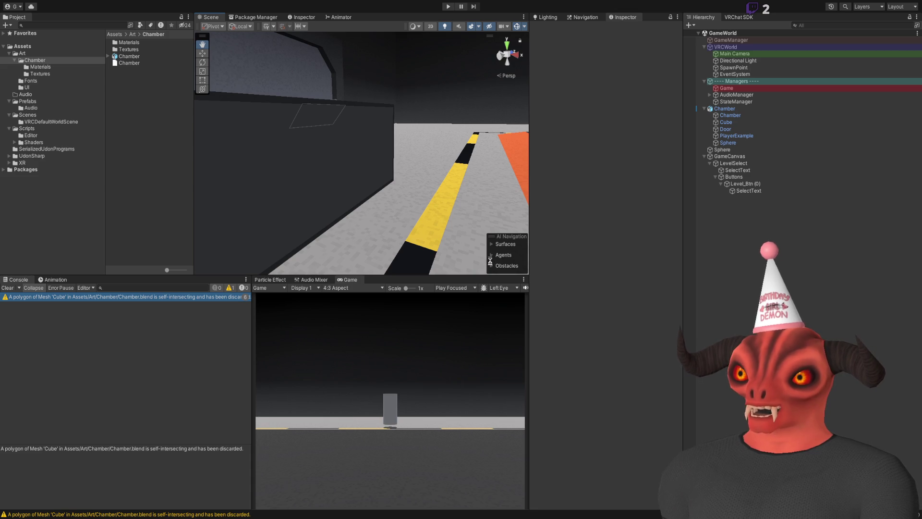
drag(389, 205, 432, 193)
mouse_move(730, 296)
mouse_down()
mouse_move(739, 290)
mouse_move(422, 198)
mouse_up()
mouse_move(477, 207)
mouse_down()
mouse_move(428, 171)
mouse_move(528, 182)
mouse_move(373, 171)
mouse_move(358, 222)
mouse_move(536, 264)
mouse_move(556, 260)
mouse_move(259, 92)
mouse_move(375, 210)
mouse_move(371, 237)
mouse_move(336, 204)
mouse_move(327, 255)
mouse_move(333, 218)
mouse_move(337, 228)
mouse_up()
- In LevelSelect_UI.psd, Magic Wand-select and clear black areas, undoing missteps
key(alt+Tab)
key(ctrl+Tab)
key(ctrl+Tab)
key(ctrl+Tab)
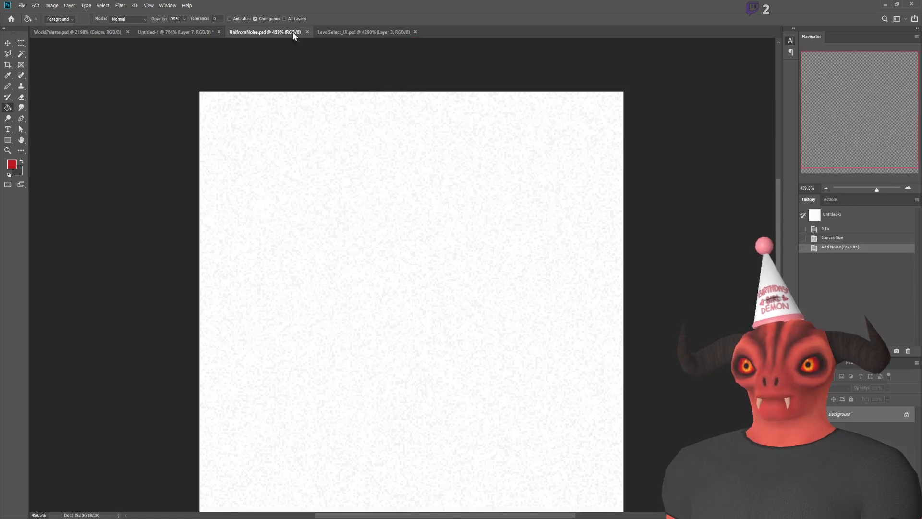
click(21, 55)
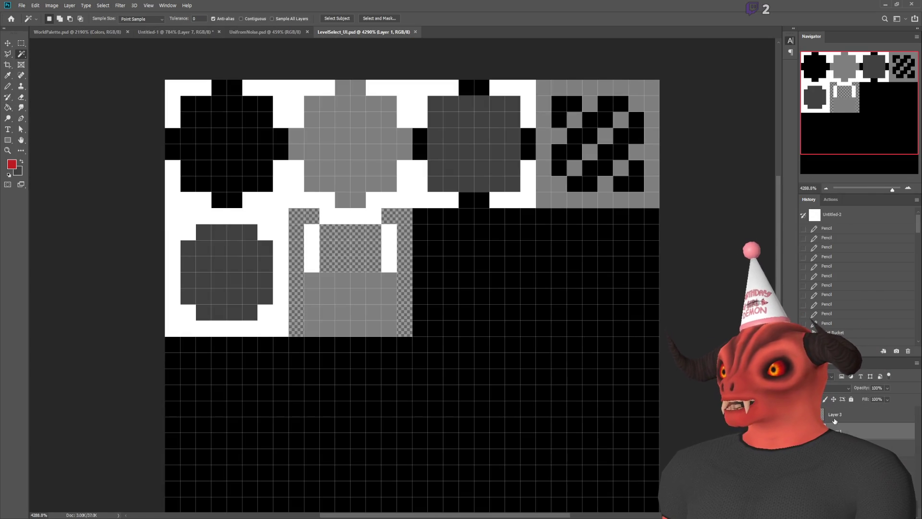
click(232, 158)
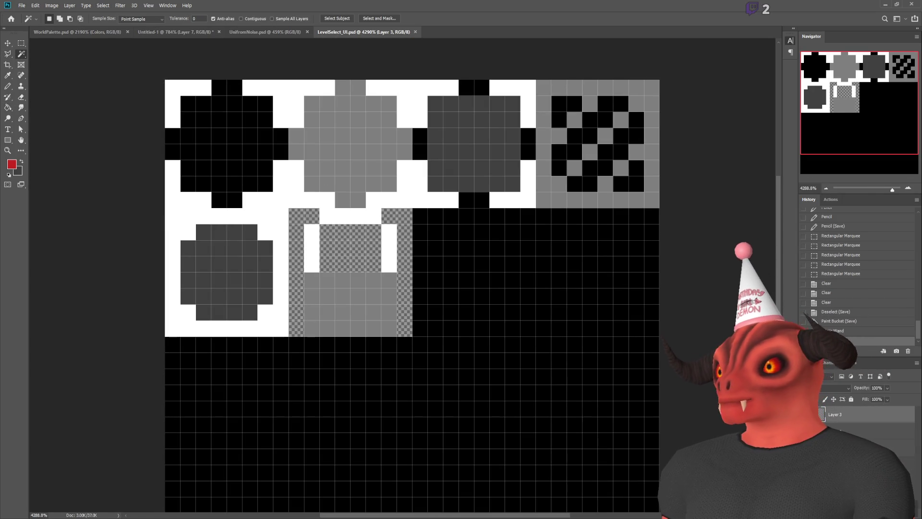
key(ctrl+d)
click(268, 162)
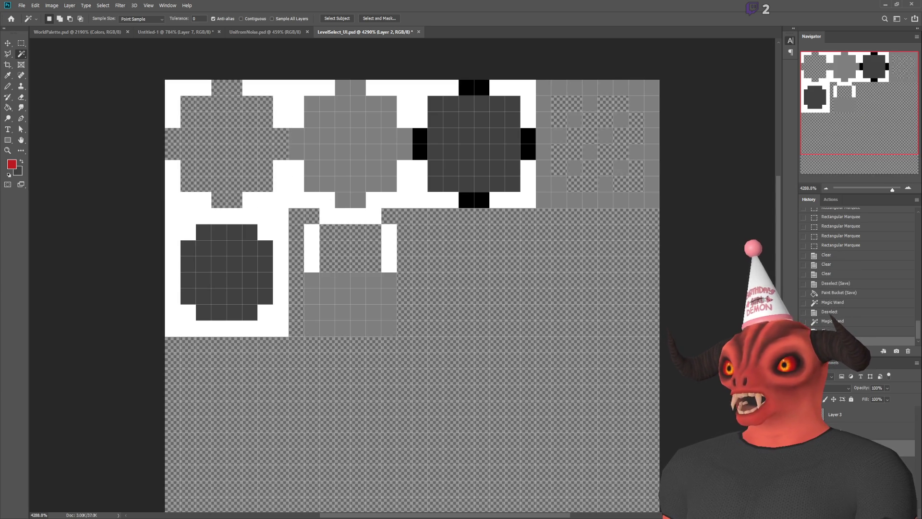
key(ctrl+d)
click(449, 109)
key(ctrl+z)
key(ctrl+z)
key(ctrl+z)
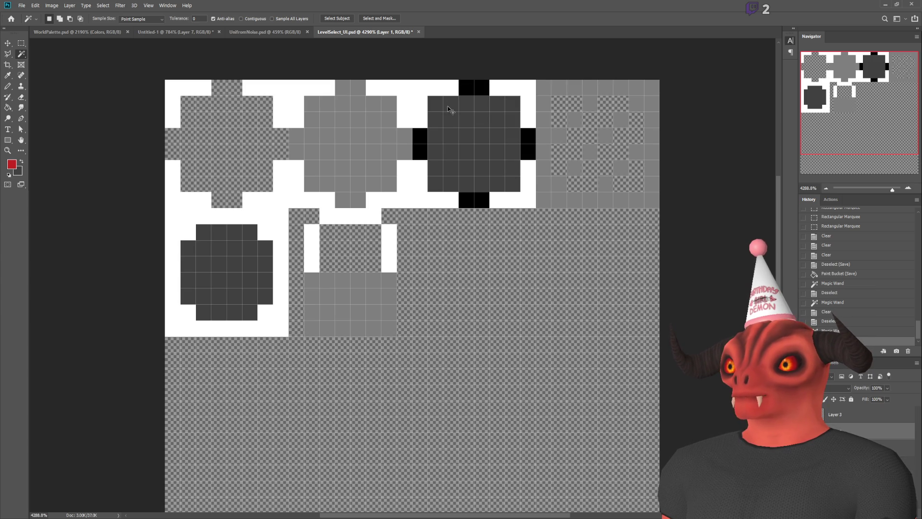
- Turn off Anti-alias, reselect the black blocks beside the centre tile, and return to Unity
click(524, 141)
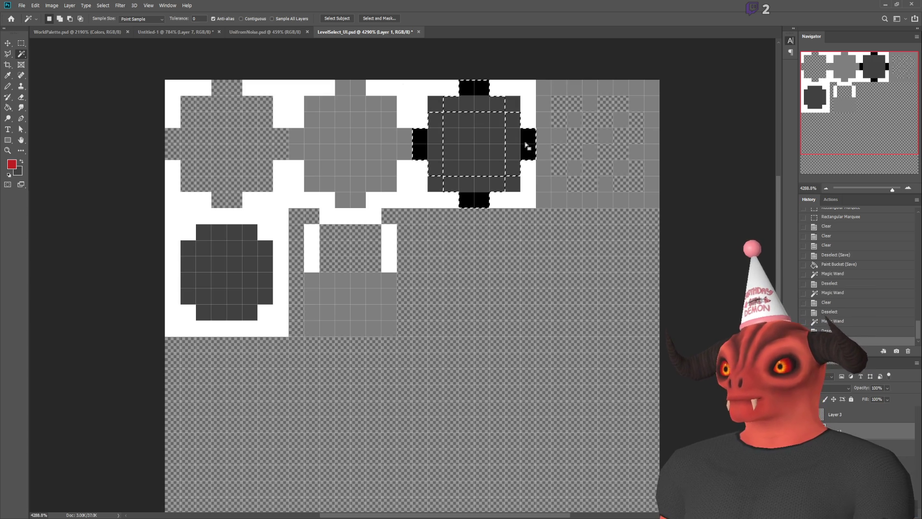
click(225, 19)
key(ctrl+d)
click(423, 146)
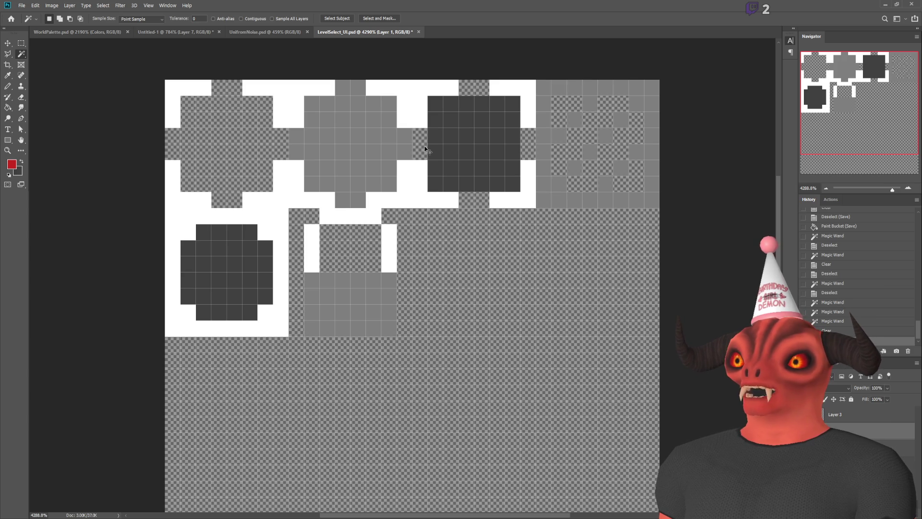
click(886, 5)
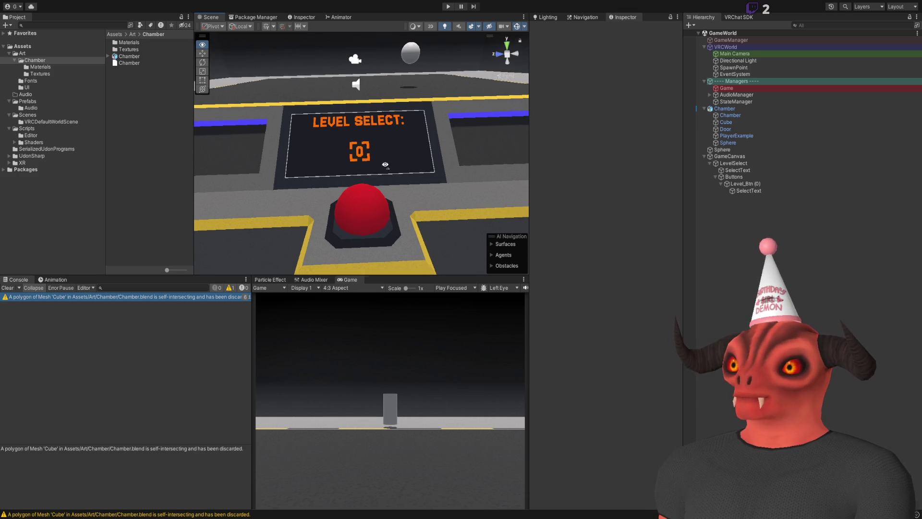
scroll(383, 218, up, 5)
scroll(383, 217, down, 5)
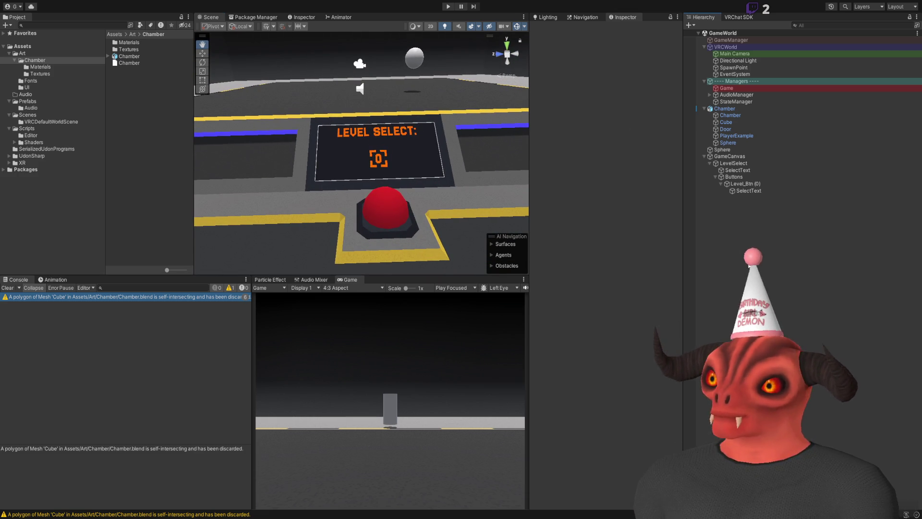
mouse_move(380, 161)
mouse_down()
mouse_move(516, 200)
mouse_move(677, 181)
mouse_move(841, 185)
mouse_move(29, 185)
mouse_move(202, 190)
mouse_move(308, 214)
mouse_move(402, 212)
mouse_move(303, 263)
mouse_move(306, 182)
mouse_up()
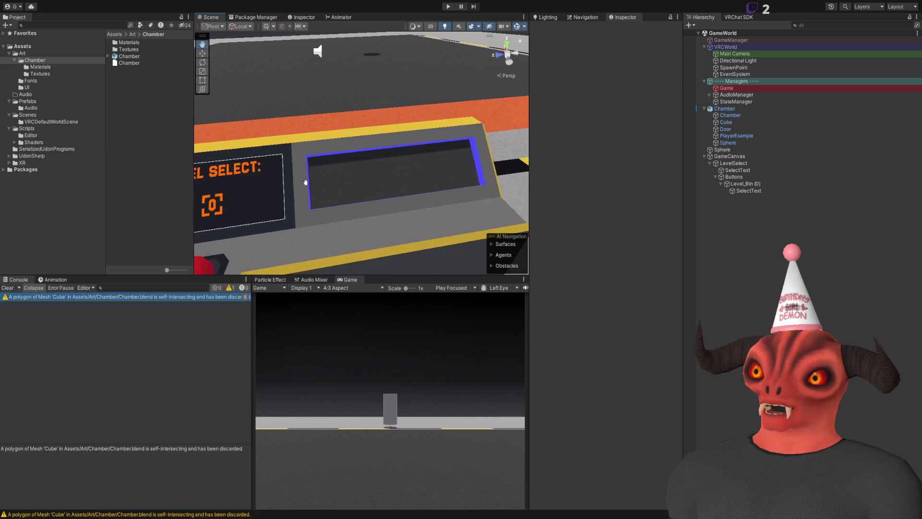
mouse_move(457, 155)
mouse_down()
mouse_move(467, 167)
mouse_move(484, 63)
mouse_up()
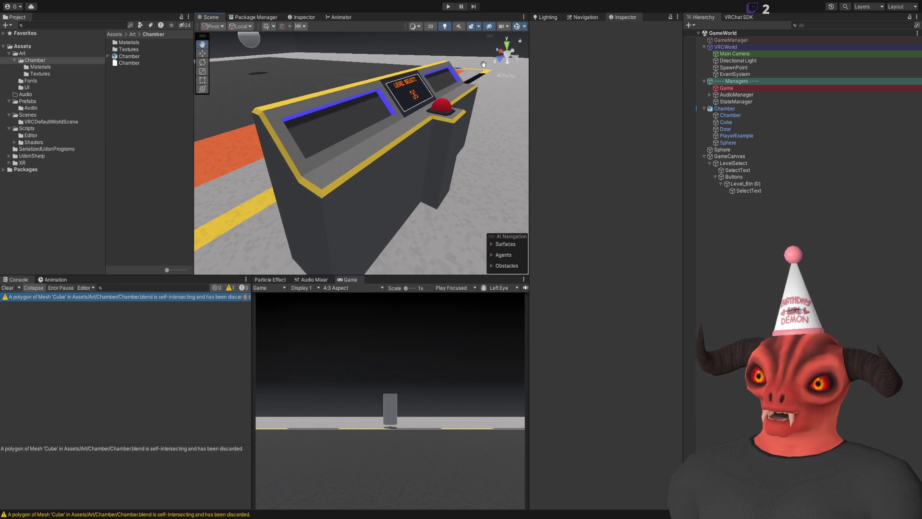
mouse_move(372, 158)
mouse_down()
mouse_move(435, 133)
mouse_move(371, 215)
mouse_move(243, 192)
mouse_move(288, 192)
mouse_move(243, 181)
mouse_move(319, 160)
mouse_up()
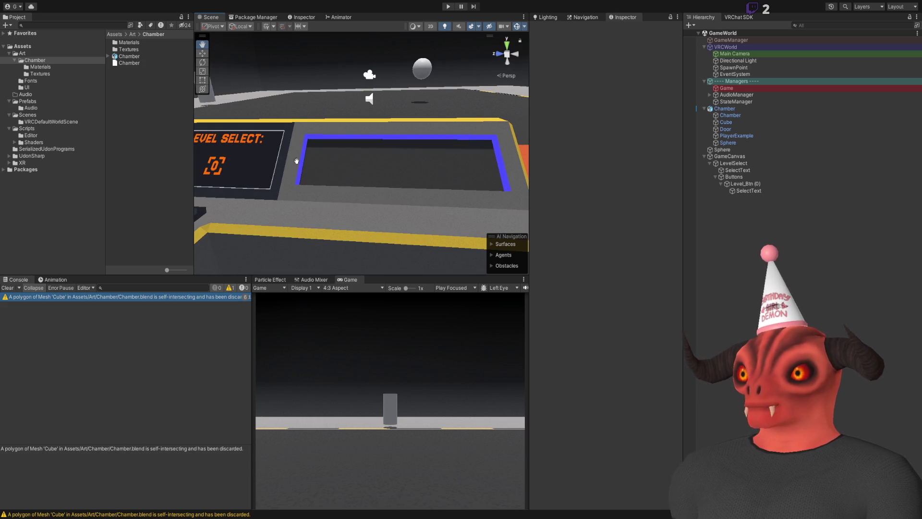
drag(364, 86, 422, 143)
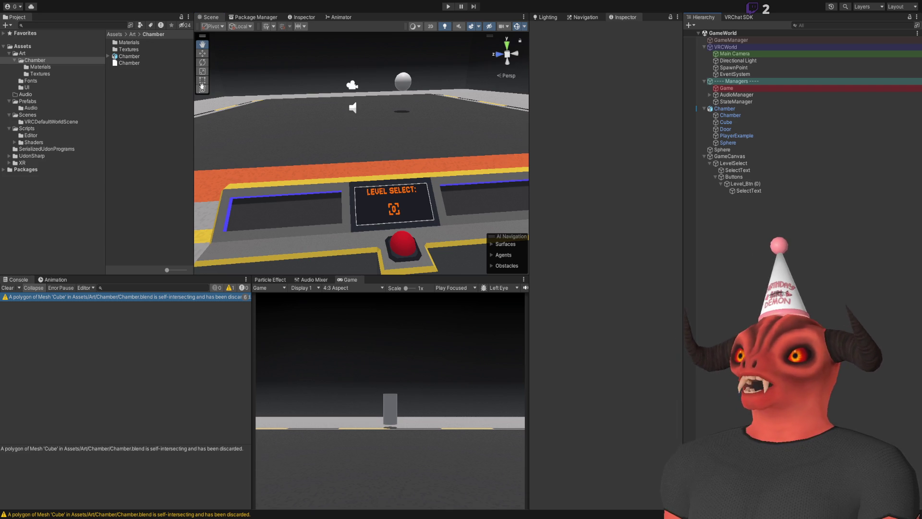
- Inspect the LEVEL SELECT console and red dome, clear console warnings, then go to Visual Studio
click(404, 81)
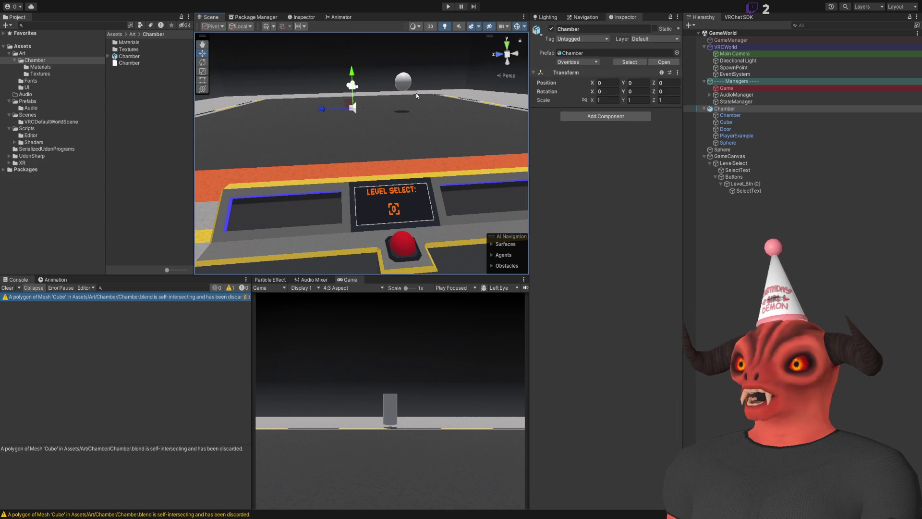
mouse_move(390, 160)
mouse_down()
mouse_move(405, 143)
mouse_move(303, 139)
mouse_move(345, 130)
mouse_up()
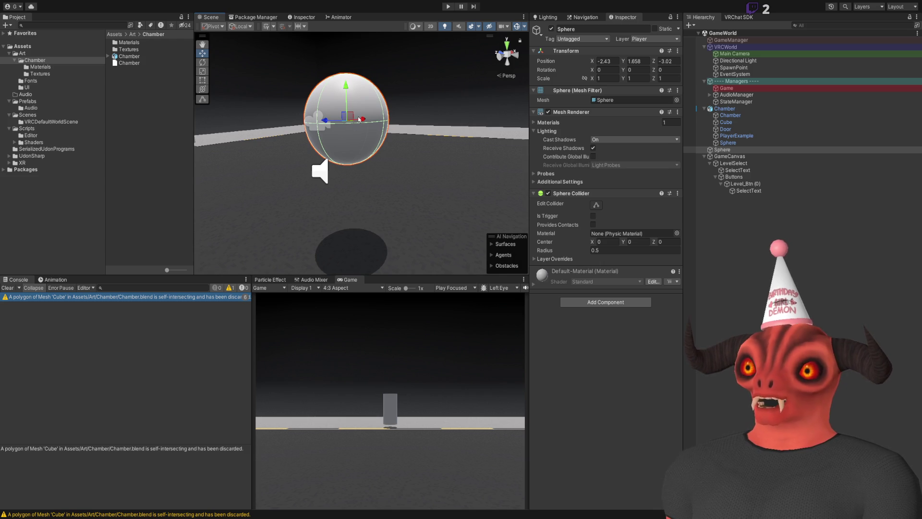
mouse_move(376, 115)
mouse_down()
mouse_move(251, 139)
mouse_move(185, 125)
mouse_move(524, 123)
mouse_move(480, 115)
mouse_move(505, 100)
mouse_move(368, 124)
mouse_move(393, 125)
mouse_move(345, 202)
mouse_move(464, 157)
mouse_up()
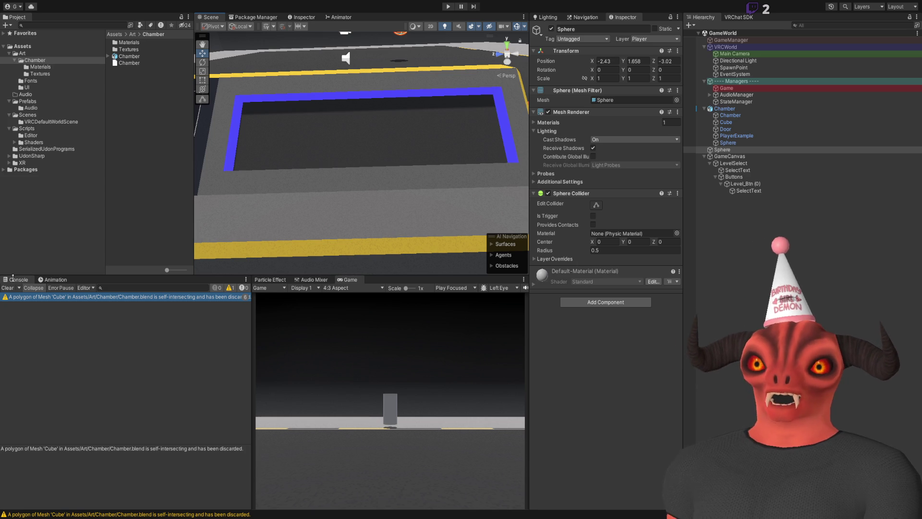
click(5, 290)
mouse_move(346, 172)
mouse_down()
mouse_move(492, 120)
mouse_move(435, 173)
mouse_move(591, 165)
mouse_move(455, 148)
mouse_move(180, 153)
mouse_move(279, 177)
mouse_move(221, 172)
mouse_up()
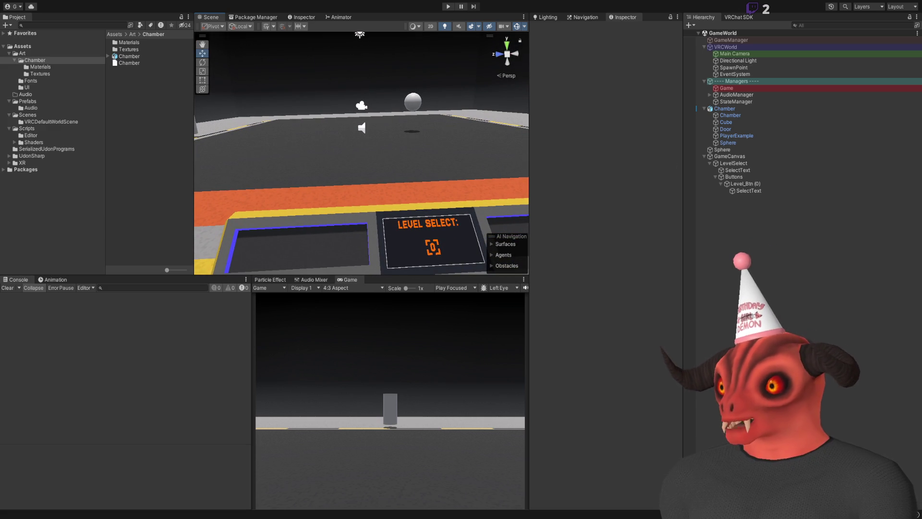
drag(394, 205, 473, 251)
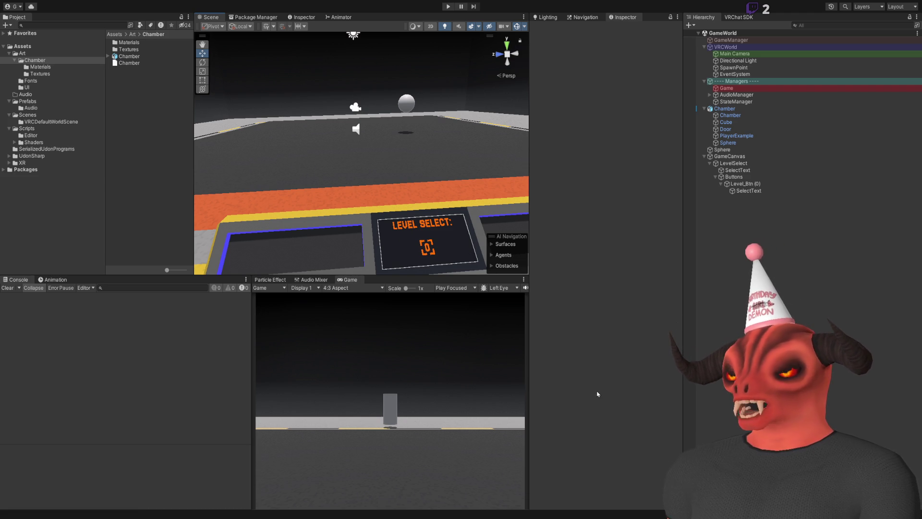
mouse_move(365, 173)
mouse_down()
mouse_move(346, 158)
mouse_move(374, 149)
mouse_up()
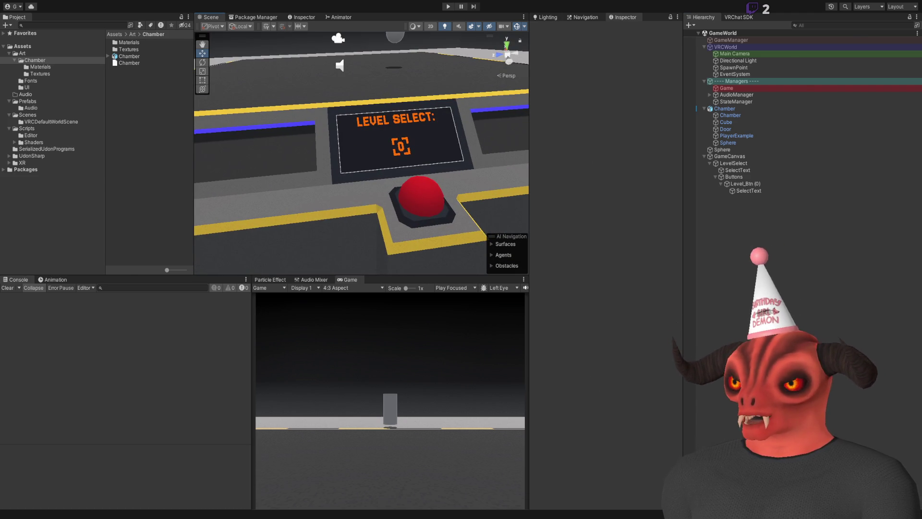
key(alt+Tab)
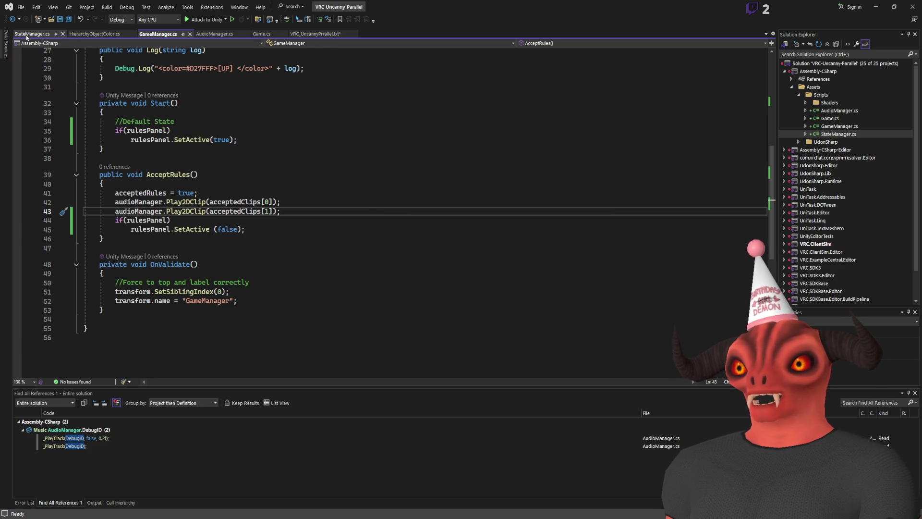
- Review the Touch Screen section of VRC_UncannyParallel.txt, then return to Unity
click(317, 34)
click(241, 224)
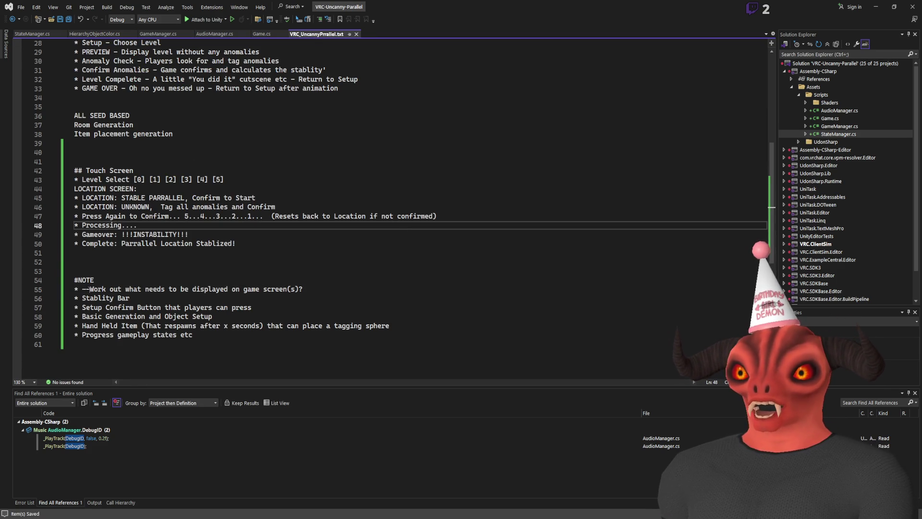
drag(84, 310, 75, 344)
click(75, 344)
drag(75, 312, 214, 317)
click(246, 331)
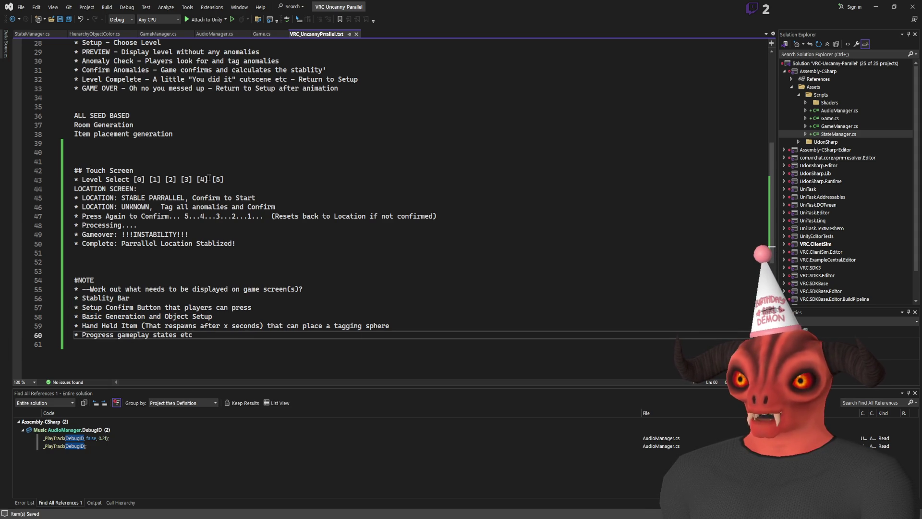
key(alt+Tab)
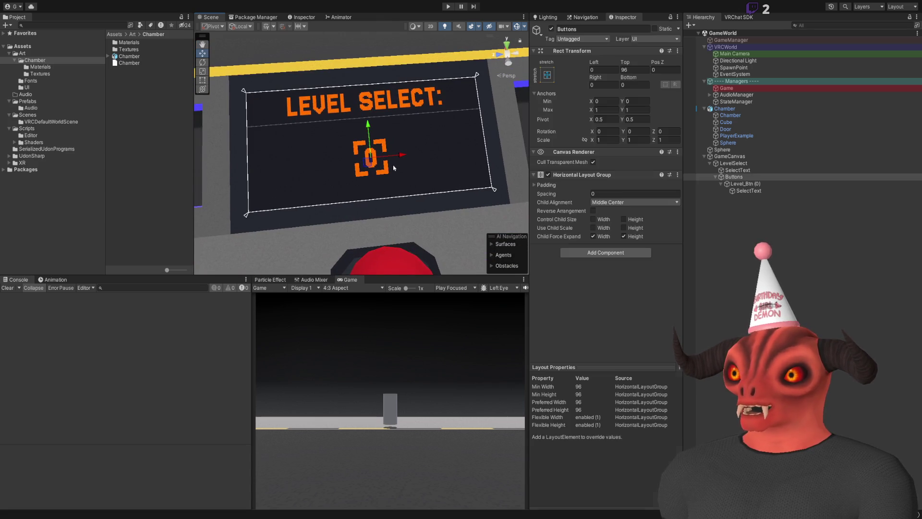
- Collapse the Buttons group and disable the LevelSelect group
click(716, 177)
click(721, 164)
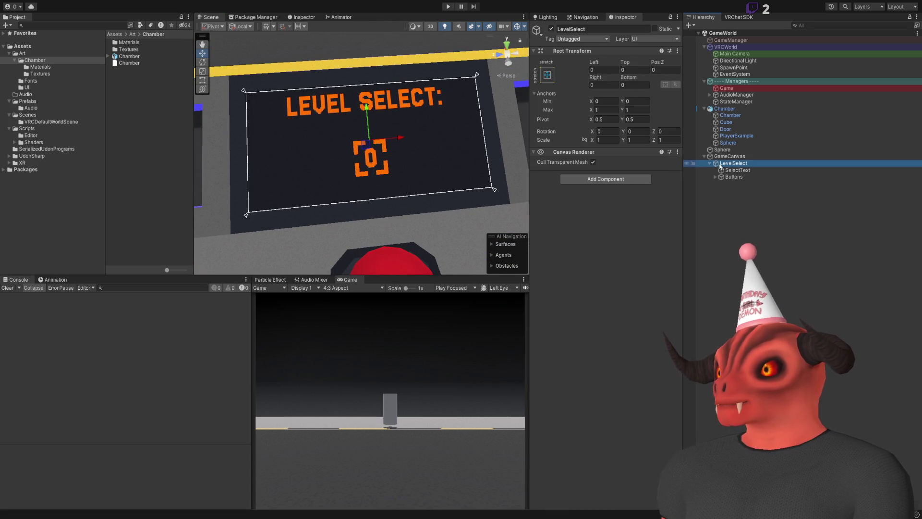
click(724, 247)
- Duplicate the SelectText heading and move the copy directly under GameCanvas
click(738, 170)
key(ctrl+d)
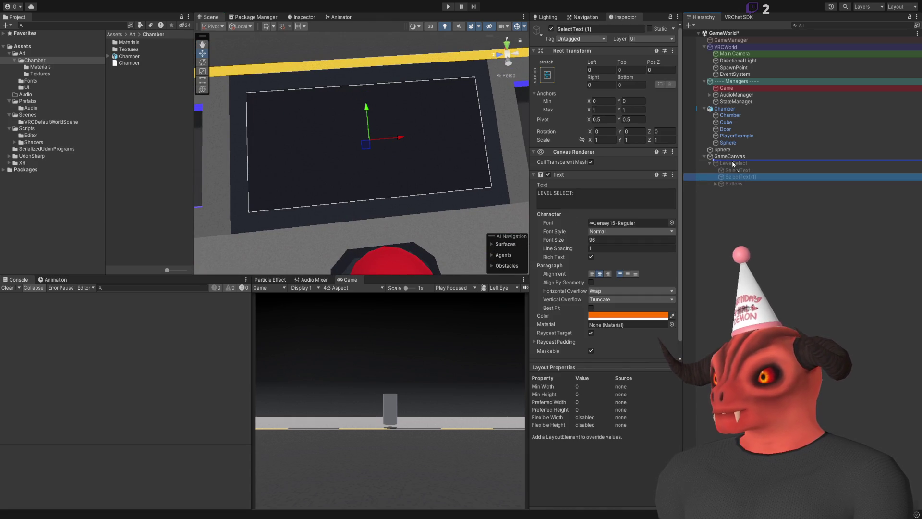
drag(733, 164, 734, 163)
click(711, 171)
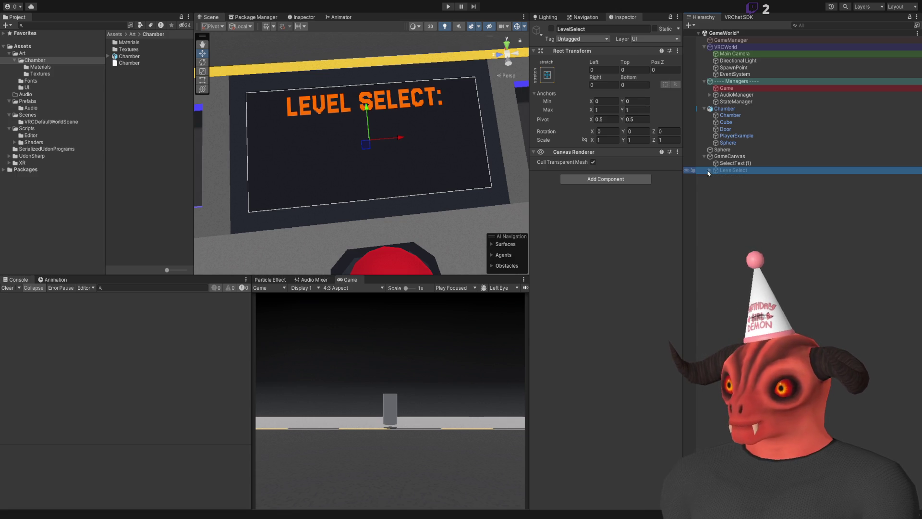
key(alt+Tab)
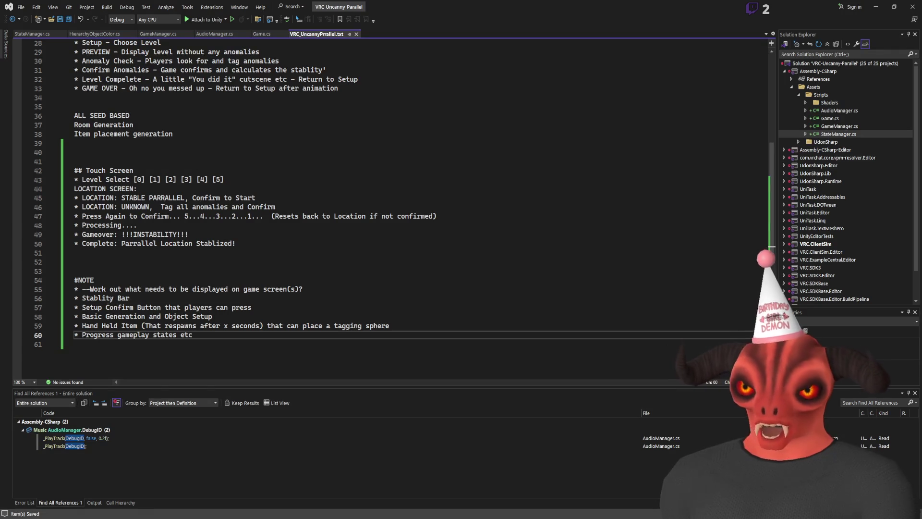
- Reread the Level Select note on line 43, then start renaming the SelectText (1) copy
click(79, 181)
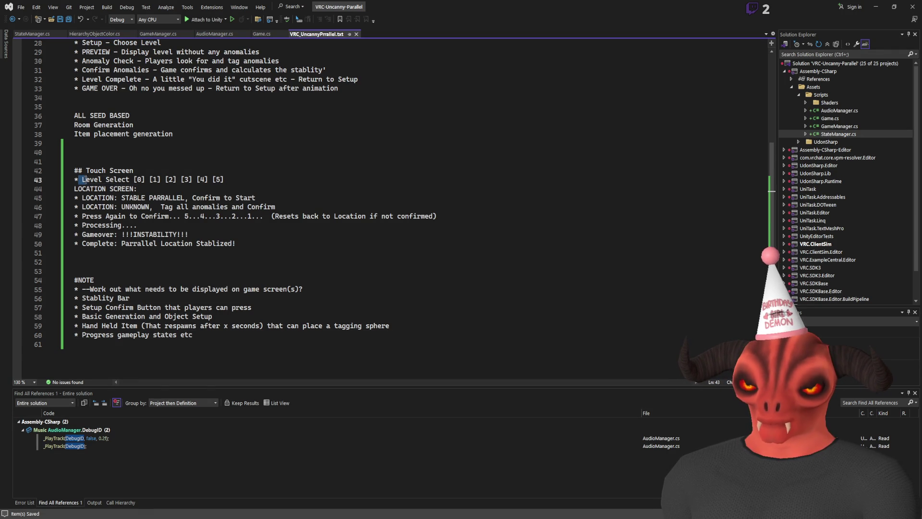
key(shift+End)
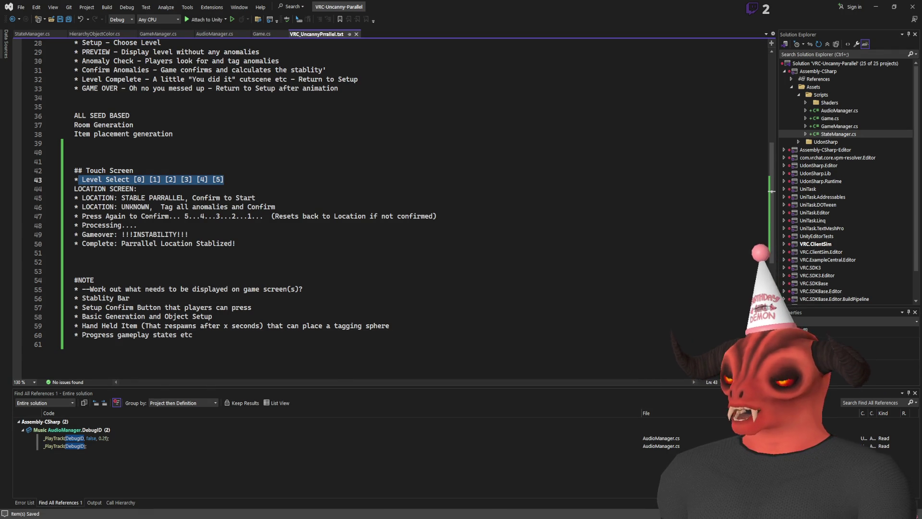
key(alt+Tab)
click(730, 163)
text(LocationText)
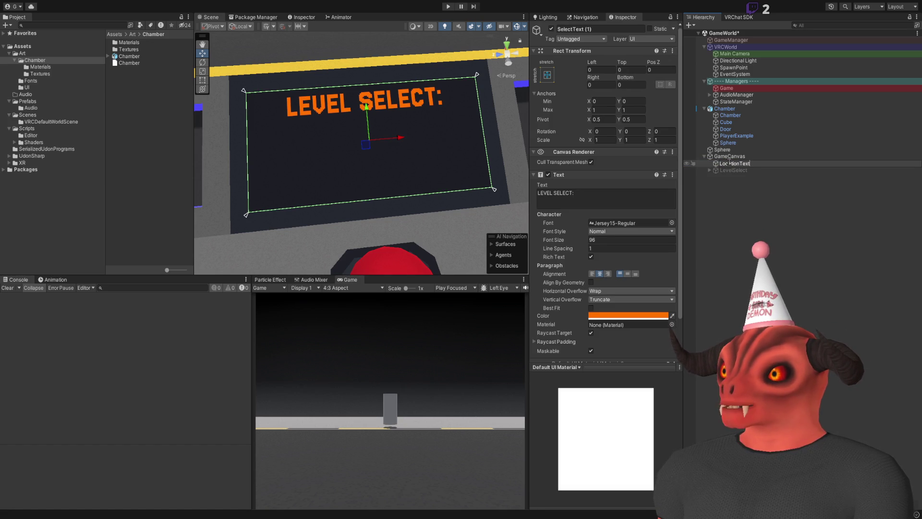
- Name the copy LocationText, centre it vertically, and set its text to LOCATION: UNSTABLE
key(Return)
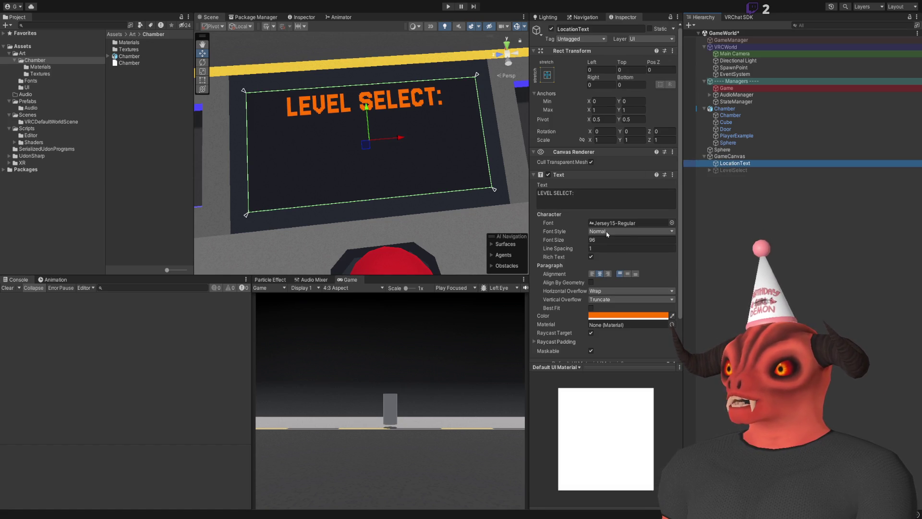
click(628, 273)
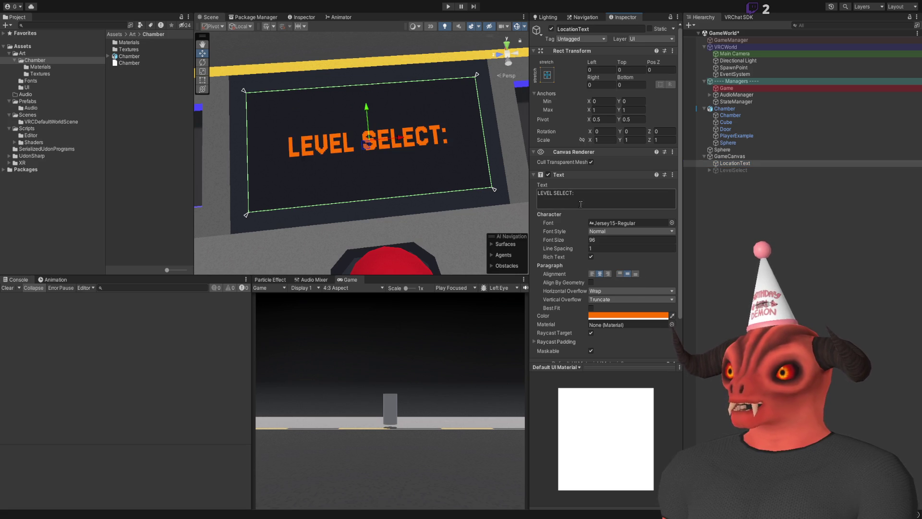
text(LOCATION)
key(BackSpace)
text(N)
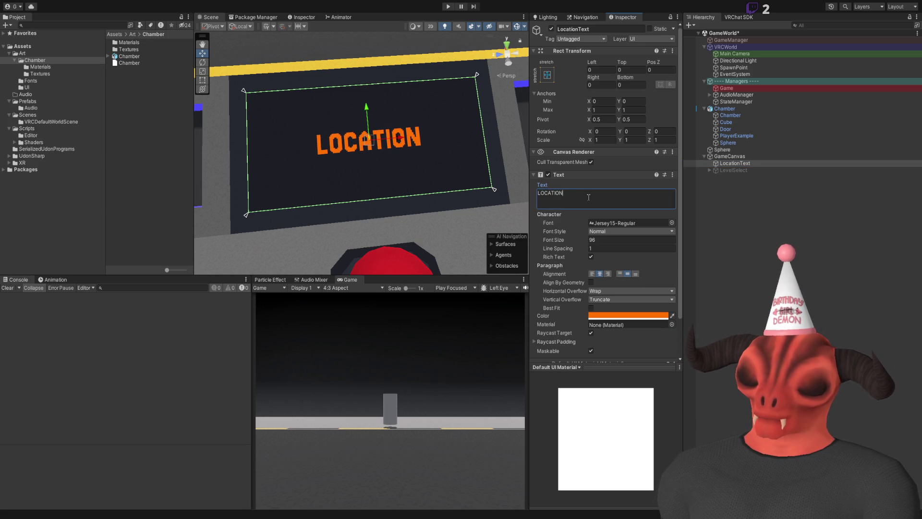
text(: UNSTABLE)
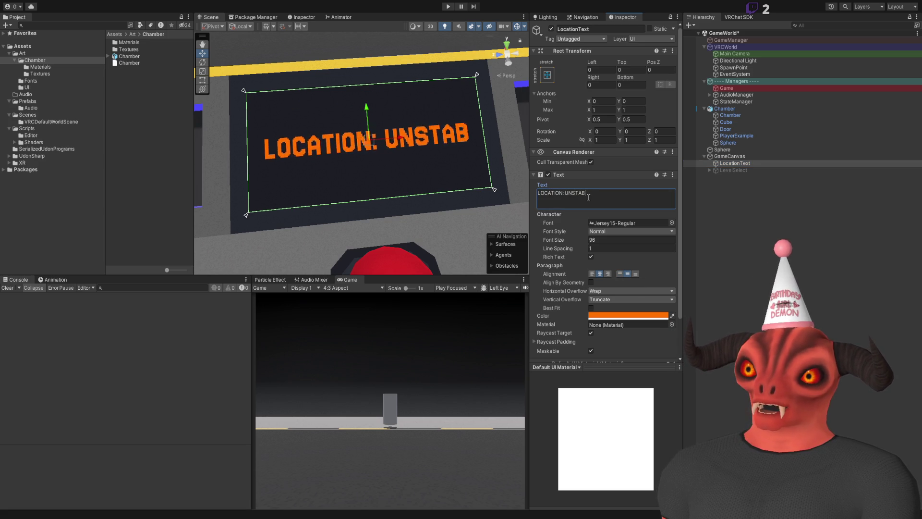
click(619, 184)
key(f)
click(701, 192)
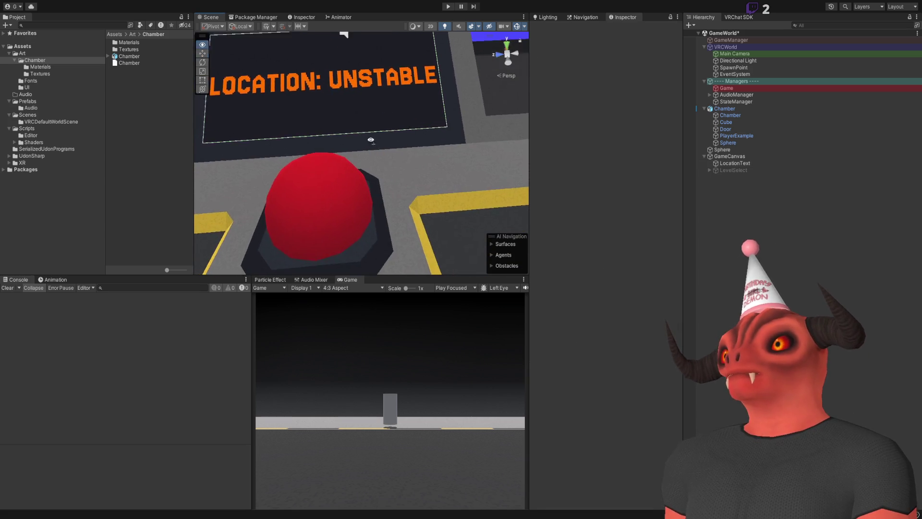
- Check the stable location wording on line 45 of the Visual Studio notes
key(alt+Tab)
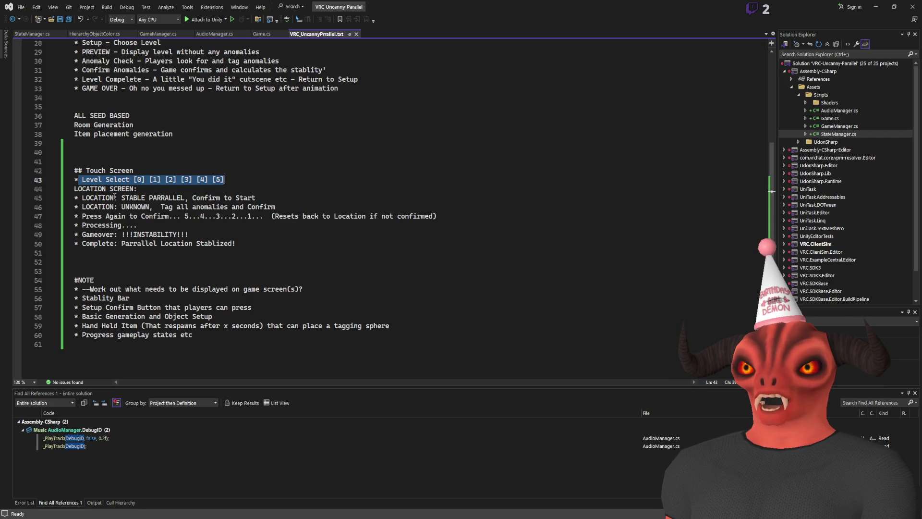
drag(122, 198, 183, 198)
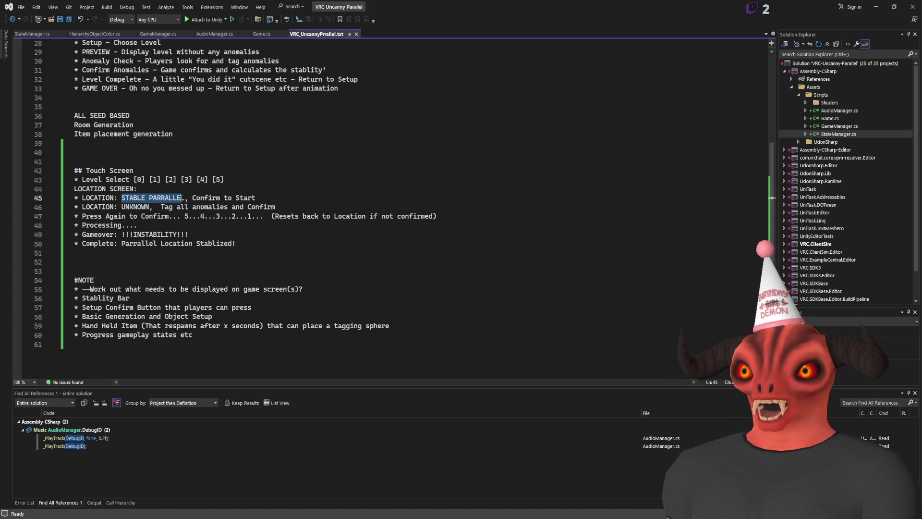
key(alt+Tab)
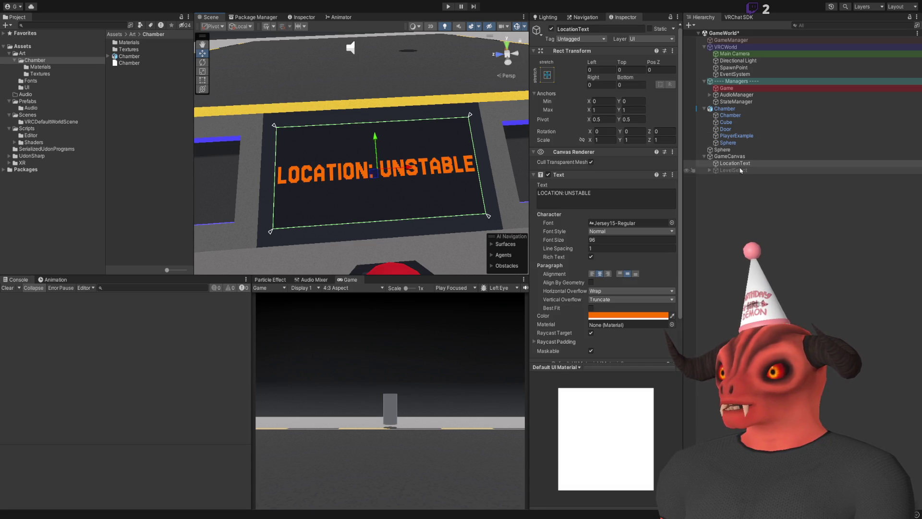
- Replace UNSTABLE with a second line reading STABLE PARRALLEL under LOCATION:
click(624, 201)
key(BackSpace)
key(BackSpace)
key(BackSpace)
key(Return)
text(STABLE PARRALLEL)
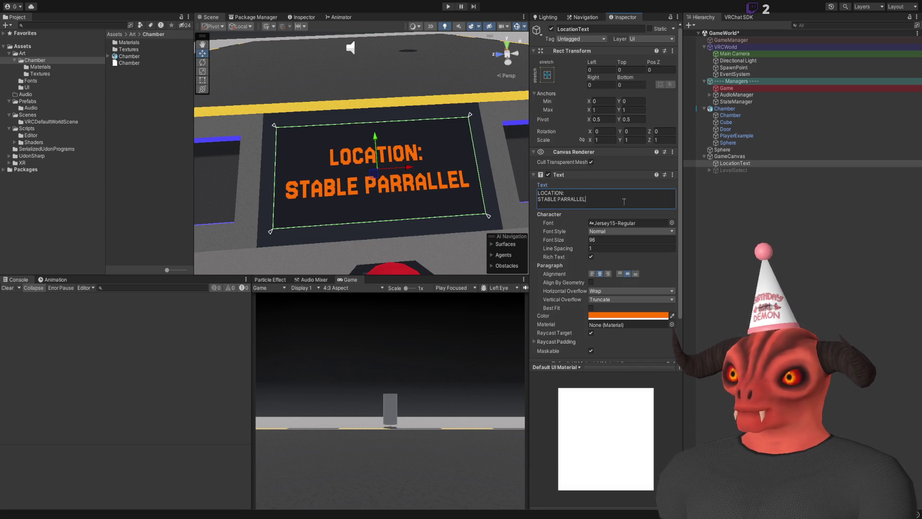
scroll(365, 195, up, 5)
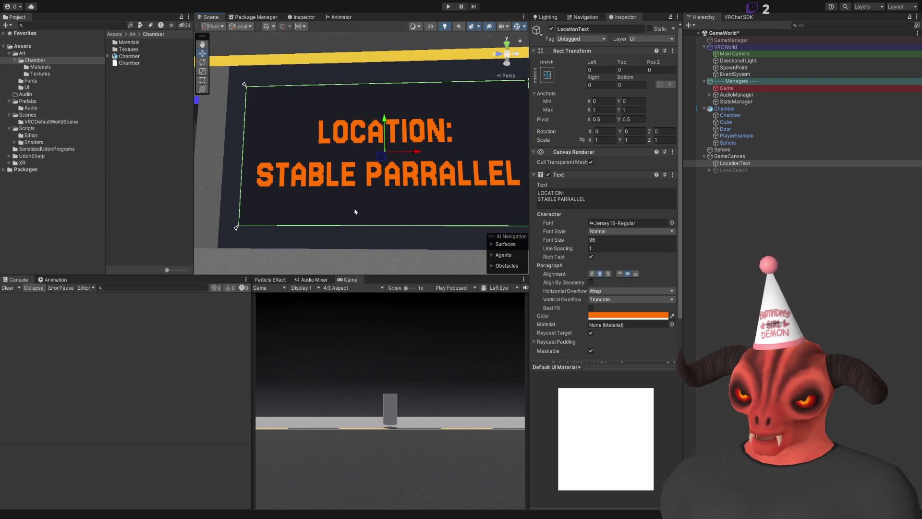
scroll(379, 206, down, 5)
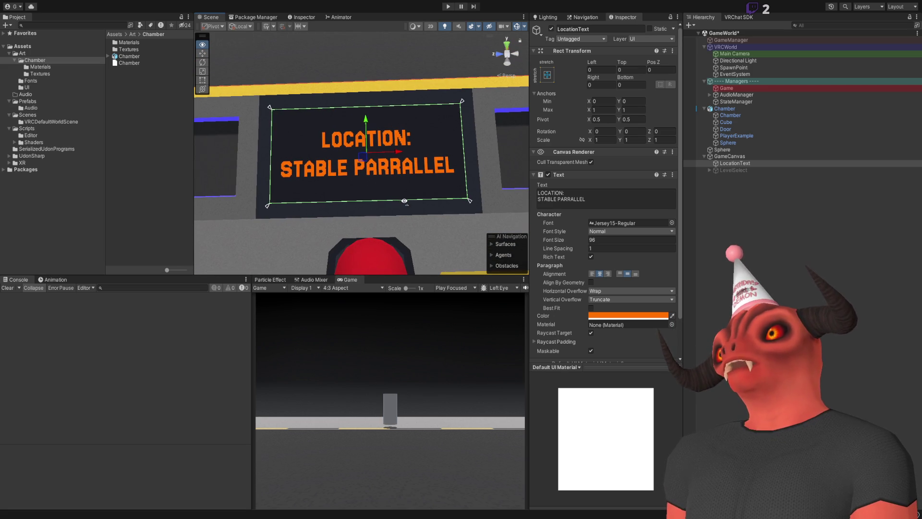
- Look down on the sign and compare it against the Visual Studio notes
click(404, 202)
alt+drag(404, 202, 413, 182)
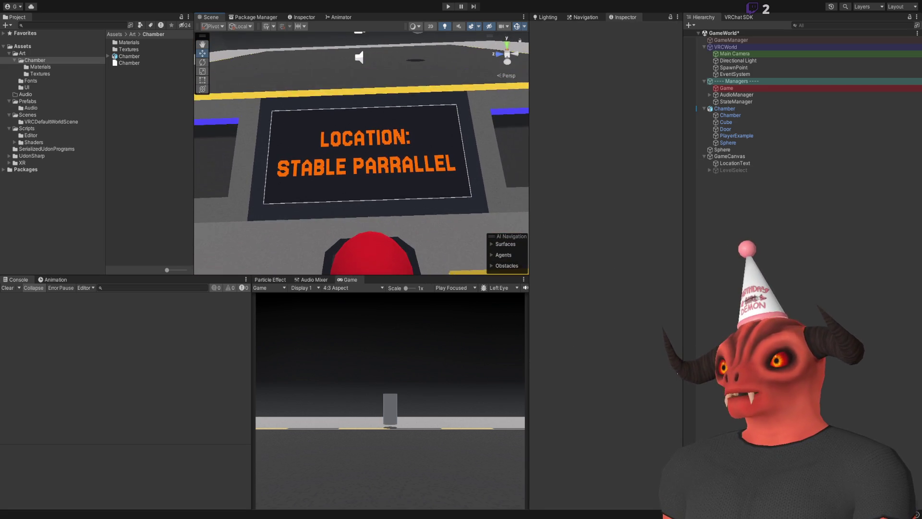
key(alt+Tab)
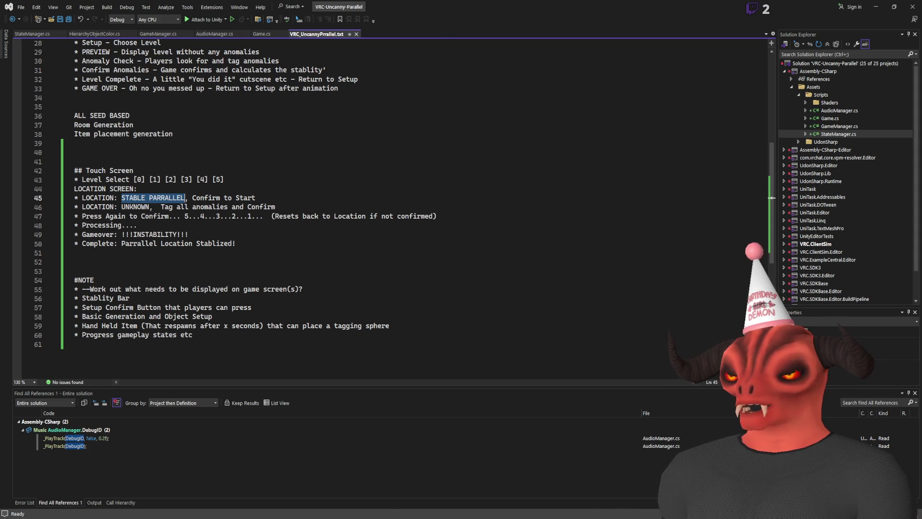
key(alt+Tab)
key(alt+Tab)
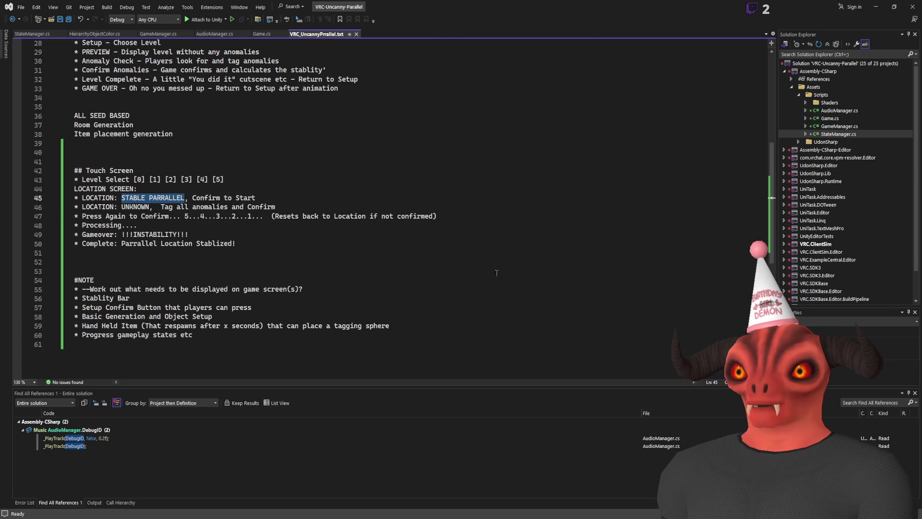
key(alt+Tab)
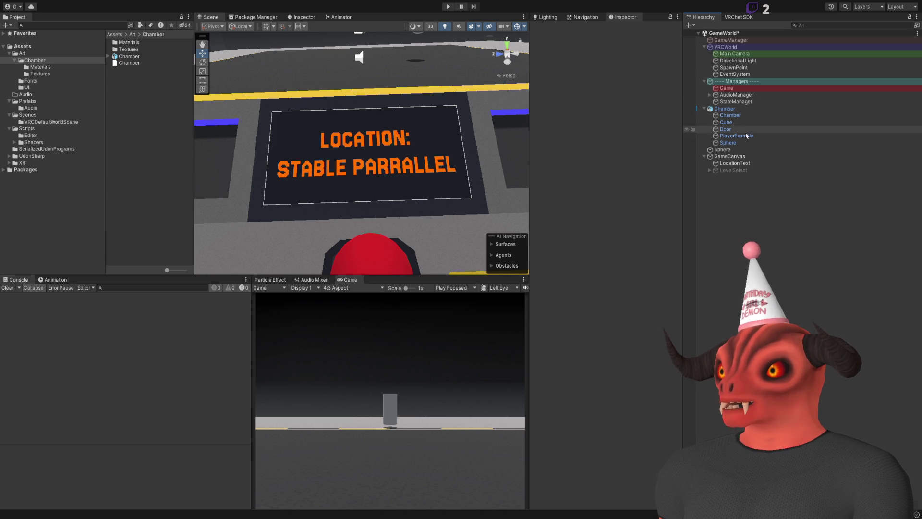
- Duplicate the LevelSelect group and delete the LocationText object
click(734, 170)
key(ctrl+d)
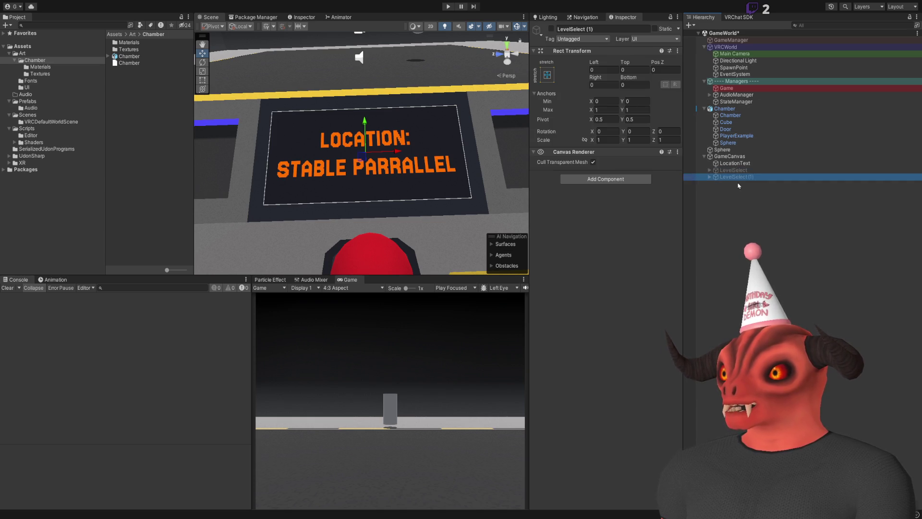
click(735, 163)
key(Delete)
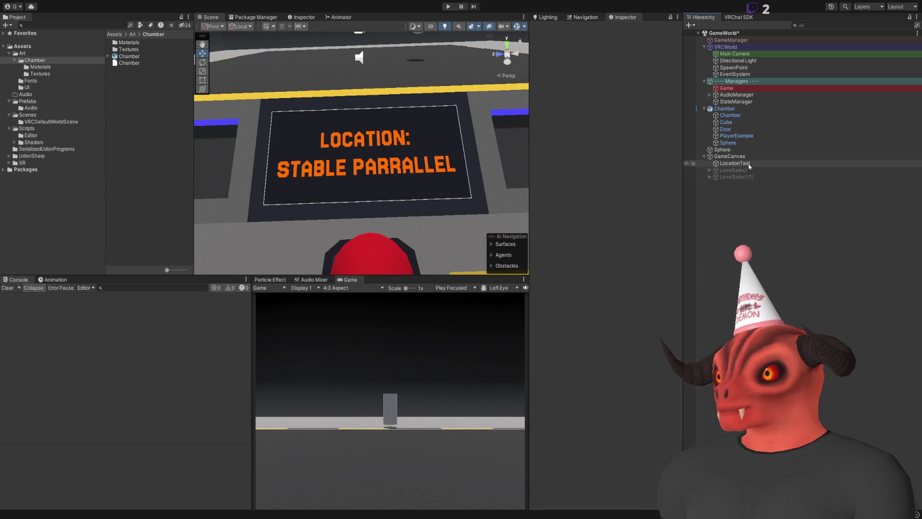
- Rename the LevelSelect copy to LocationPanel and delete its Buttons group
click(746, 171)
click(745, 171)
text(LocationPa)
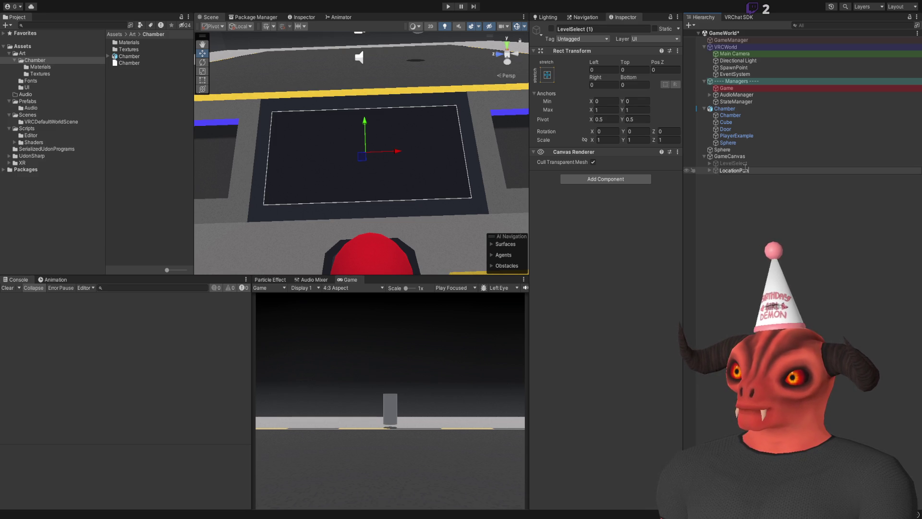
text(el)
key(Return)
click(709, 171)
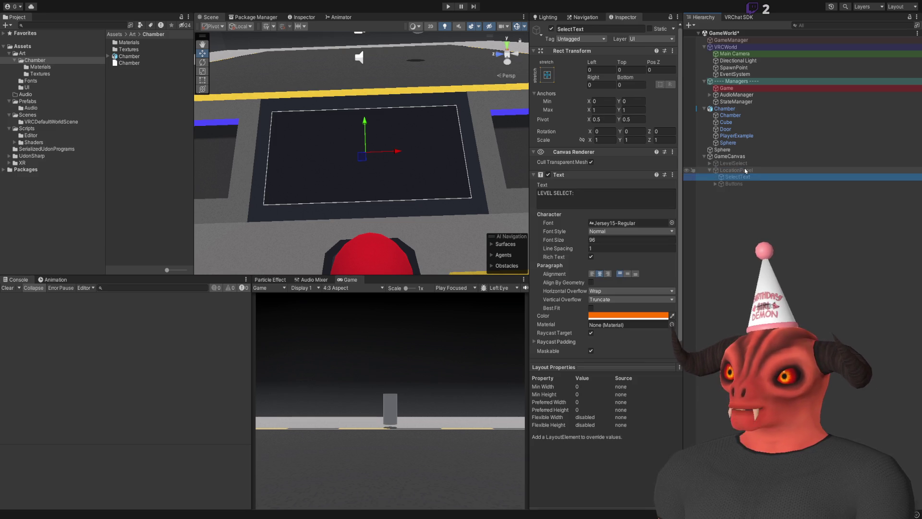
click(748, 183)
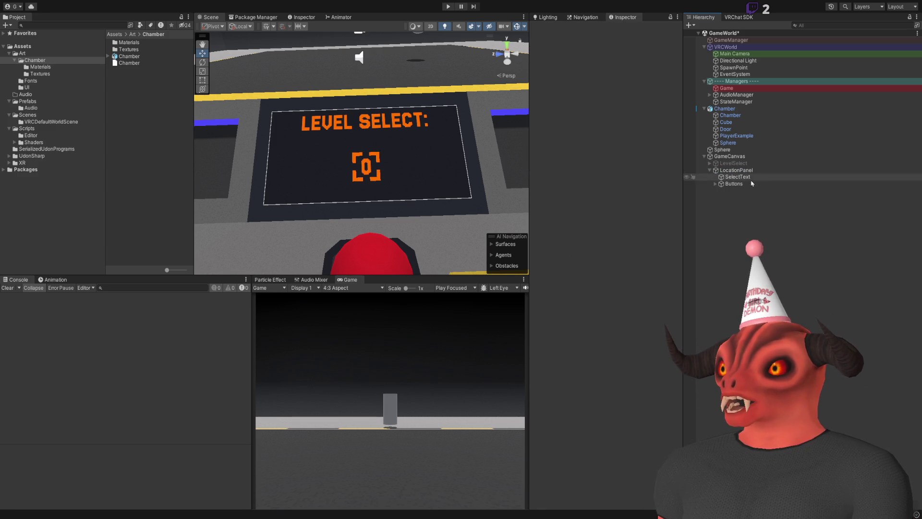
key(Delete)
- Set SelectText to LOCATION: STABLE PARRALLEL, duplicate it, and start renaming the copy
click(576, 174)
click(577, 174)
click(612, 195)
text(LOCATION: STABLE PARRALLEL)
click(751, 179)
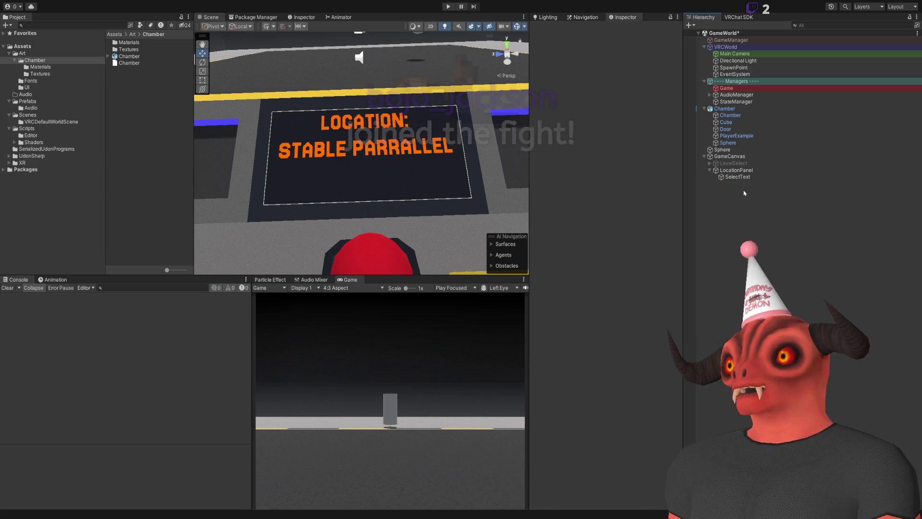
key(ctrl+d)
click(744, 184)
text(Description)
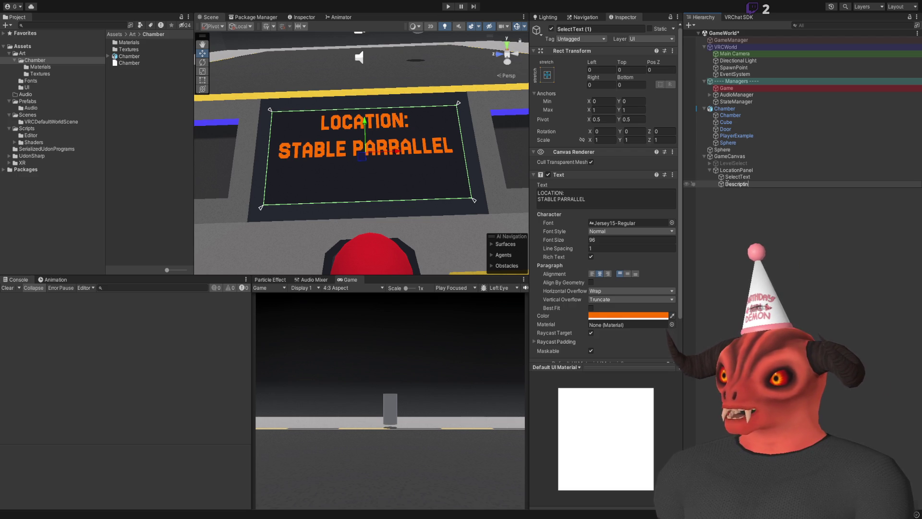
- Rename the copied label to Description and the original SelectText to Tittle
key(Return)
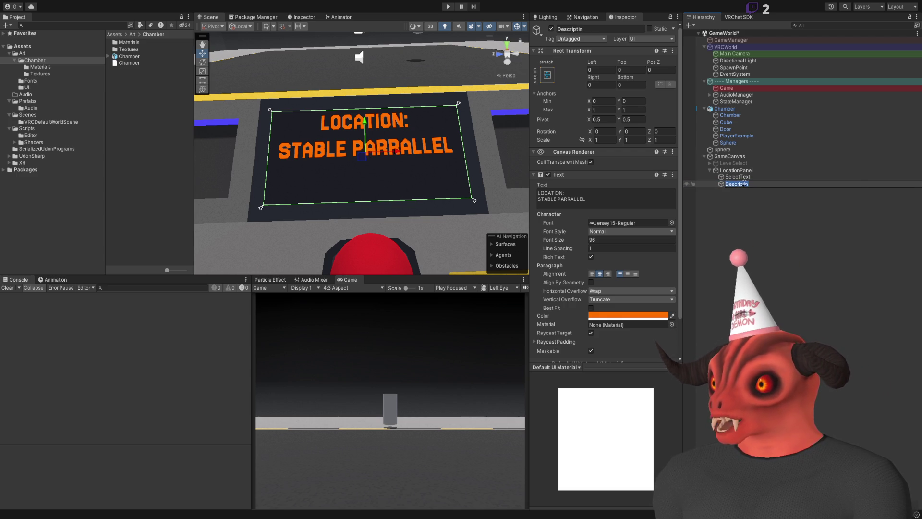
text(Description)
key(Return)
key(Up)
key(F2)
text(tle)
key(Return)
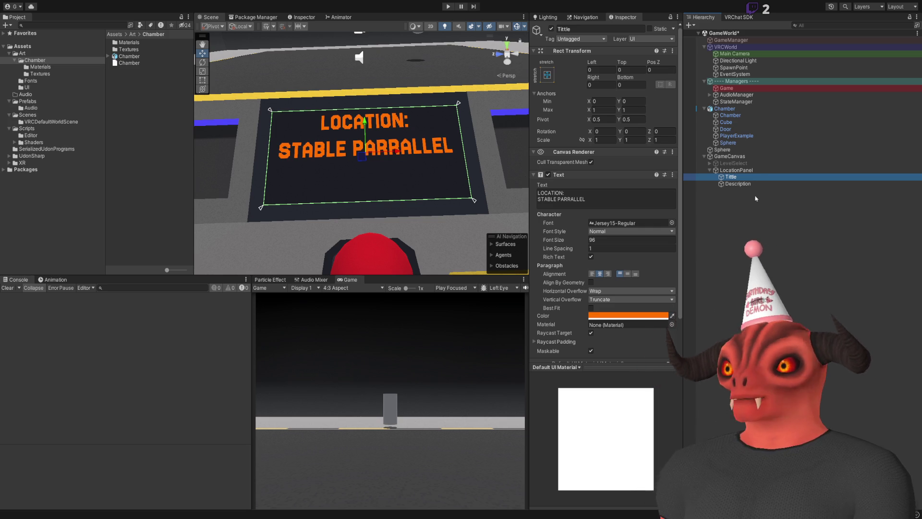
- Anchor Description to the lower half (Max Y 0.5, zero offsets) reading PRESS TO CONFIRM
click(738, 184)
click(613, 204)
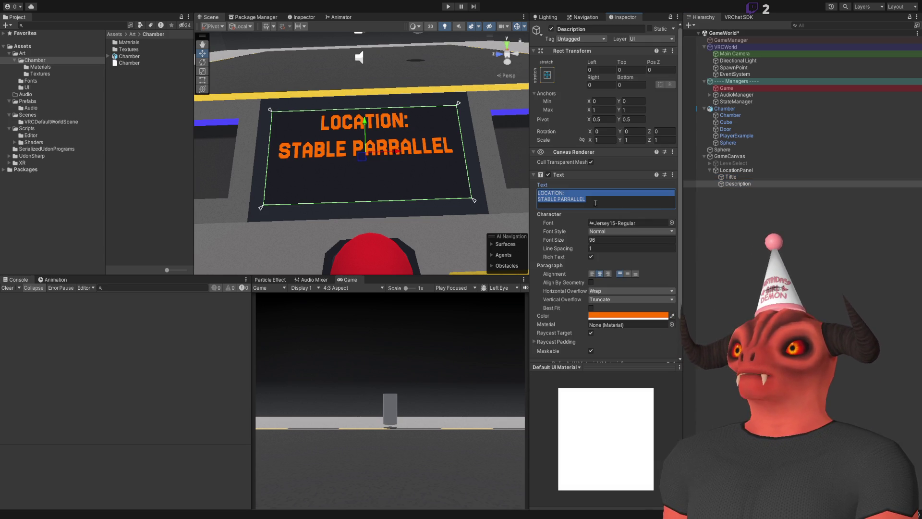
click(632, 101)
text(0.5)
click(631, 85)
text(0)
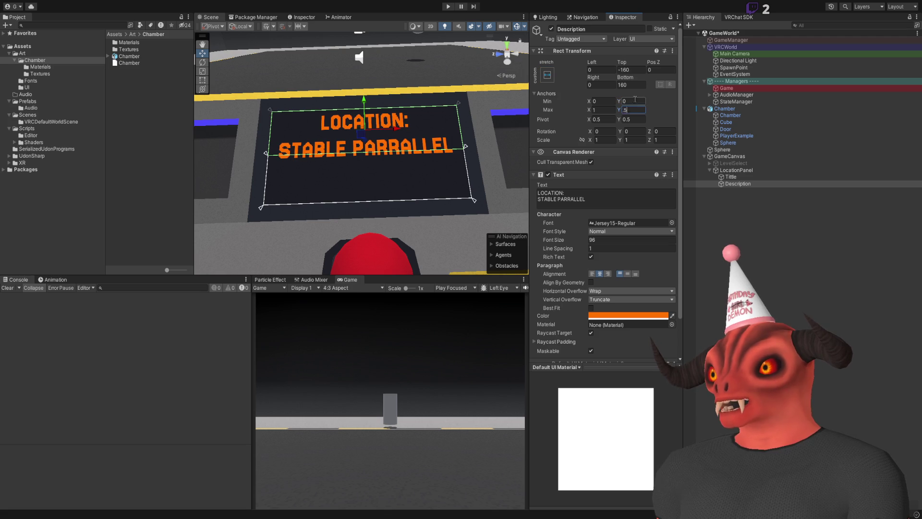
key(Return)
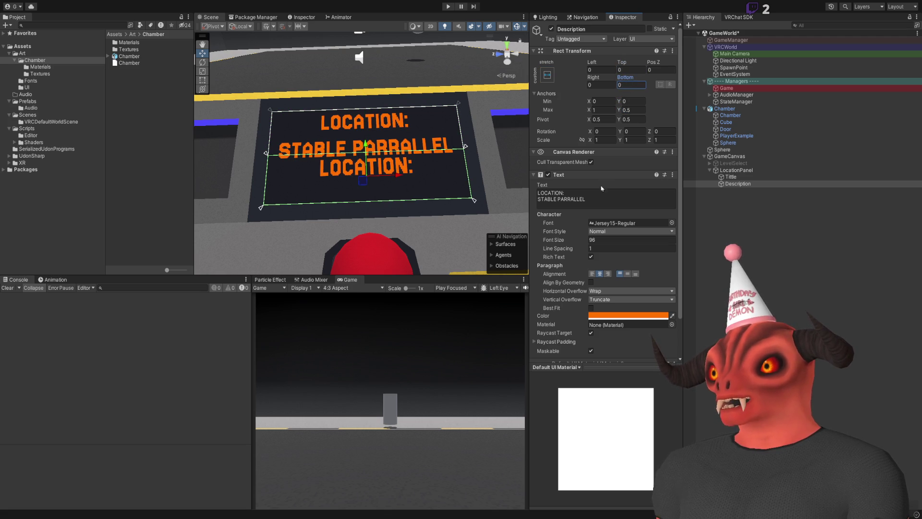
click(606, 199)
text(C)
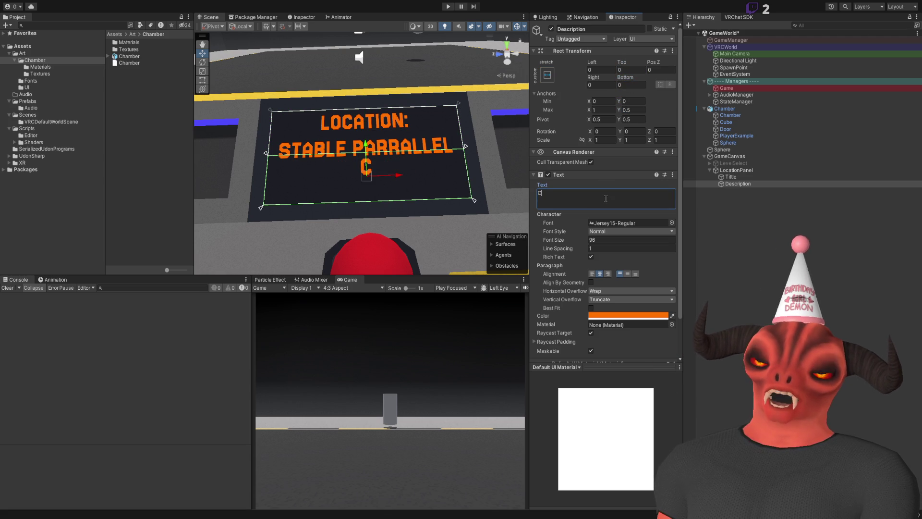
text(PRES)
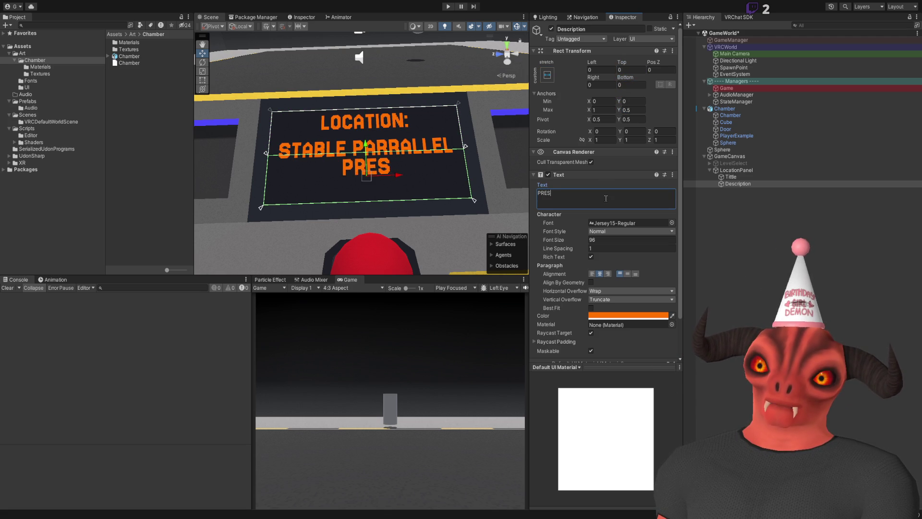
text(S TO CONFIRM)
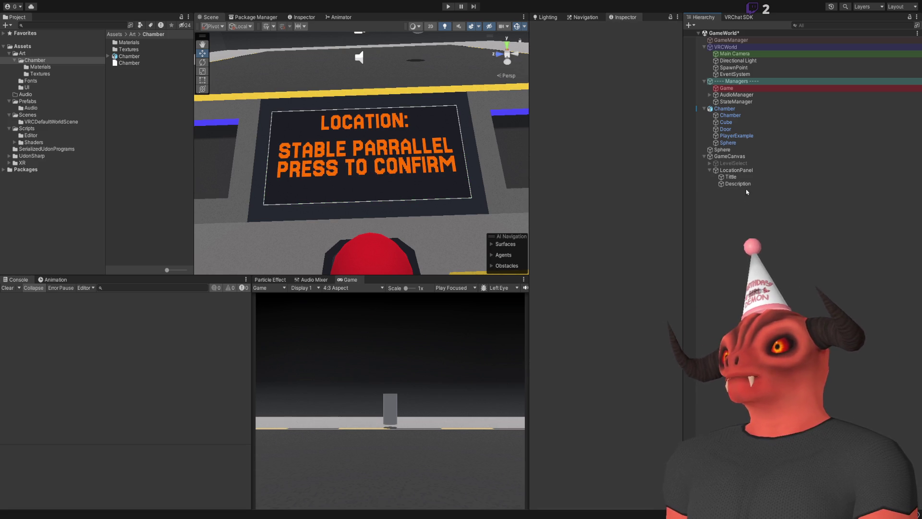
click(731, 177)
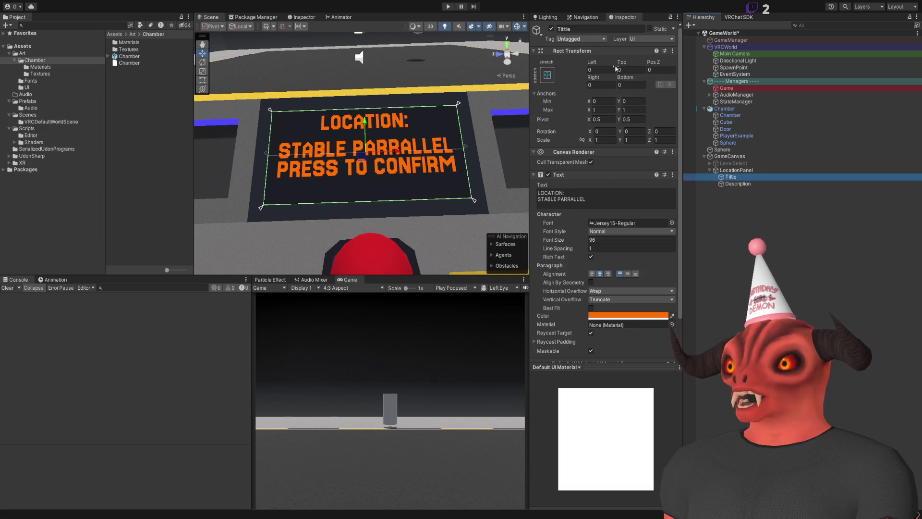
- Anchor Tittle to the top half (Min Y 0.5) and centre Description vertically at size 72
click(630, 101)
key(Escape)
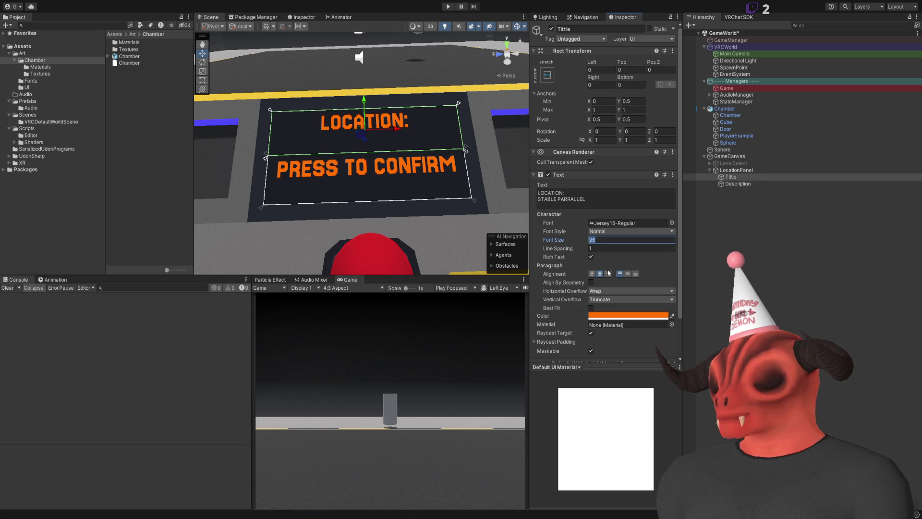
click(739, 183)
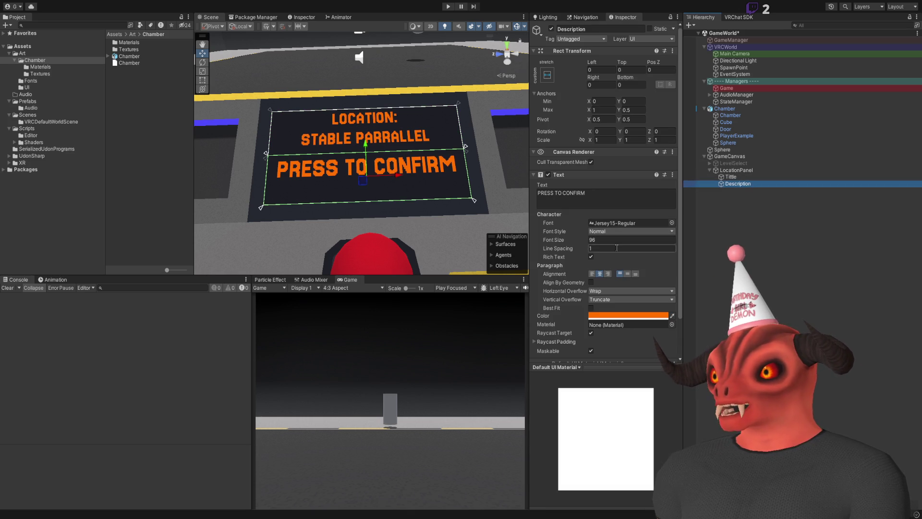
text(72)
click(344, 219)
scroll(344, 219, up, 3)
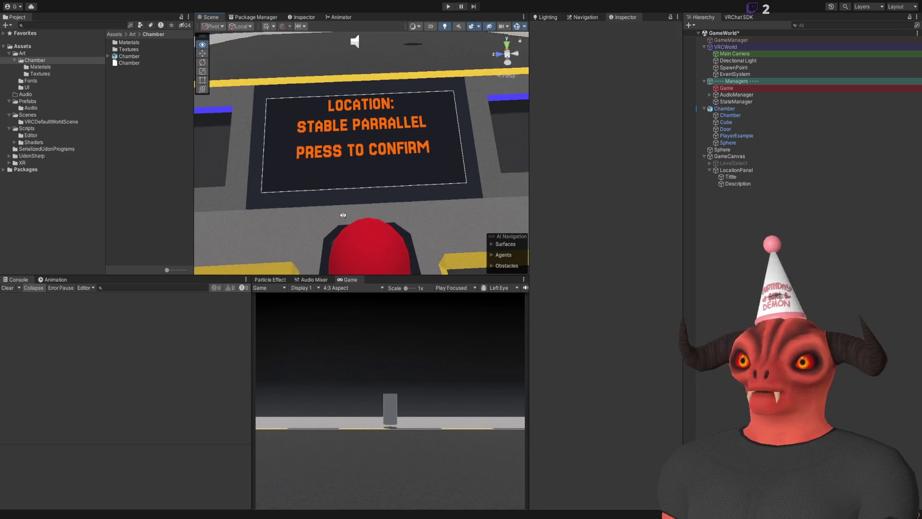
click(344, 219)
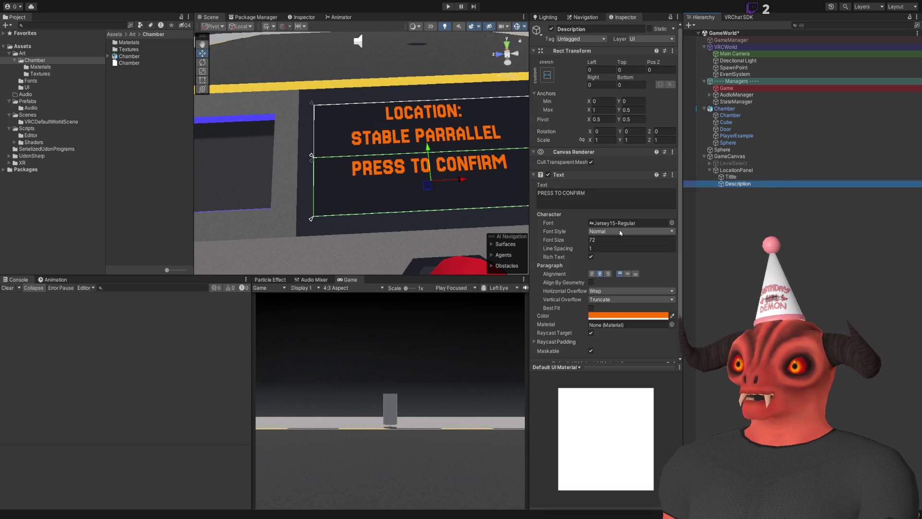
click(628, 274)
- Centre the title text vertically and correct its name to Title
click(731, 176)
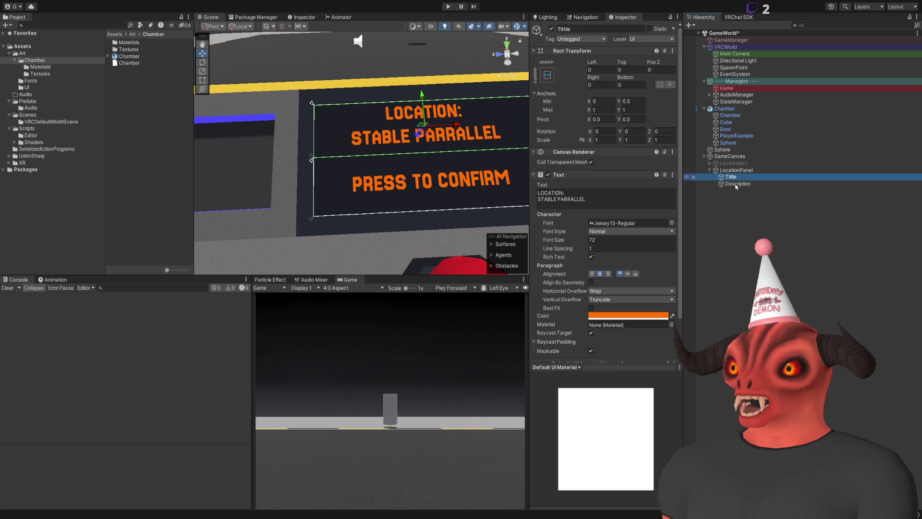
click(627, 274)
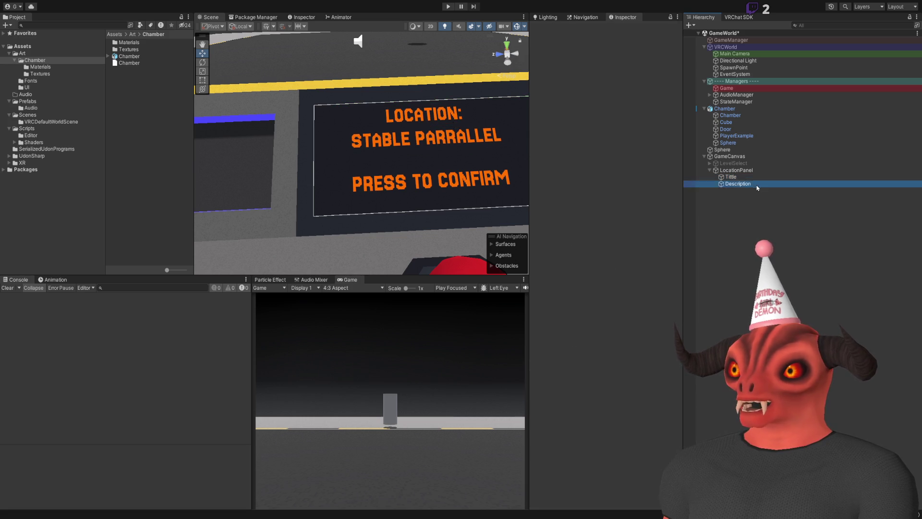
text(Title)
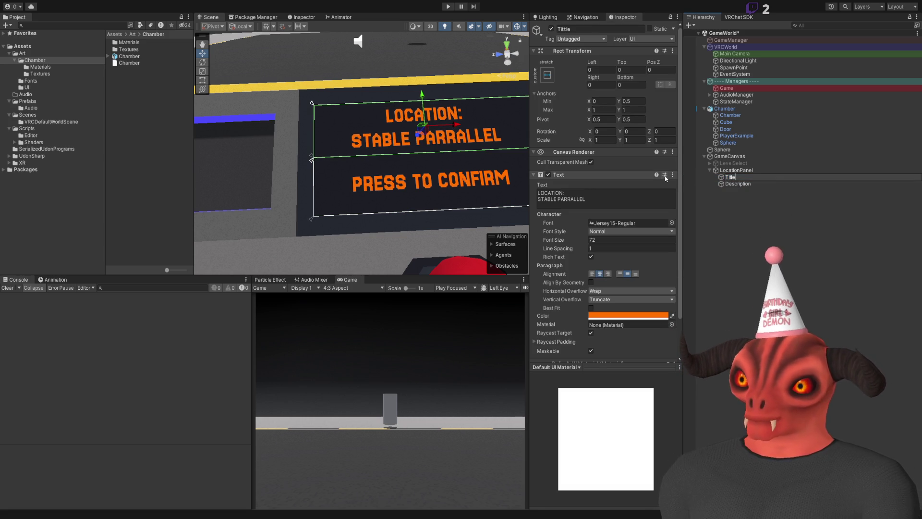
key(Return)
key(Down)
click(501, 180)
drag(501, 180, 412, 148)
scroll(412, 147, down, 3)
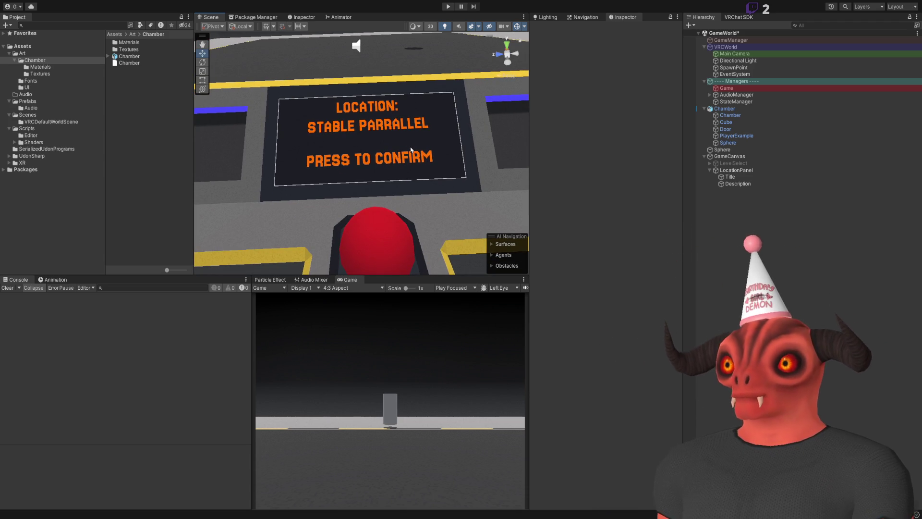
- Change the Description text from PRESS TO CONFIRM to PRESS TO CONTINUE
click(769, 184)
click(579, 197)
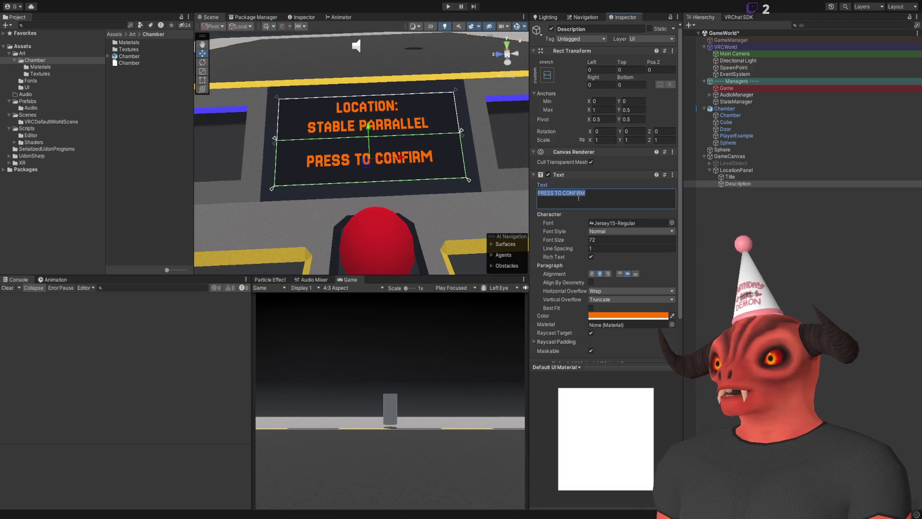
text(CONTINUN)
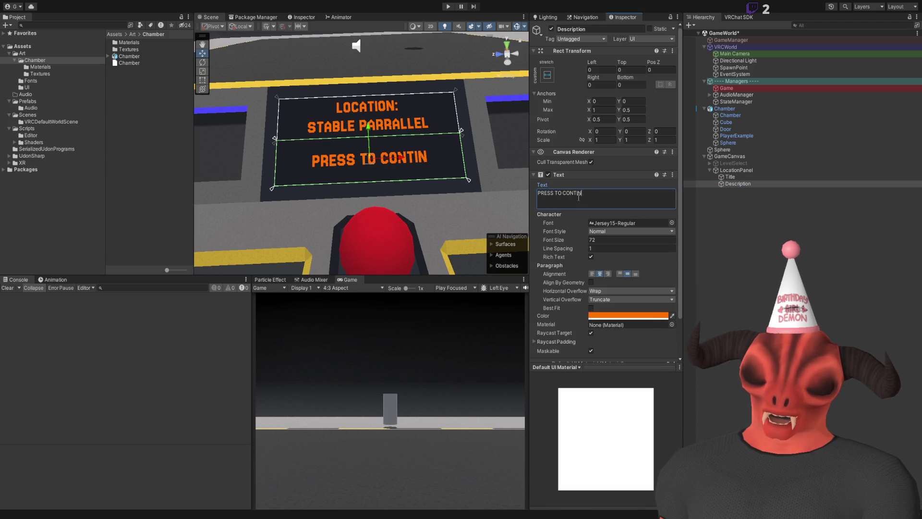
key(BackSpace)
text(E)
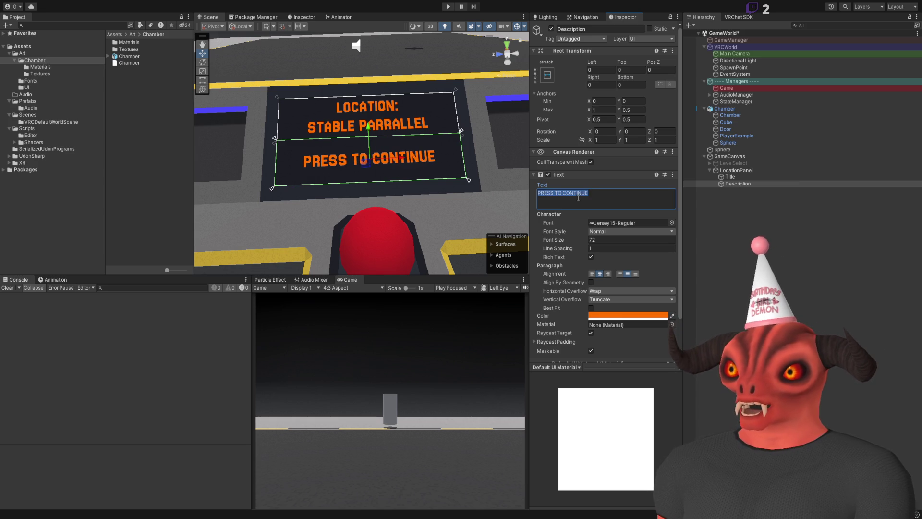
text(PRESS TO CONTINU)
key(Escape)
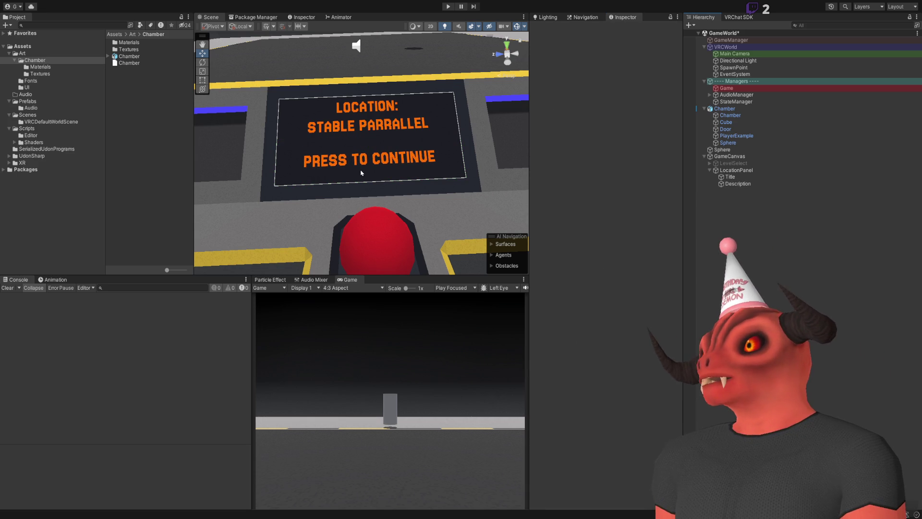
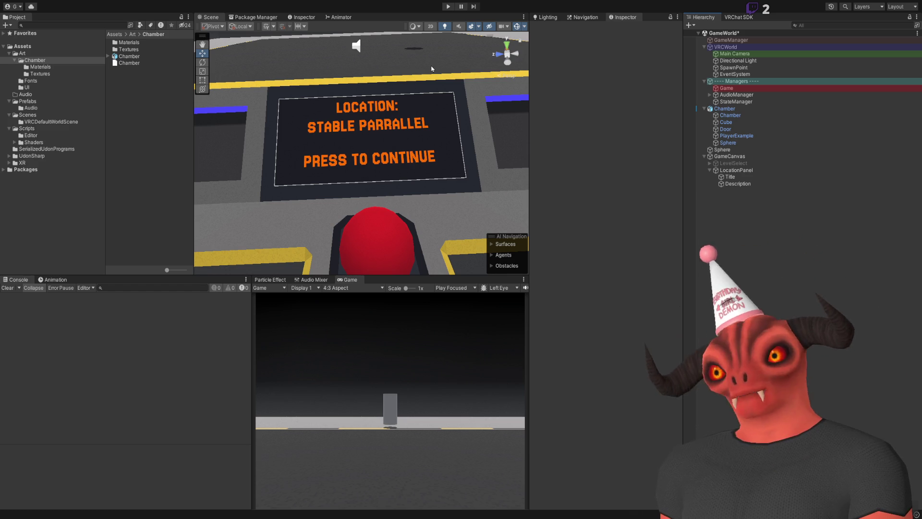
- Orbit the Scene view around the red button and inspect the sign's text element settings
mouse_move(331, 165)
alt+mouse_down()
mouse_move(405, 158)
mouse_move(427, 68)
mouse_move(337, 184)
mouse_move(362, 200)
mouse_move(358, 207)
alt+mouse_up()
scroll(425, 71, down, 5)
click(740, 177)
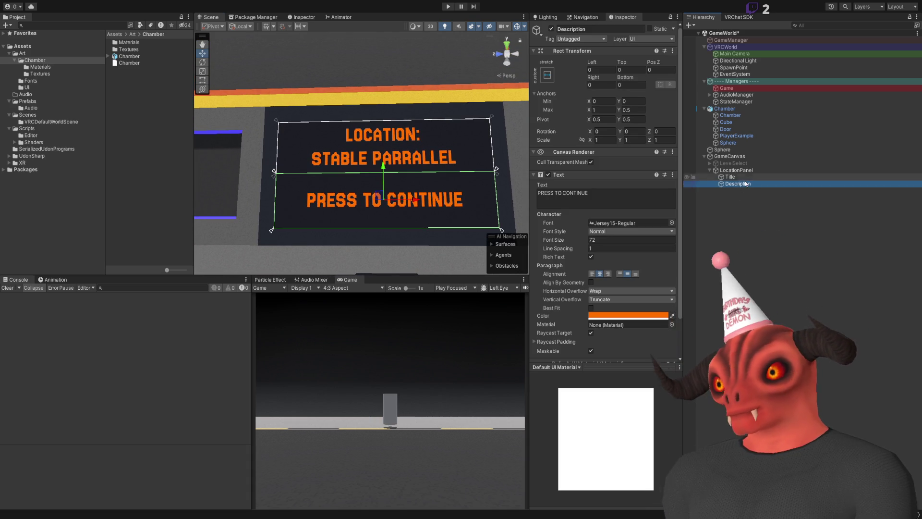
click(412, 207)
- Orbit to a tilted, lower close-up of the location sign, then switch to Visual Studio
mouse_move(405, 216)
mouse_down()
mouse_move(417, 182)
mouse_move(406, 165)
mouse_up()
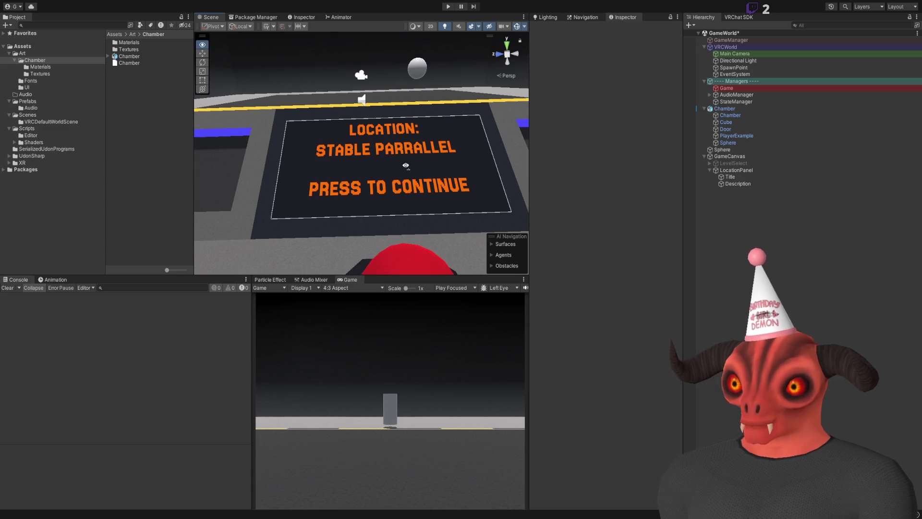
mouse_move(515, 227)
mouse_down()
mouse_move(255, 181)
mouse_move(384, 192)
mouse_move(529, 230)
mouse_up()
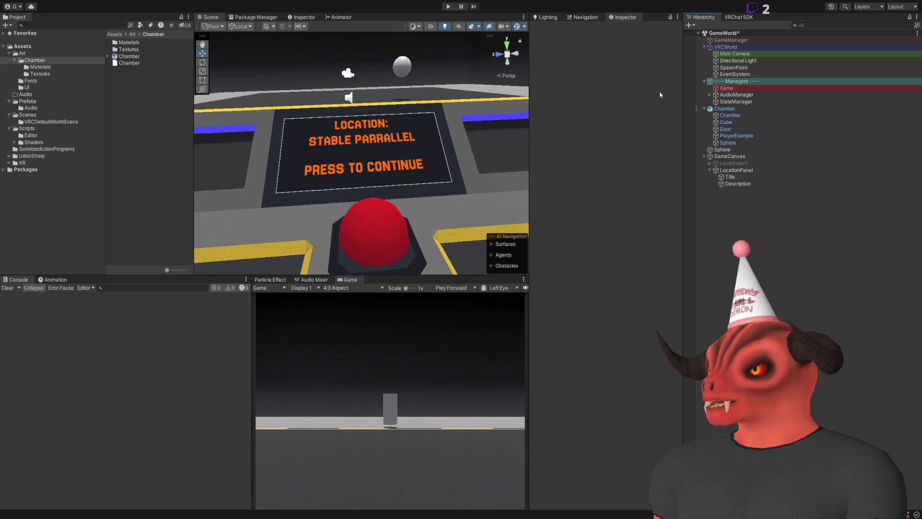
key(alt+Tab)
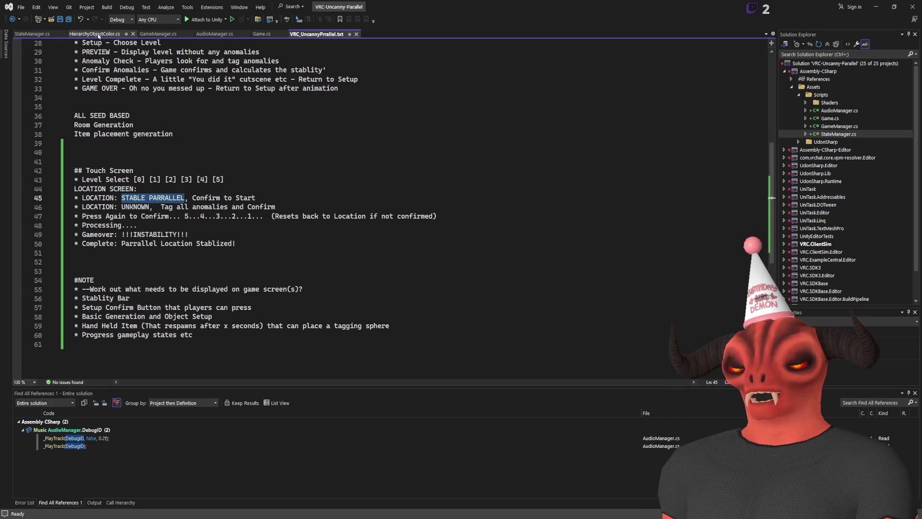
- Bring the Game script up in the Visual Studio editor
click(421, 185)
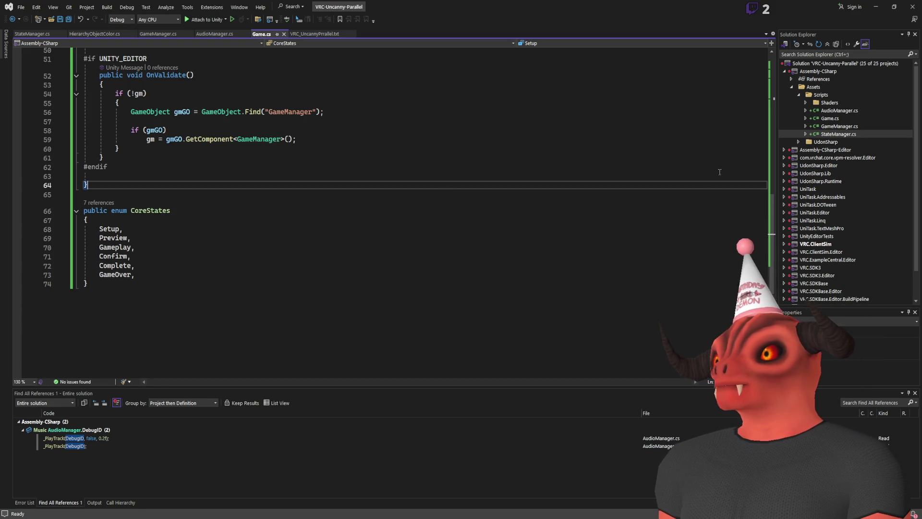
scroll(667, 142, up, 3)
click(845, 118)
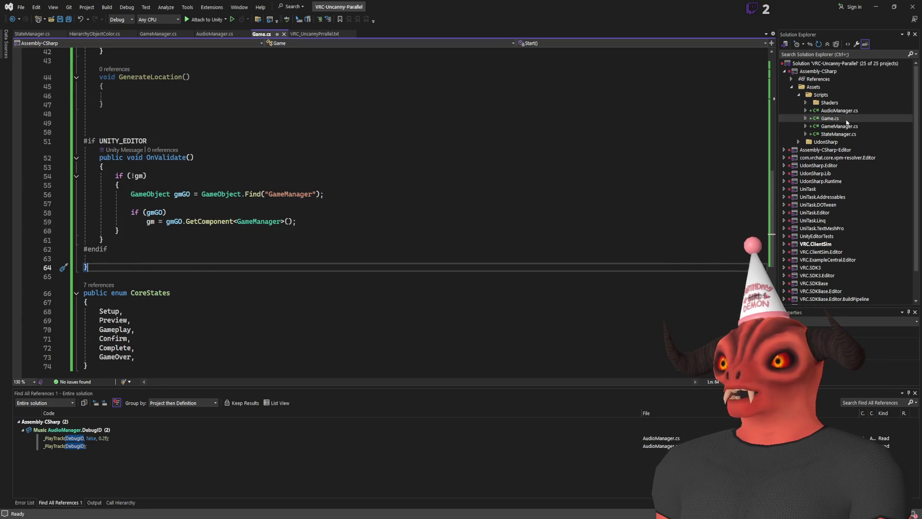
scroll(262, 170, up, 13)
- Add a [Header("UI")] attribute below the GameManager field
click(262, 170)
key(Return)
key(Return)
key(Return)
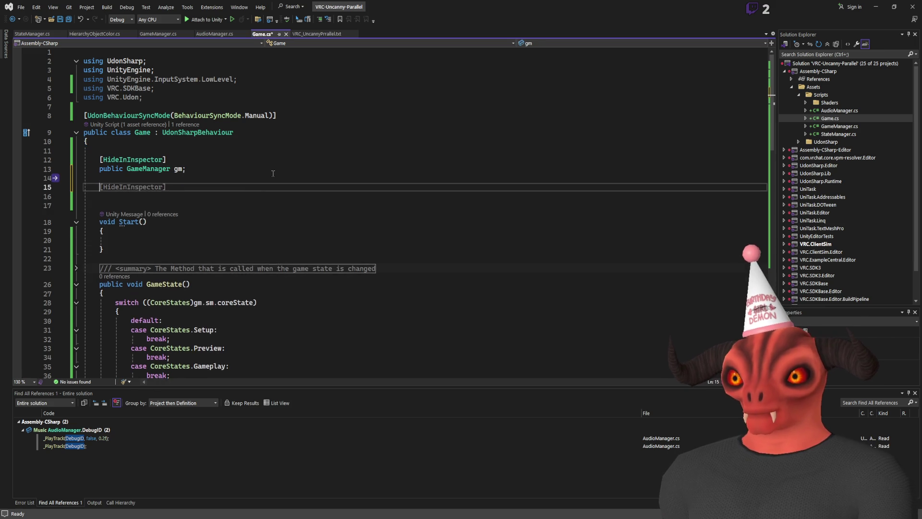
text([])
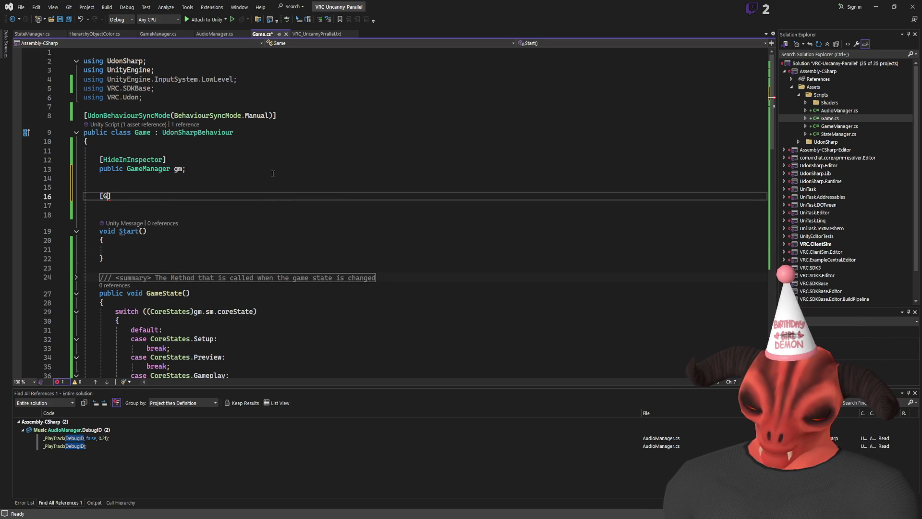
key(BackSpace)
text(H)
text(())
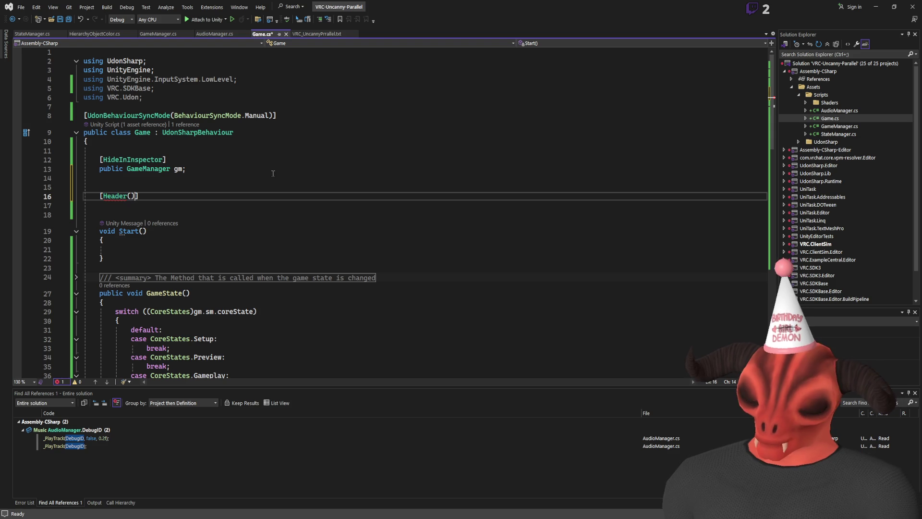
text(UI)
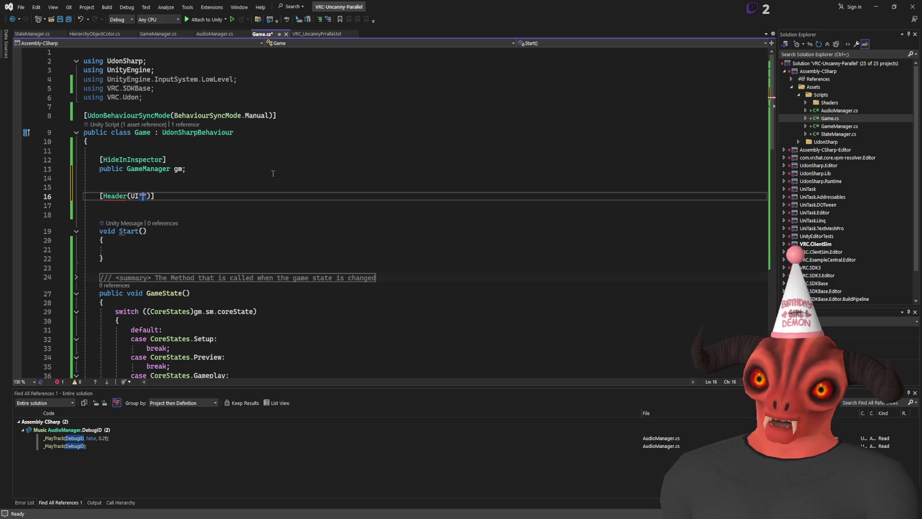
text(UI)
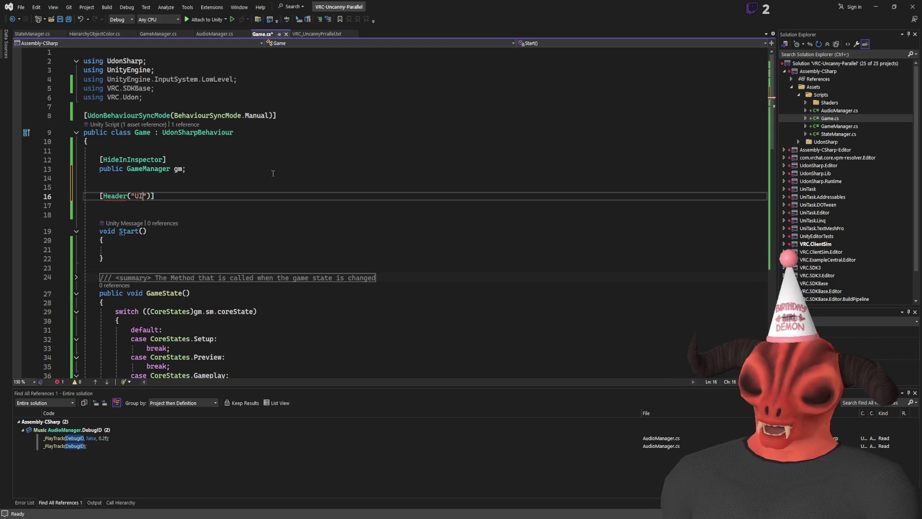
key(End)
key(Return)
- Declare public Text locationTitle, locationDescription and Button[] levelButtons, then save Game.cs
text(p)
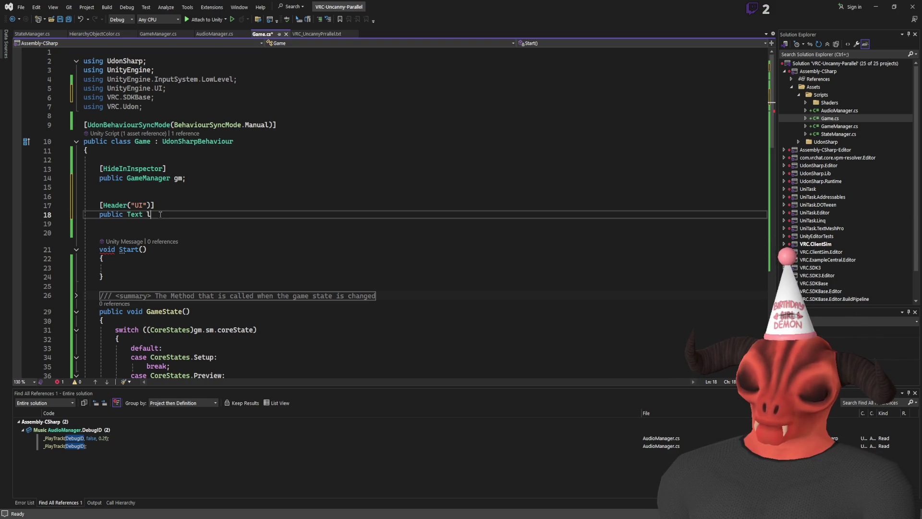
text(on)
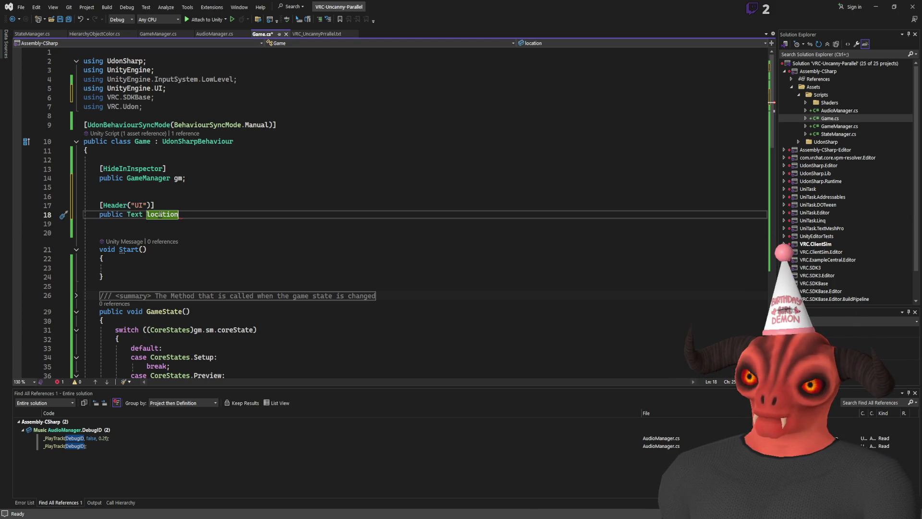
text(Tit)
key(ctrl+d)
key(Left)
key(Left)
key(Left)
key(ctrl+Delete)
text(Description)
key(End)
key(Return)
key(Return)
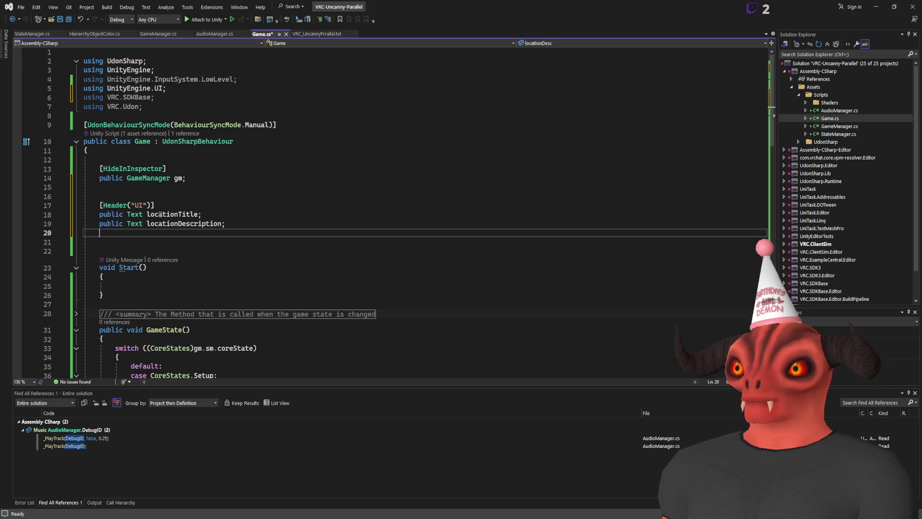
key(Tab)
key(ctrl+s)
- Open a new declaration line directly under the UI header
click(238, 231)
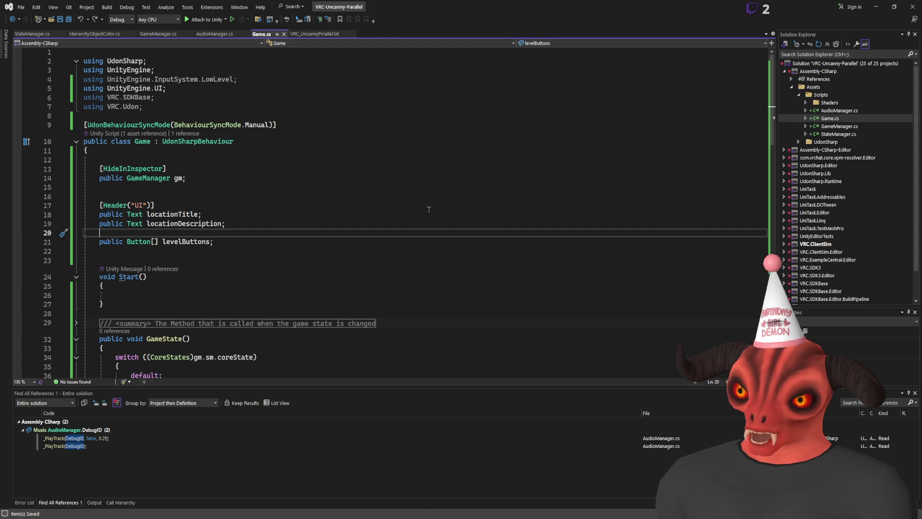
click(217, 206)
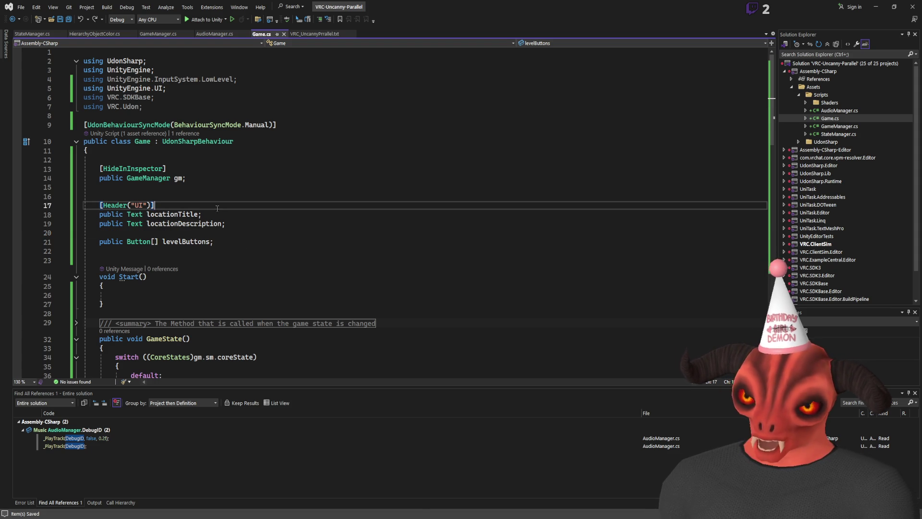
key(Return)
key(Return)
key(Up)
- Declare public GameObject[] menus under the UI header and tighten the fields into one block
text(public)
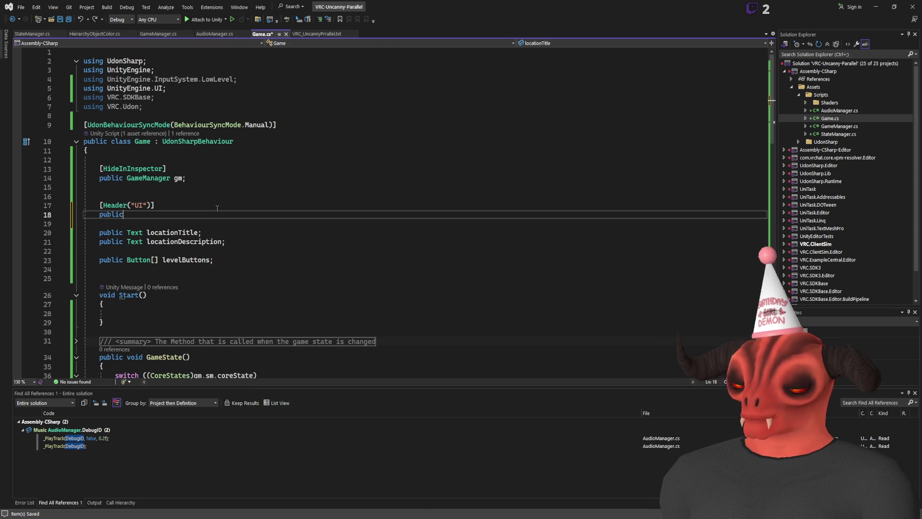
text( GameObject[)
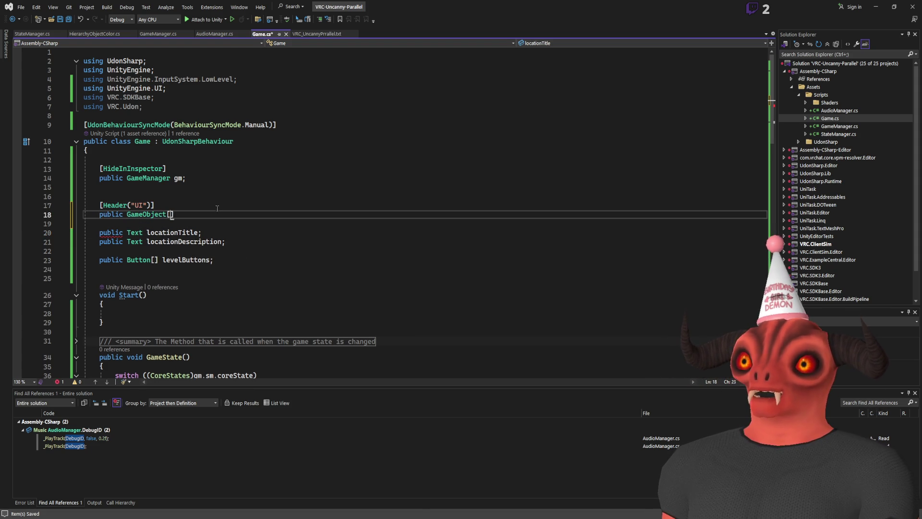
text(])
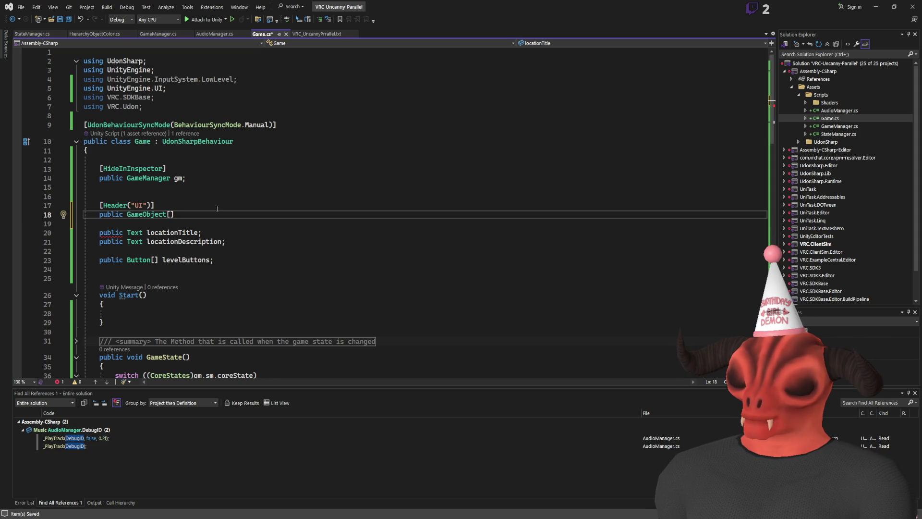
text( menus)
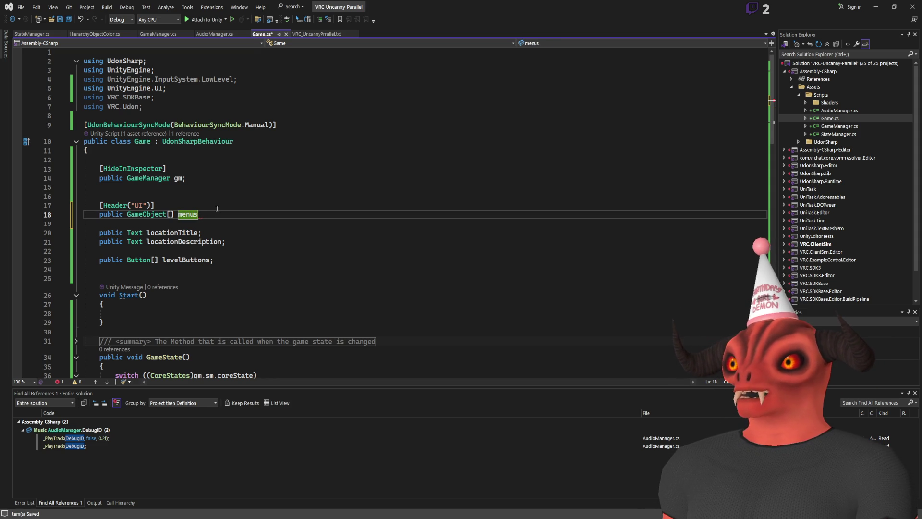
text(s;)
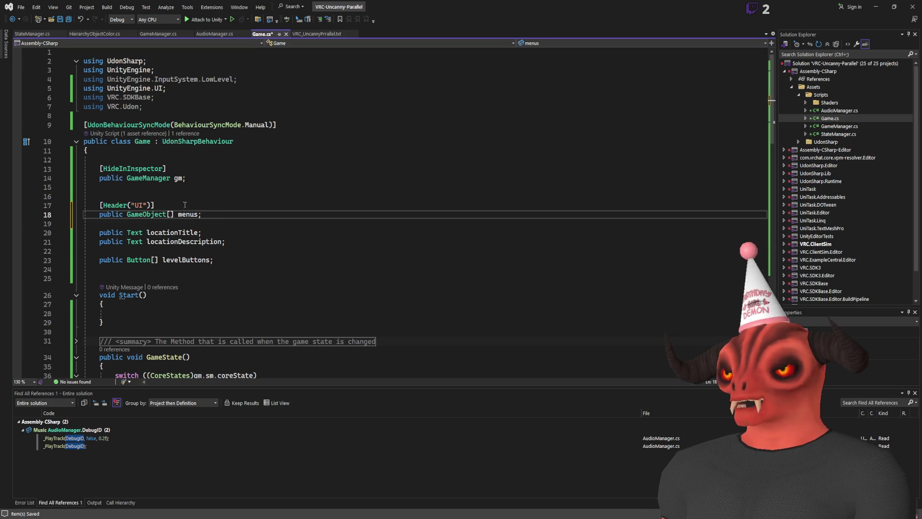
key(Delete)
key(Down)
key(Down)
key(Down)
key(BackSpace)
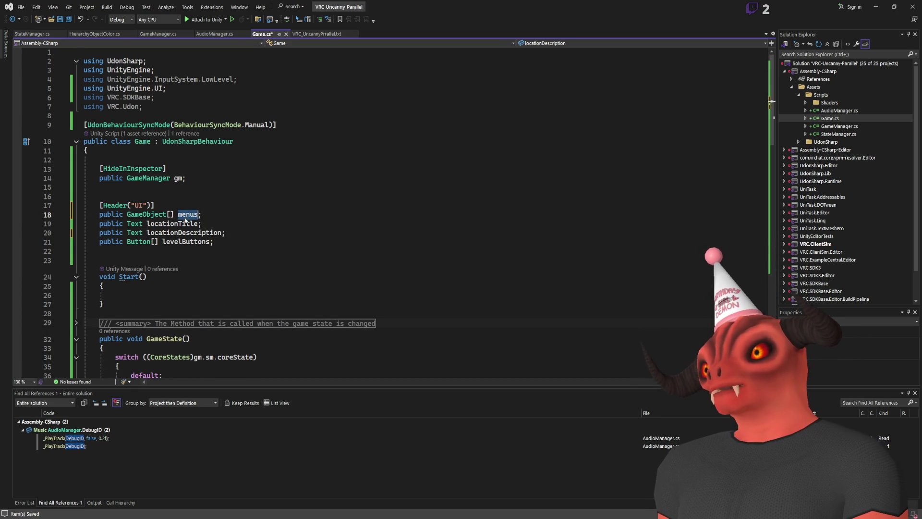
click(186, 220)
- Peek at where coreState is defined from the GameState switch statement
scroll(192, 226, down, 17)
scroll(202, 232, up, 5)
click(117, 235)
scroll(369, 252, up, 9)
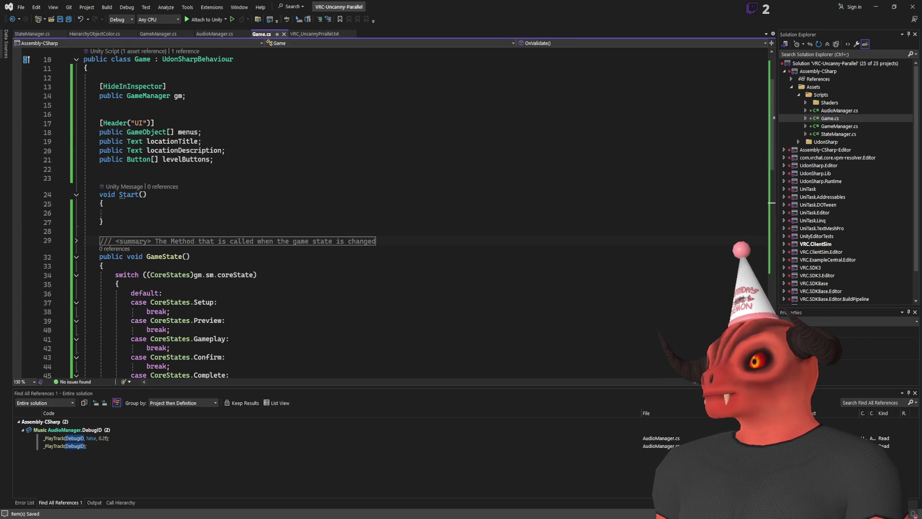
scroll(221, 215, down, 8)
scroll(220, 215, up, 6)
scroll(205, 245, up, 2)
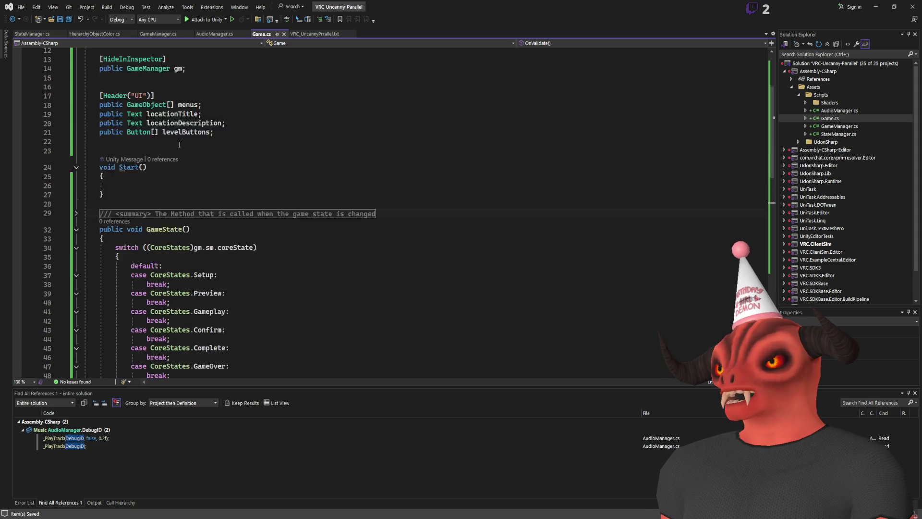
scroll(199, 202, down, 4)
click(195, 165)
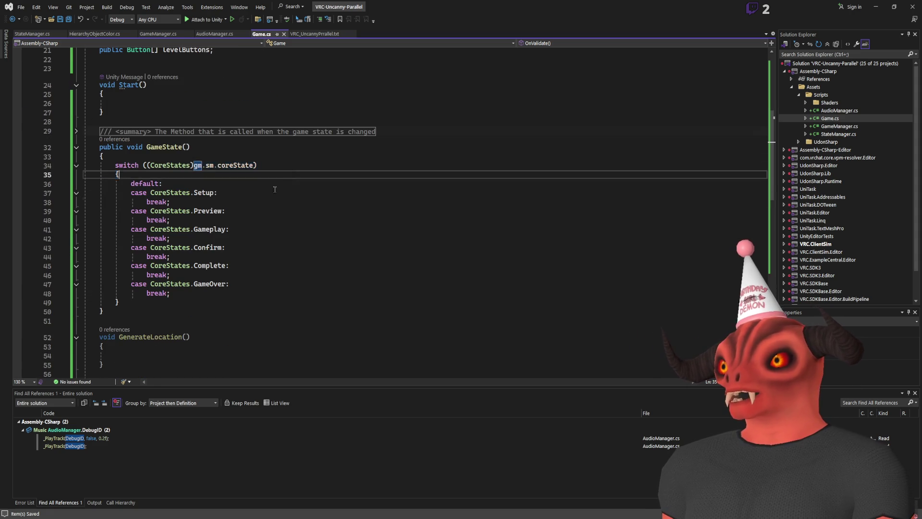
scroll(195, 165, up, 5)
key(alt+F12)
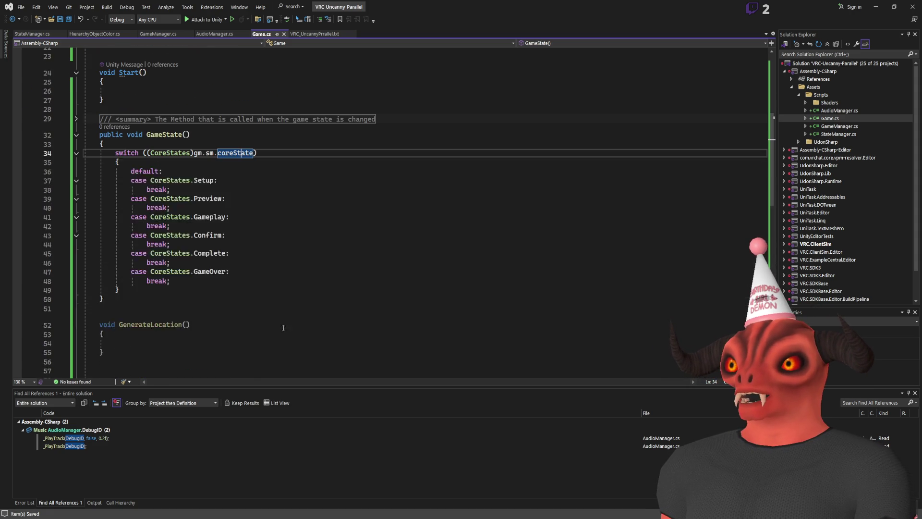
click(762, 162)
key(Return)
- Insert blank lines at the top of GameState, above the coreState switch
scroll(263, 198, up, 4)
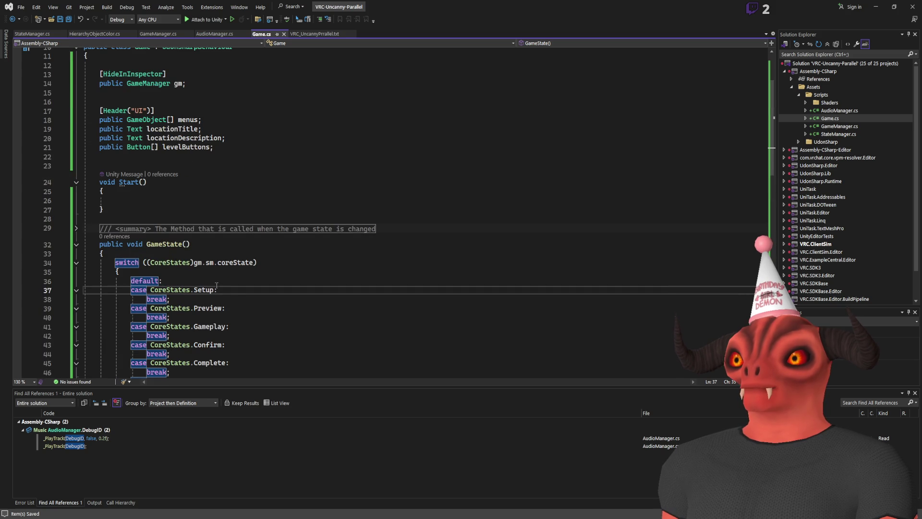
scroll(253, 273, up, 3)
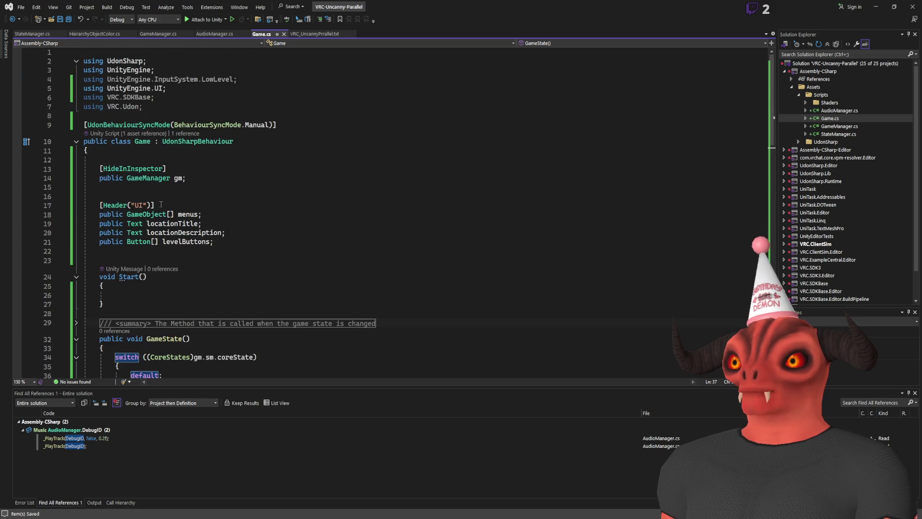
scroll(167, 210, down, 6)
scroll(171, 212, up, 3)
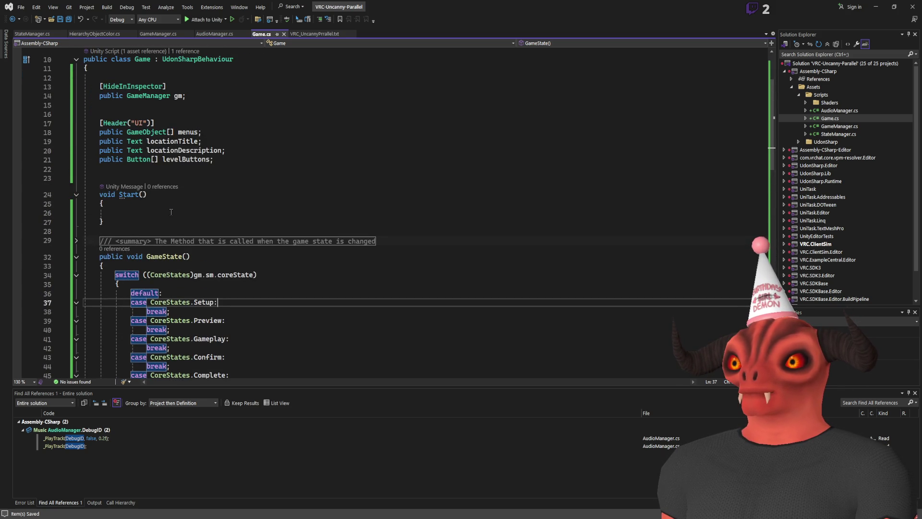
scroll(171, 212, down, 4)
scroll(172, 213, up, 4)
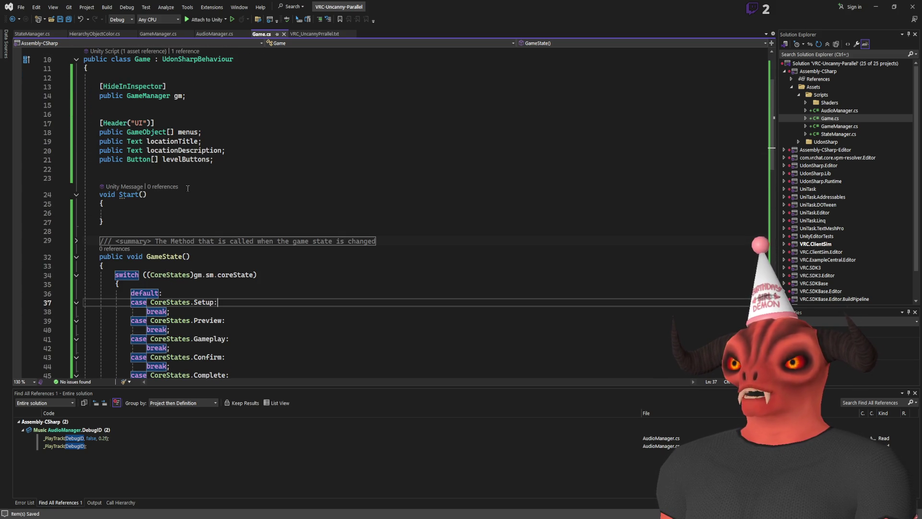
click(243, 263)
key(Return)
key(Return)
key(Return)
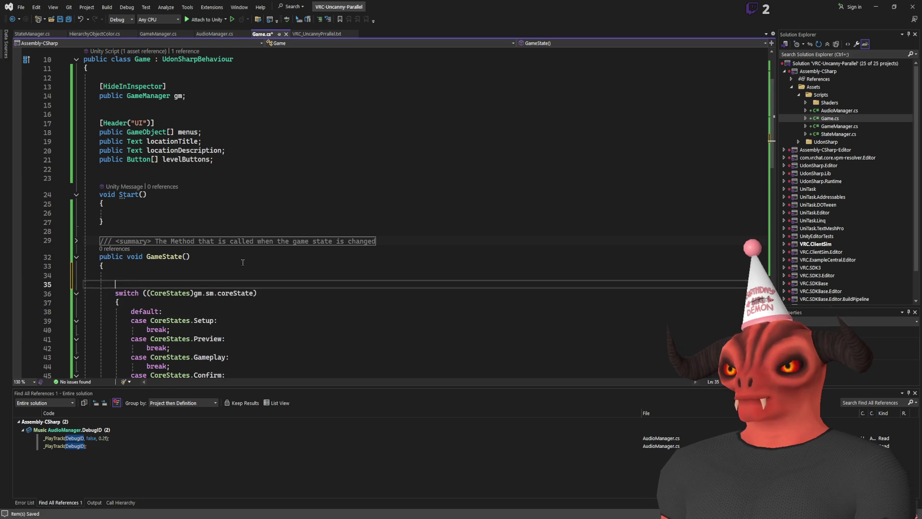
- Add a for loop over menus.Length calling menus[i].SetActive(false)
key(Up)
key(Up)
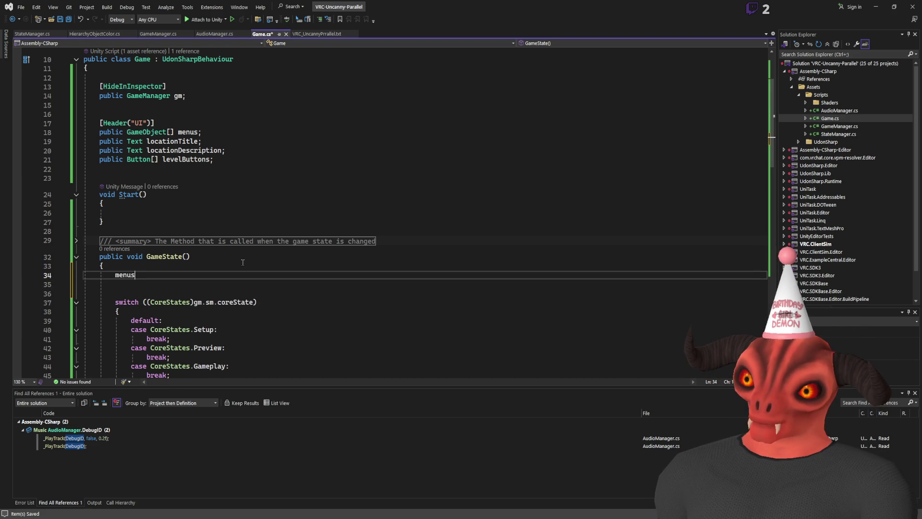
key(BackSpace)
key(BackSpace)
key(BackSpace)
text(for)
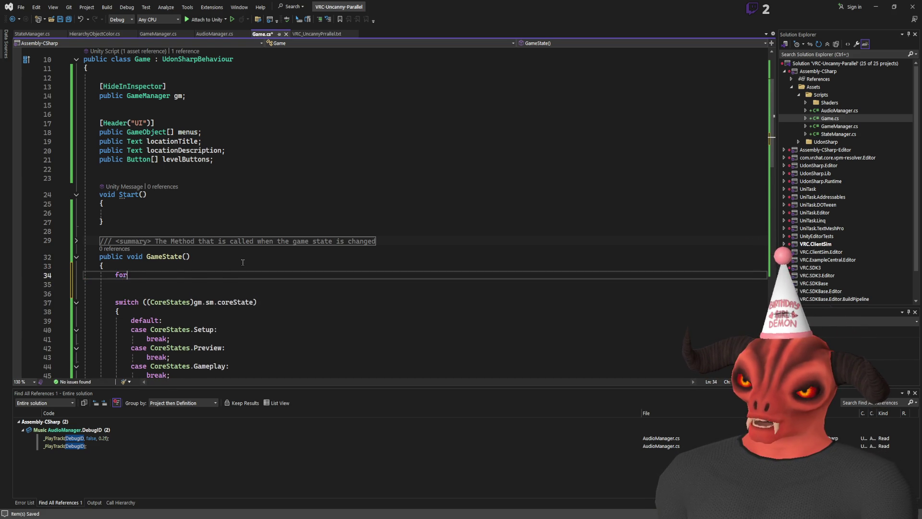
key(Tab)
key(Tab)
key(Tab)
text(menus.)
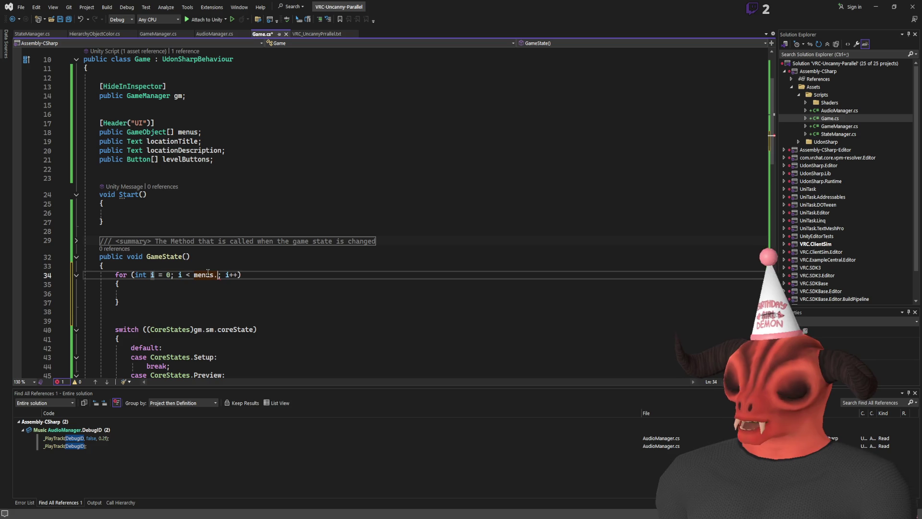
text(Length)
key(Return)
text(menus[i].gameObject)
text(.SetActive)
text((fal)
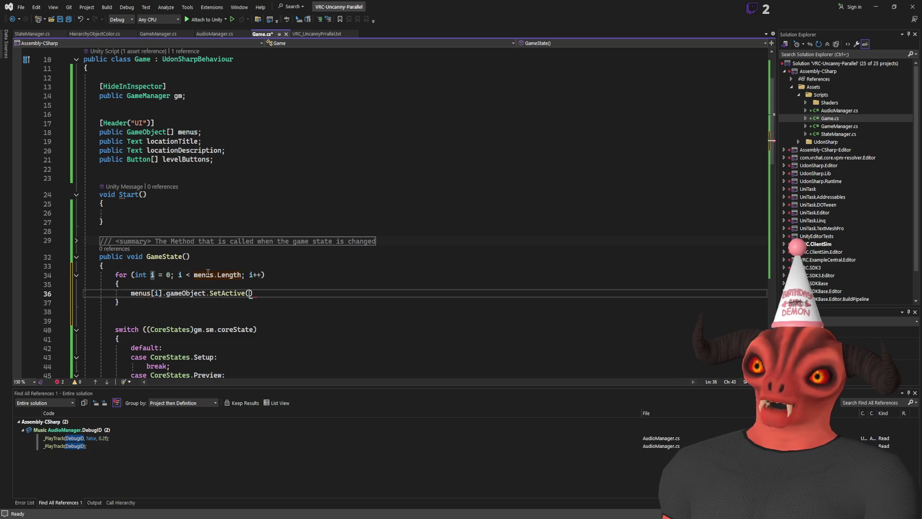
text(se))
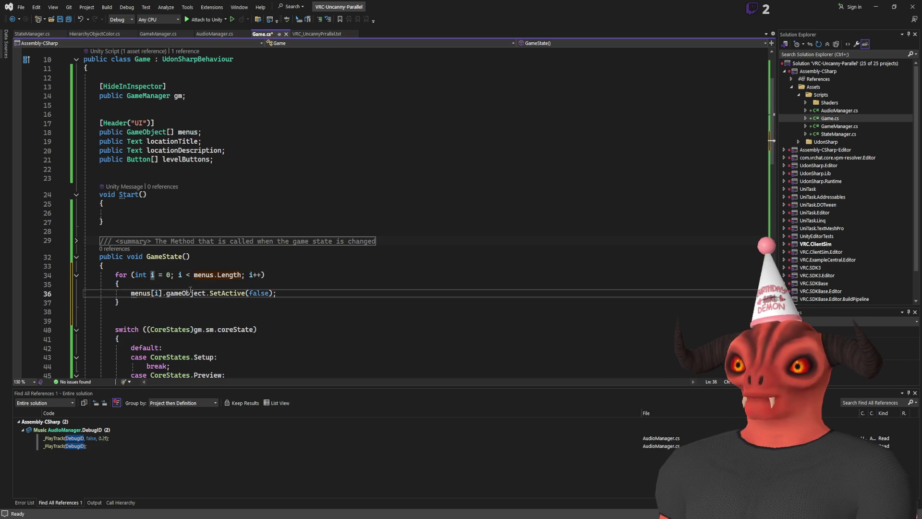
drag(166, 293, 211, 294)
key(Delete)
scroll(212, 294, down, 3)
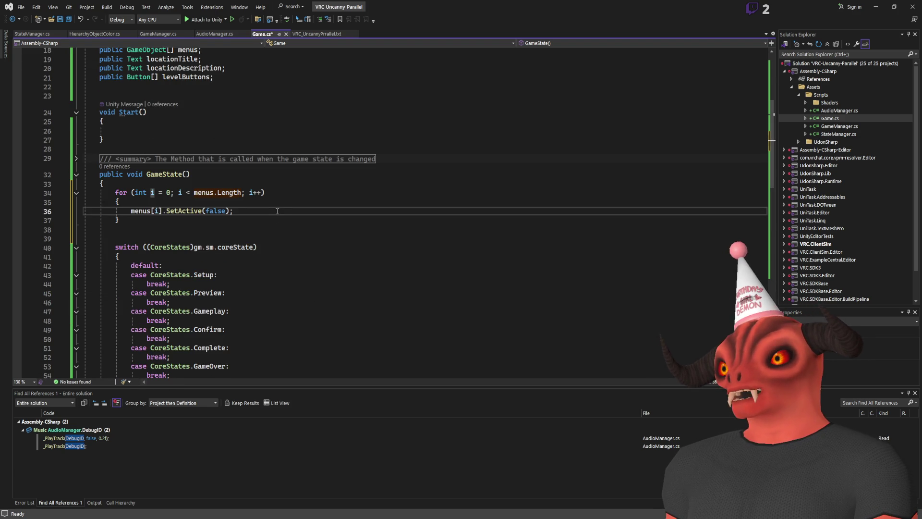
- Add menus[gm.sm.coreState].SetActive(true) after the loop and save Game.cs
key(shift+Up)
key(ctrl+c)
click(174, 223)
key(ctrl+v)
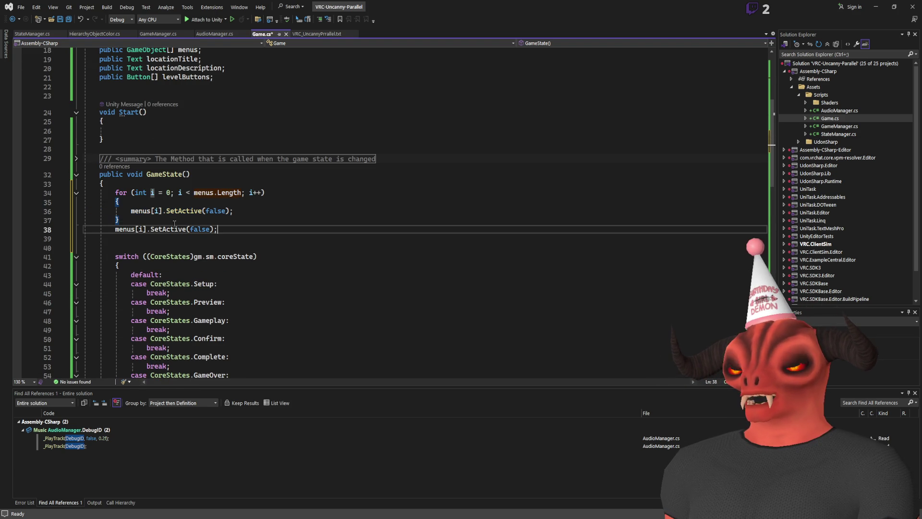
drag(254, 257, 194, 257)
key(ctrl+c)
double_click(143, 229)
key(ctrl+v)
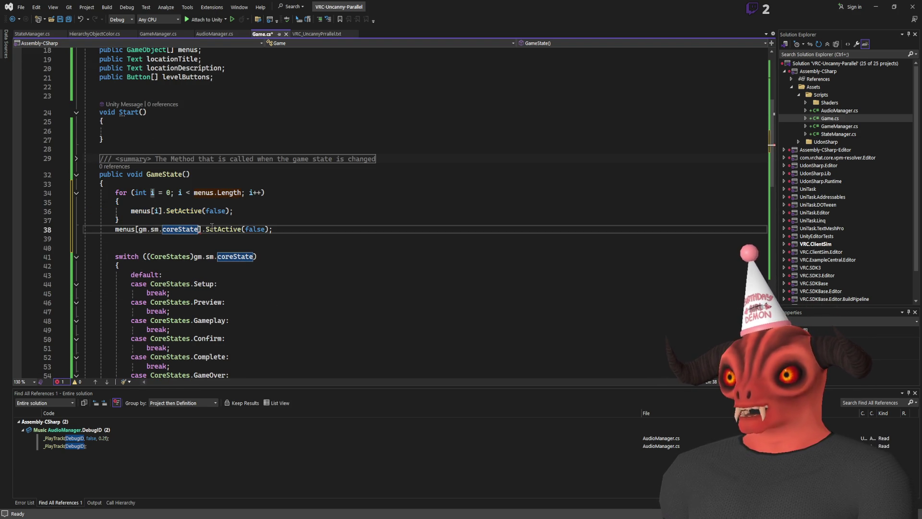
click(262, 229)
double_click(246, 229)
text(true)
key(ctrl+s)
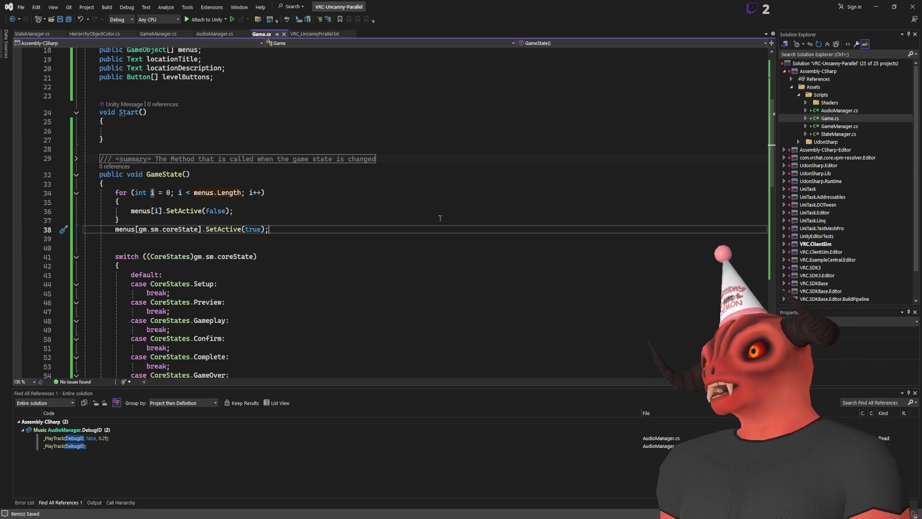
- Check LocationPanel in Unity's Hierarchy, then open a new line after the loop
scroll(234, 289, down, 3)
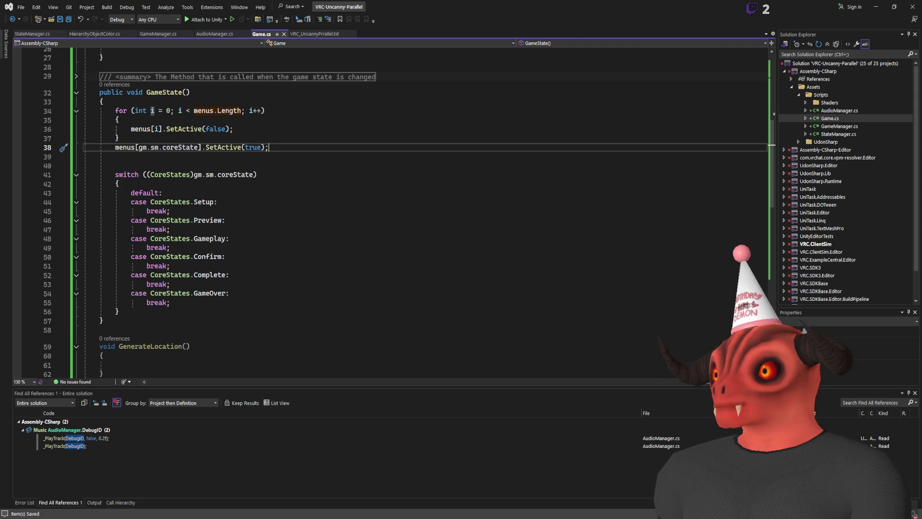
key(alt+Tab)
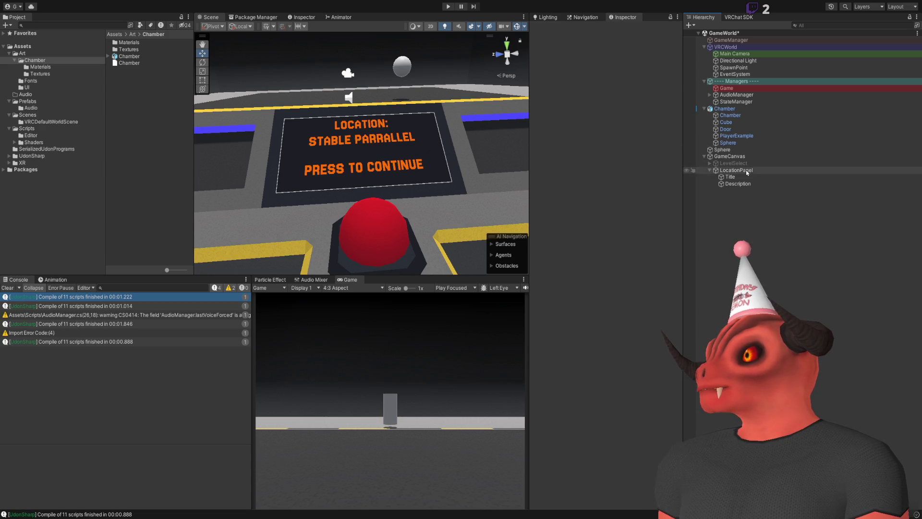
click(736, 170)
key(alt+Tab)
click(193, 140)
key(Return)
- Guard the activation with if (menus[gm.sm.coreState] != null)
text(if())
key(Left)
text(menus[)
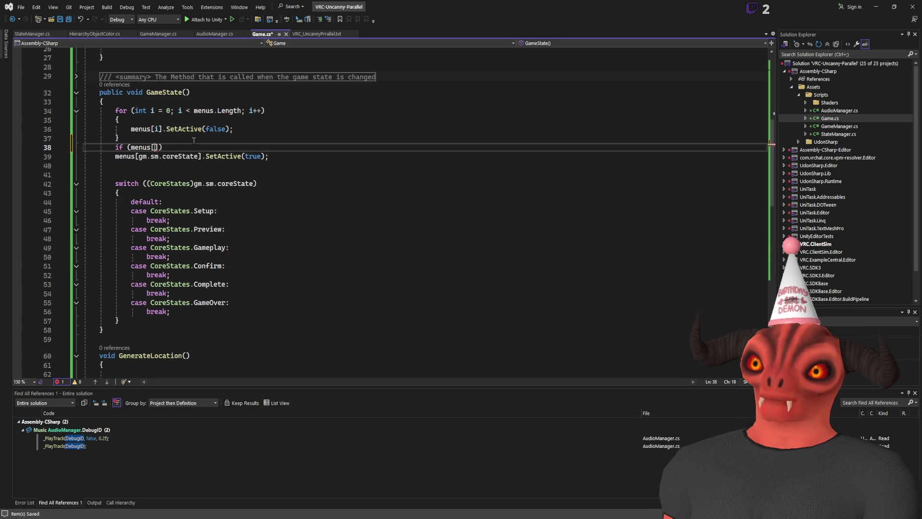
text(gm.sm.coreState] !=)
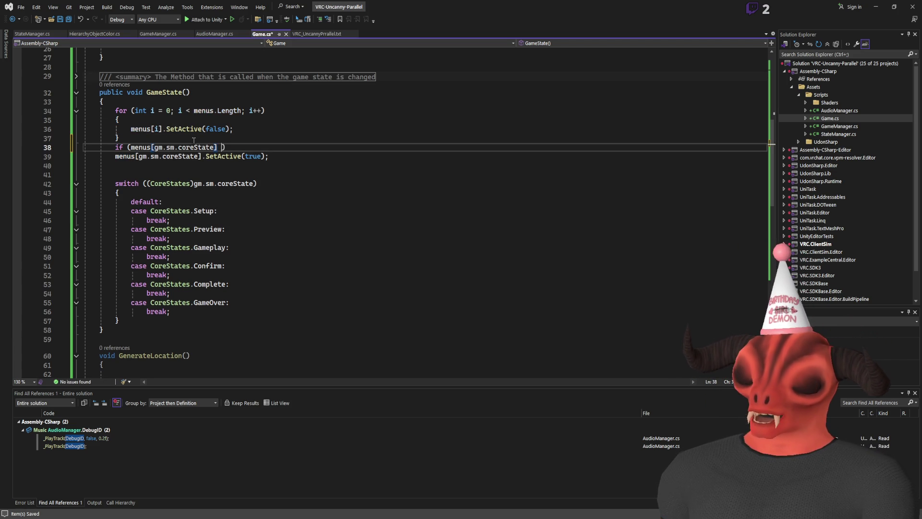
text( null)
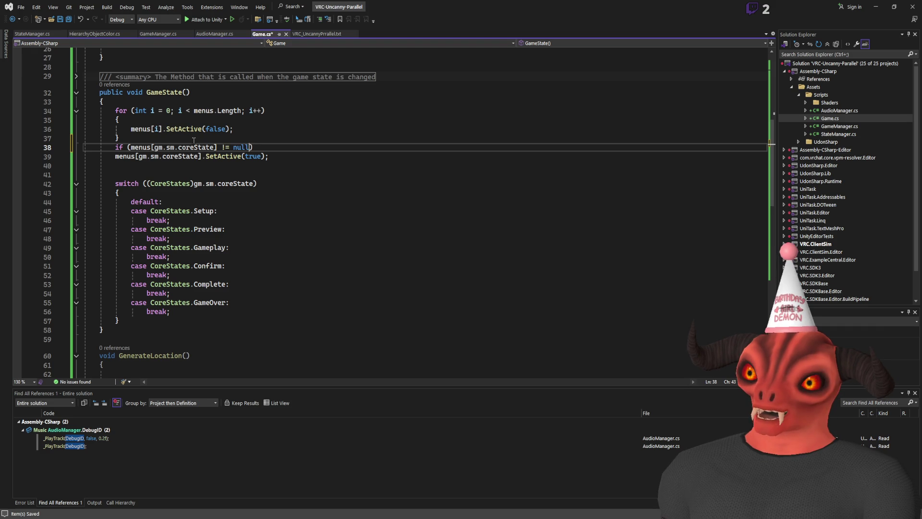
- Add an if (menus[i] != null) check inside the loop, save, and return to Unity
click(115, 156)
triple_click(144, 147)
key(ctrl+c)
click(131, 129)
key(ctrl+v)
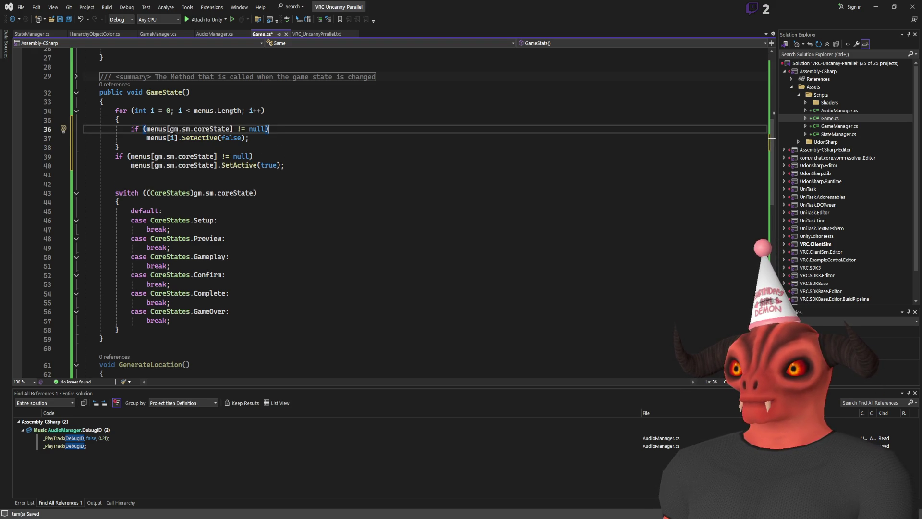
drag(171, 129, 232, 128)
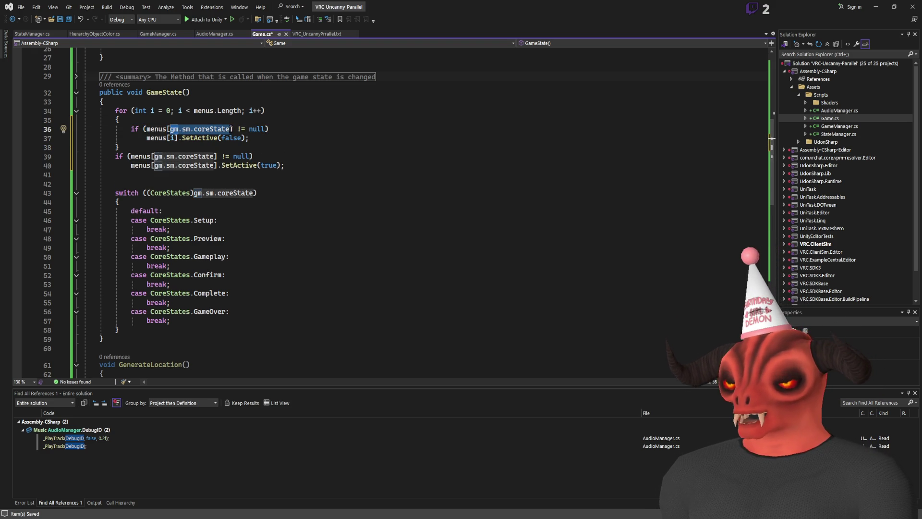
text(i)
key(ctrl+s)
key(alt+Tab)
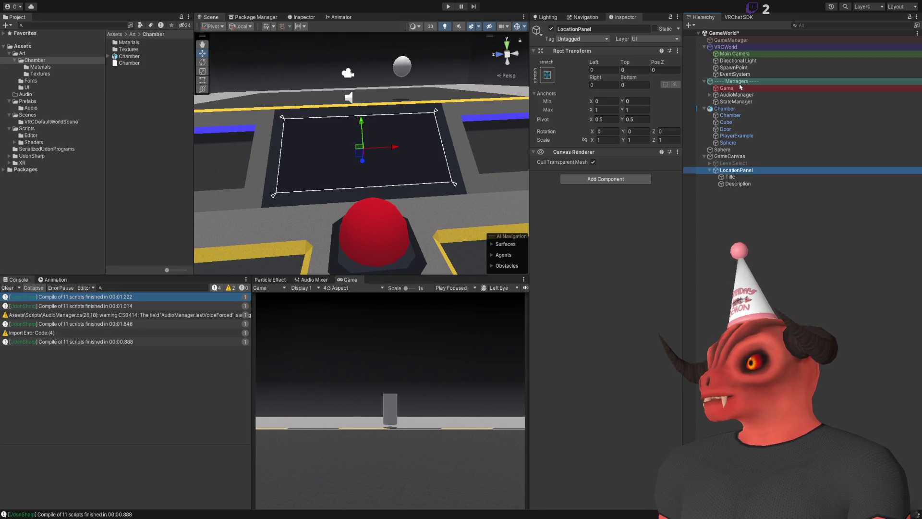
- Move Game to the hierarchy root and assign Title and Description to its location text fields
click(737, 88)
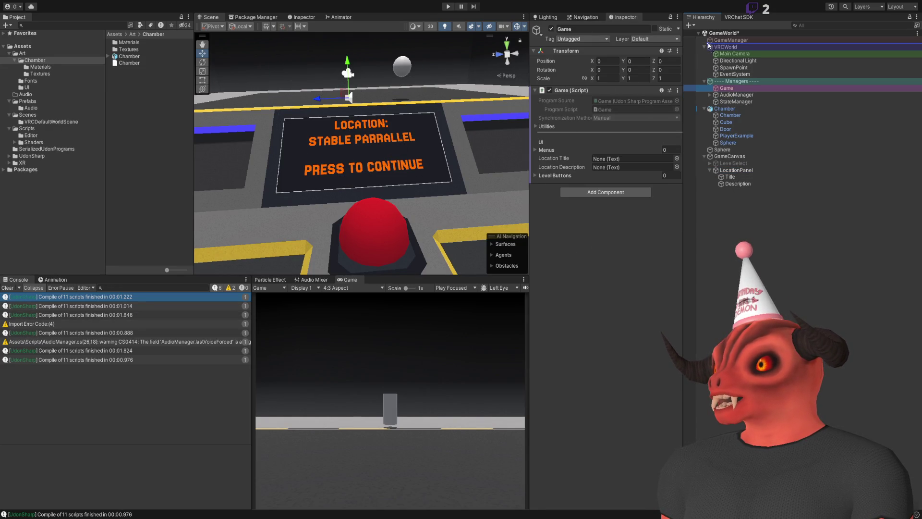
drag(709, 46, 710, 44)
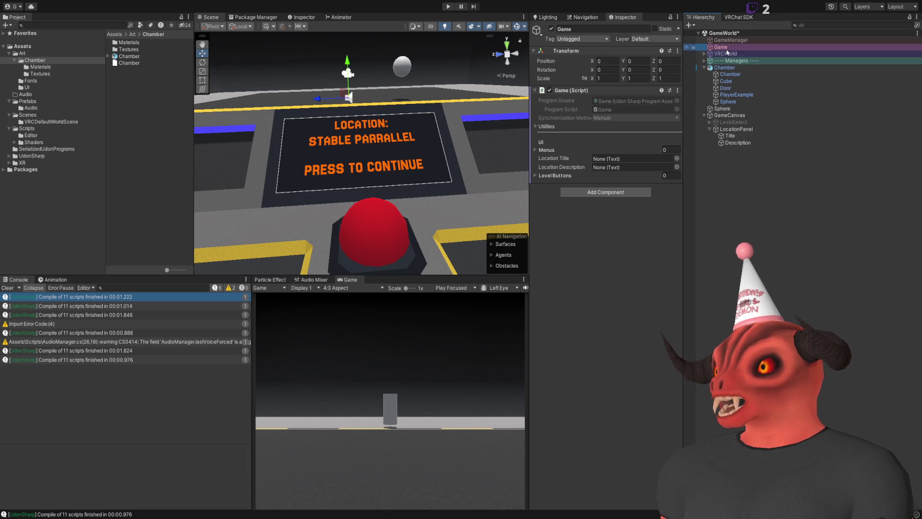
mouse_move(729, 136)
mouse_down()
mouse_move(616, 159)
mouse_move(624, 153)
mouse_move(621, 167)
mouse_up()
click(553, 176)
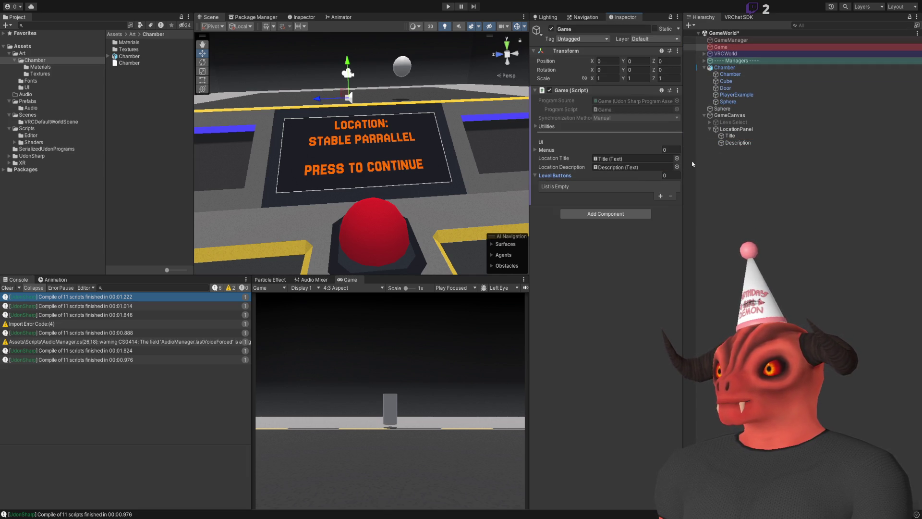
- Add Level_Btn (0) from LevelSelect's Buttons to the Level Buttons list and expand Menus
click(710, 122)
click(716, 136)
click(721, 143)
drag(734, 142, 620, 178)
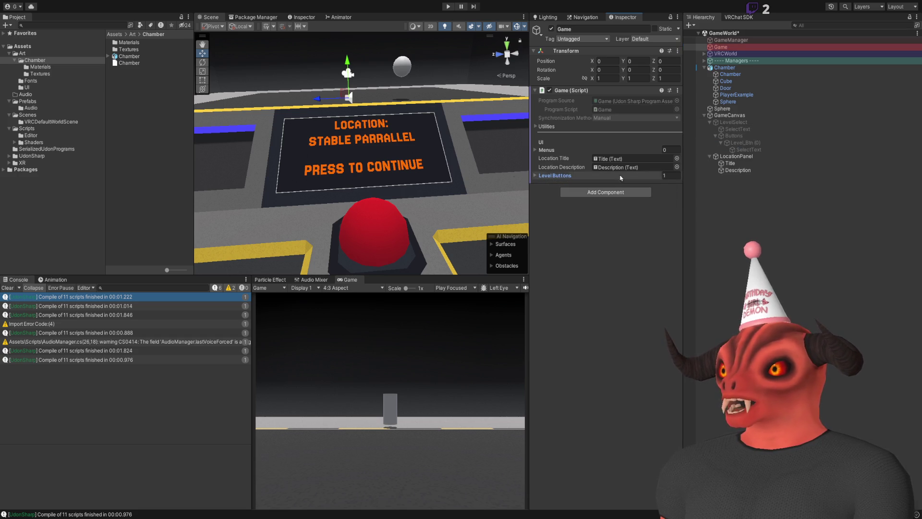
click(548, 150)
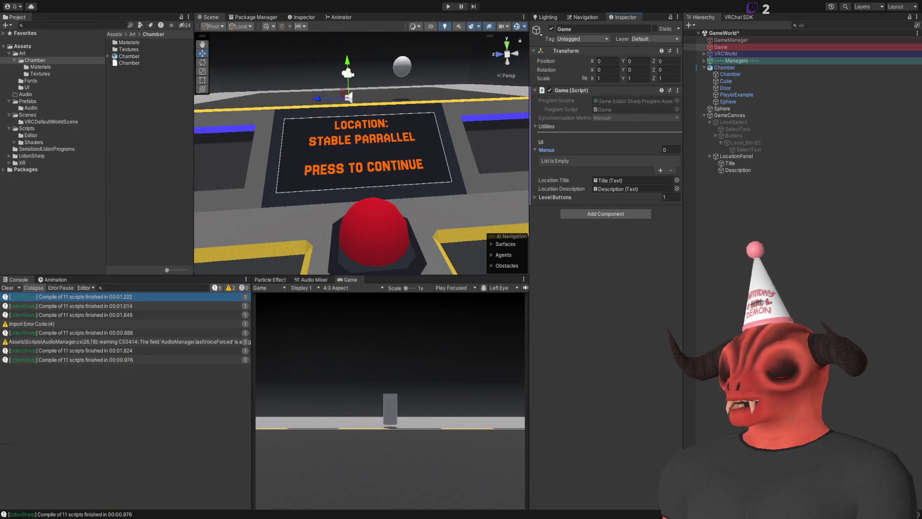
- Rename LevelSelect to SetupLevelSelect
click(736, 123)
click(737, 123)
key(Home)
text(Setup)
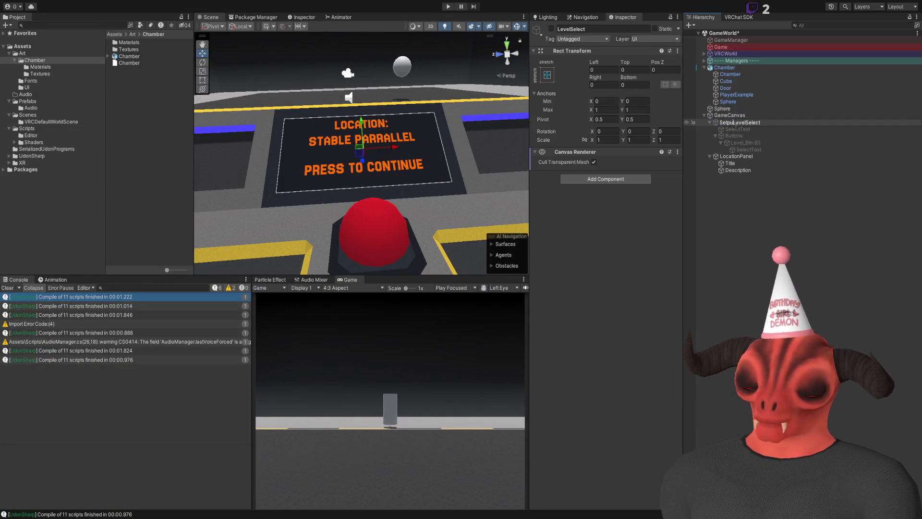
key(Escape)
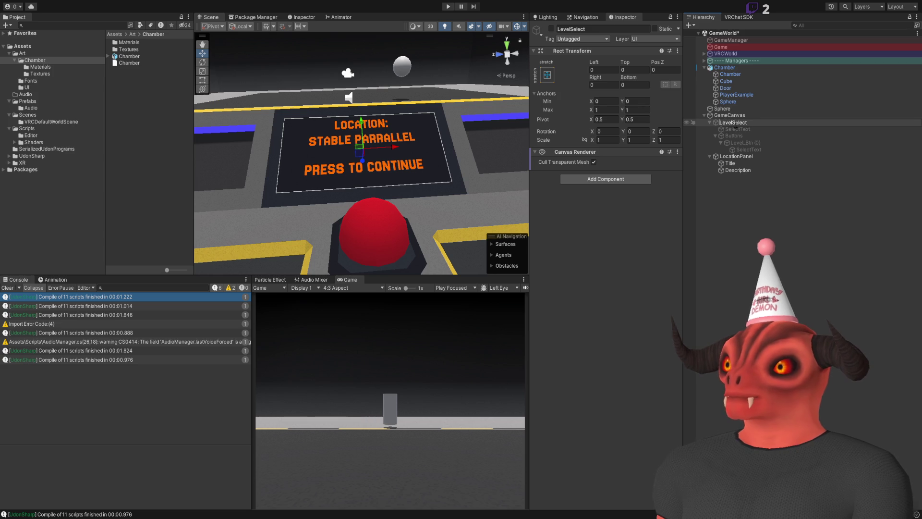
text(Setup)
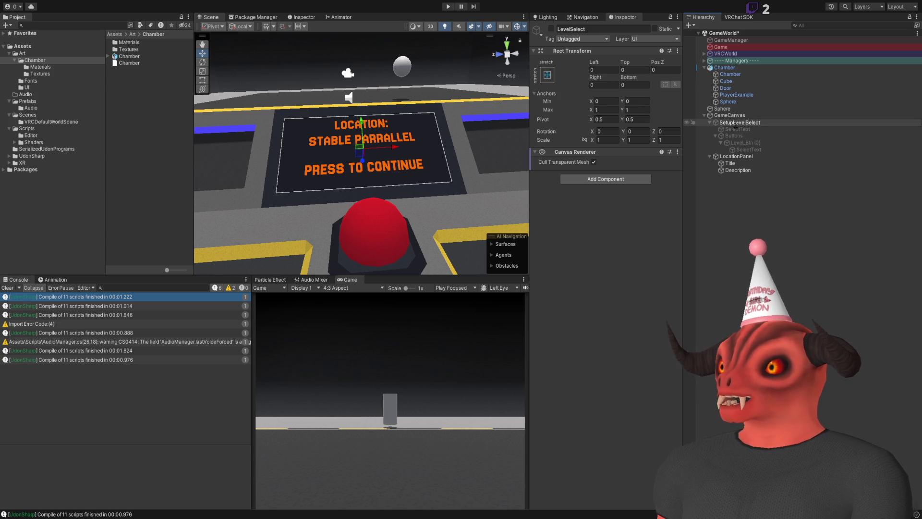
key(Return)
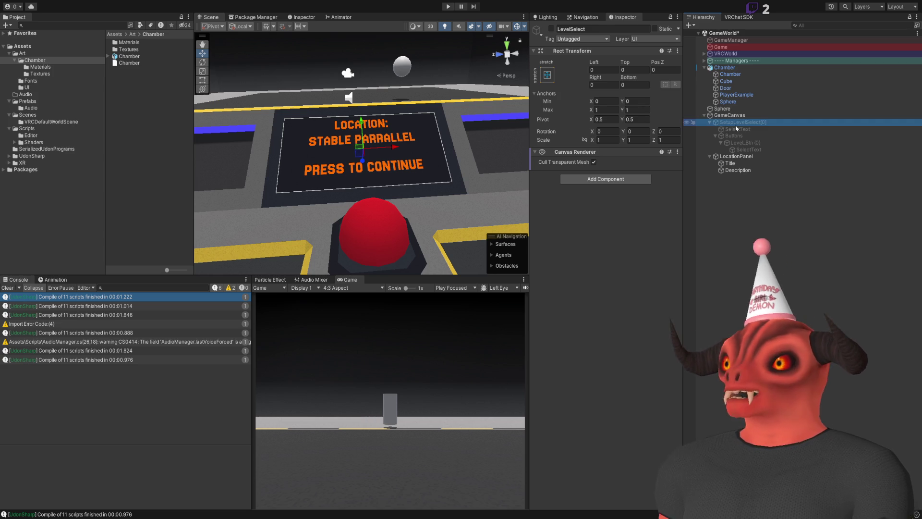
- Rename LocationPanel to LocationPanel[1] and switch to Visual Studio
click(739, 156)
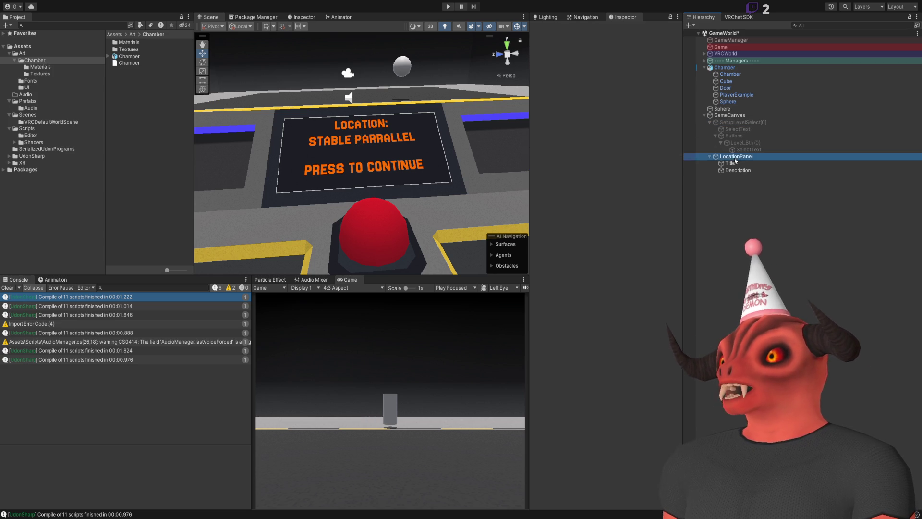
click(762, 156)
text([1])
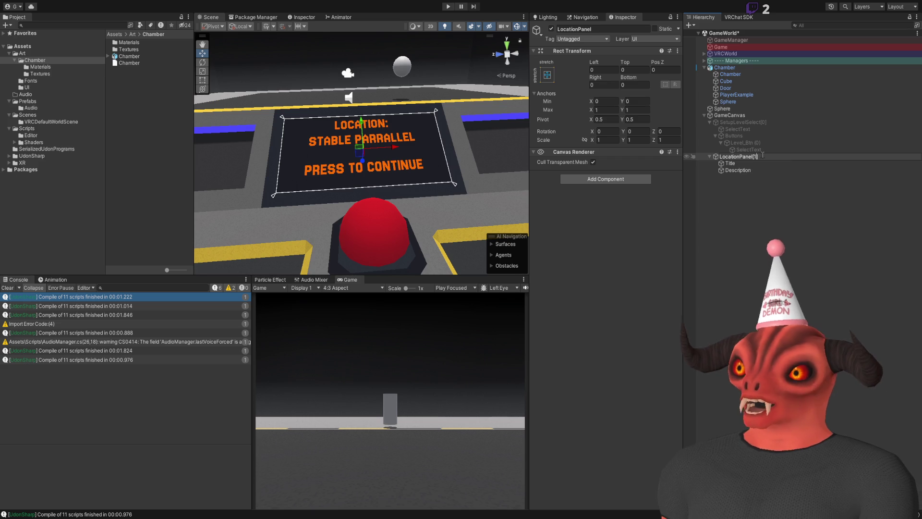
key(Return)
key(alt+Tab)
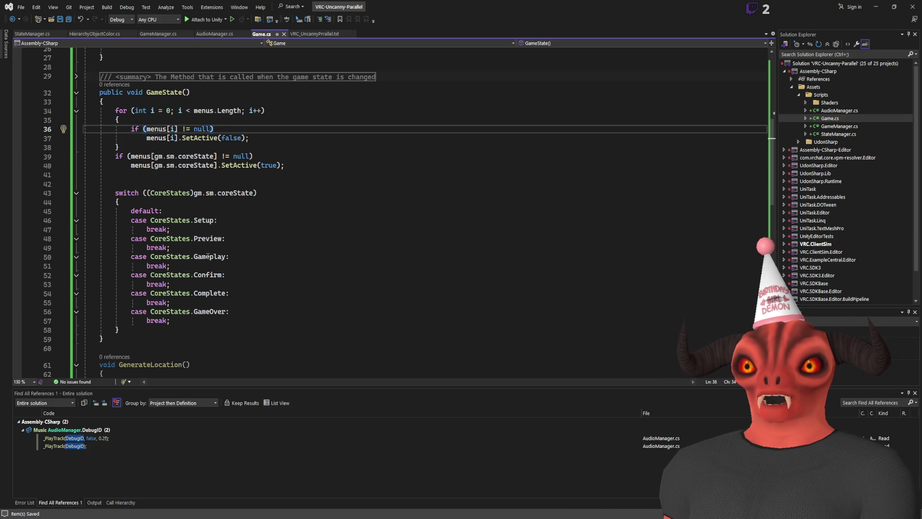
- Review the Confirm Anomalies, PREVIEW and Anomaly Check lines in VRC_UncannyPrallel.txt
scroll(399, 262, down, 8)
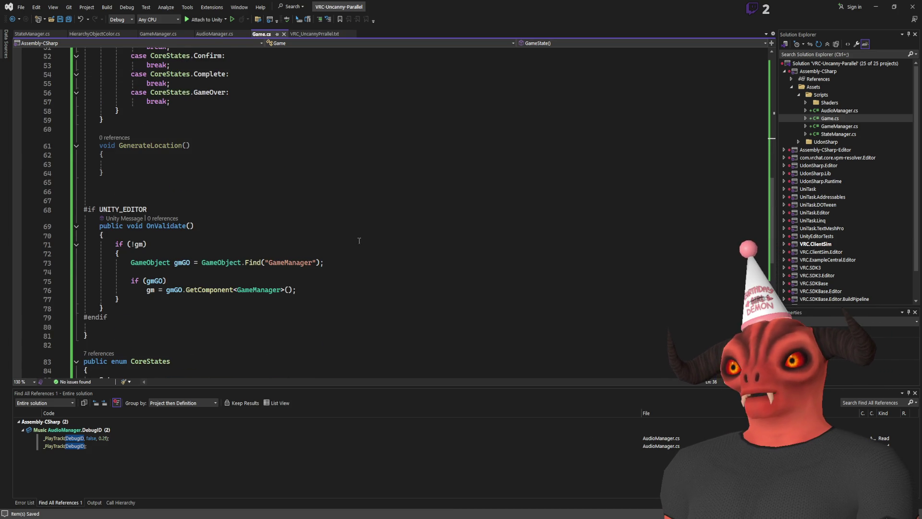
scroll(348, 230, down, 6)
scroll(247, 233, up, 14)
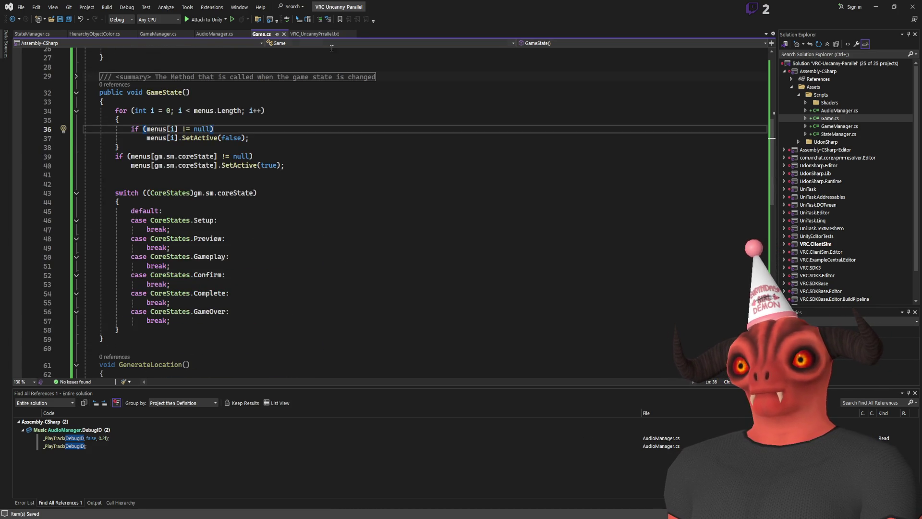
click(315, 34)
scroll(123, 221, up, 6)
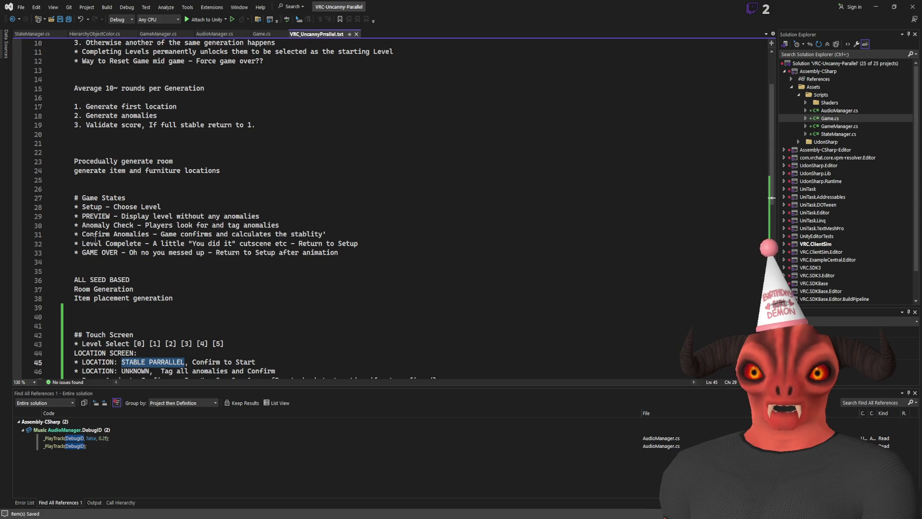
drag(90, 234, 364, 234)
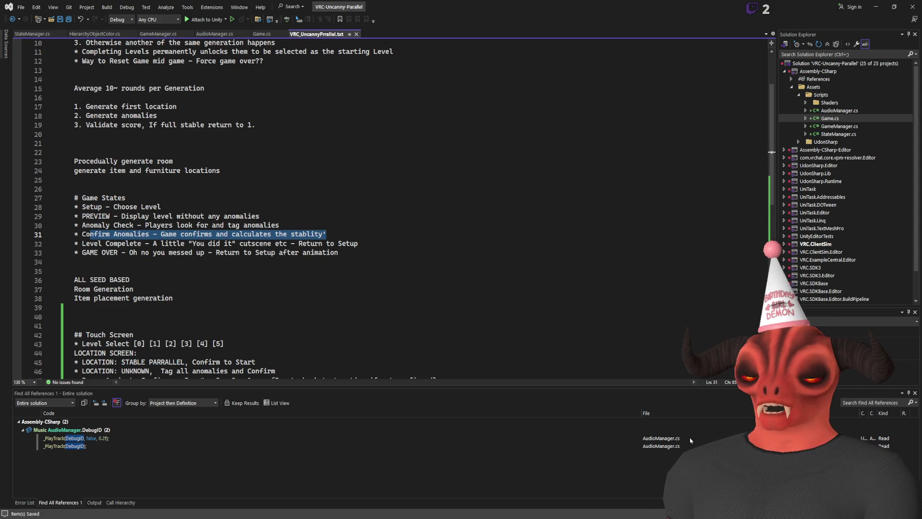
drag(83, 216, 336, 223)
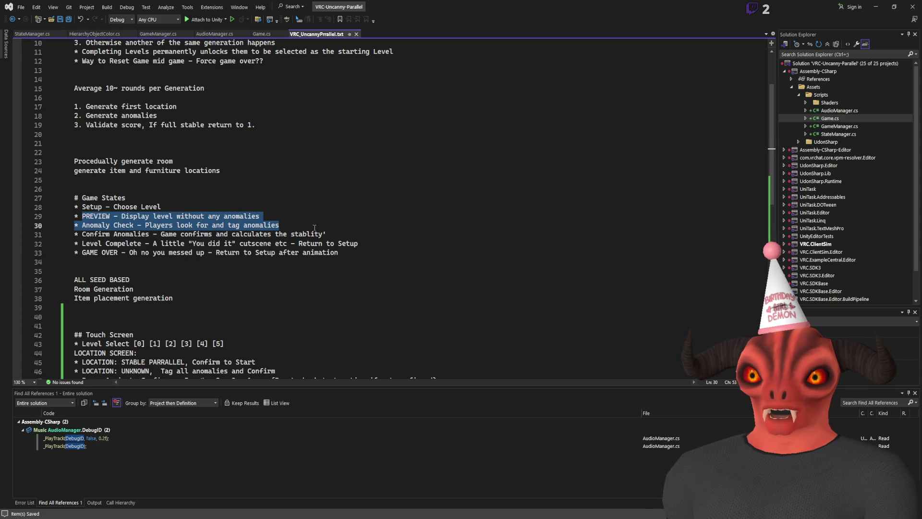
key(alt+Tab)
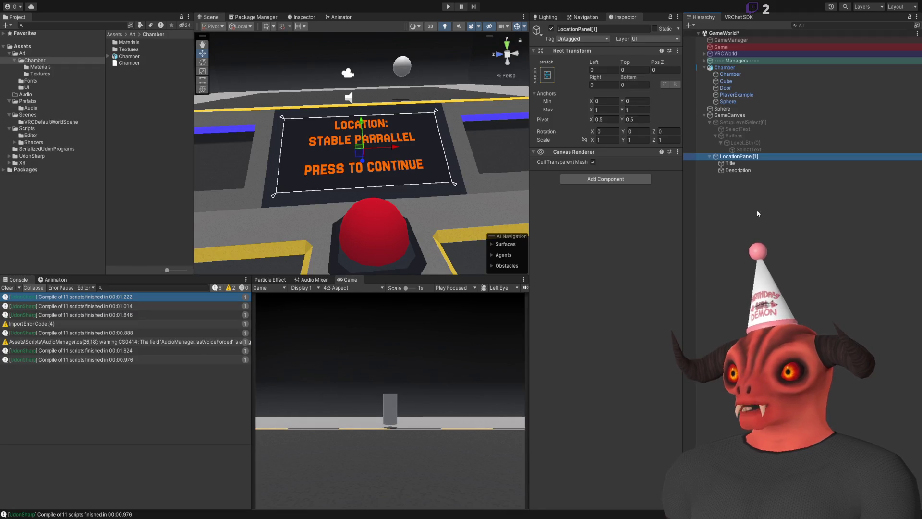
- Rename LocationPanel[1] to LocationPanel[1-2]
click(758, 157)
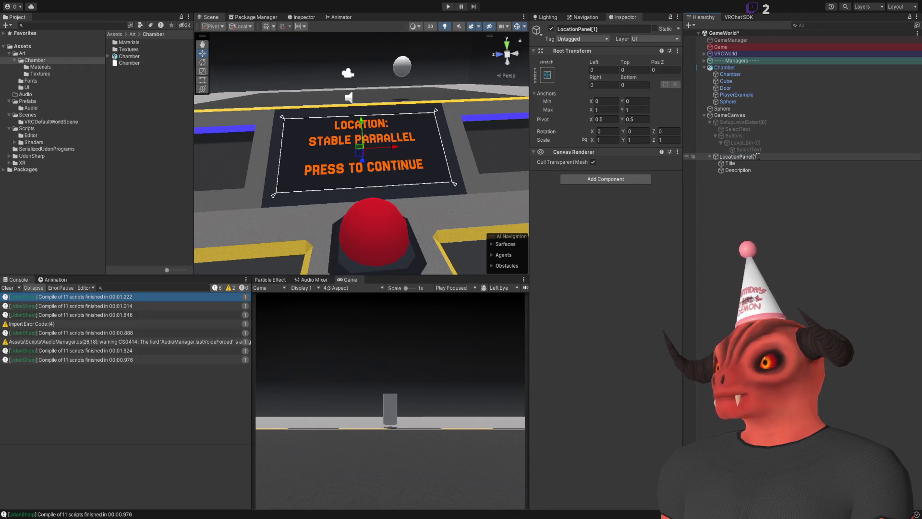
key(Left)
text(-2)
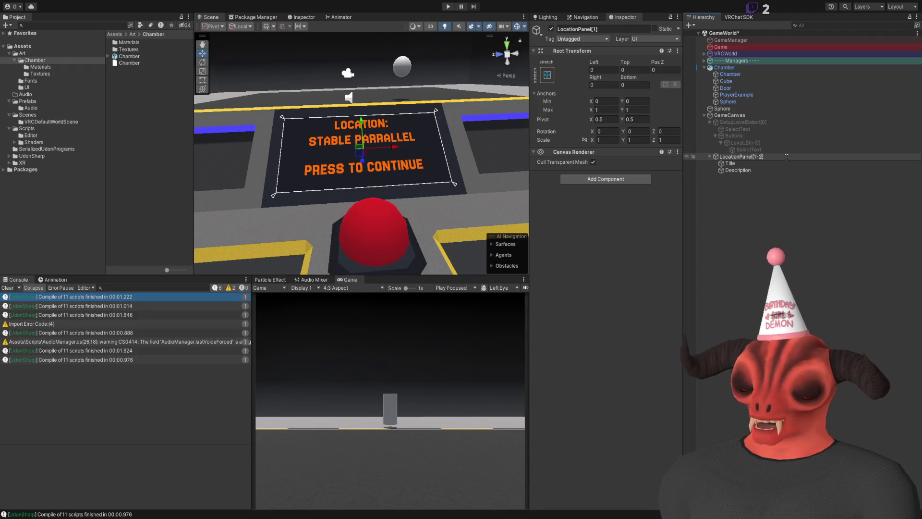
key(Return)
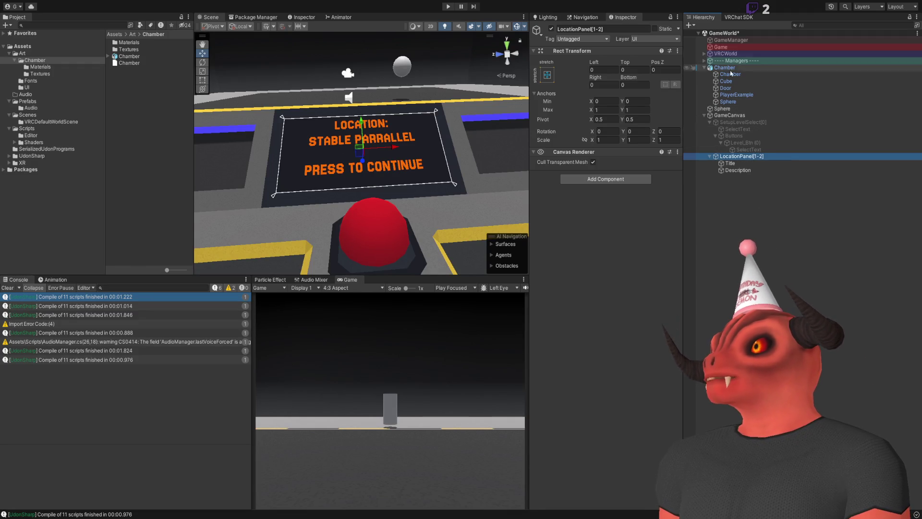
- Fill Game's Menus list with SetupLevelSelect[0] and LocationPanel[1-2] twice
click(721, 47)
mouse_move(743, 123)
mouse_down()
mouse_move(639, 158)
mouse_move(564, 151)
mouse_up()
mouse_move(748, 157)
mouse_down()
mouse_move(619, 156)
mouse_move(632, 161)
mouse_up()
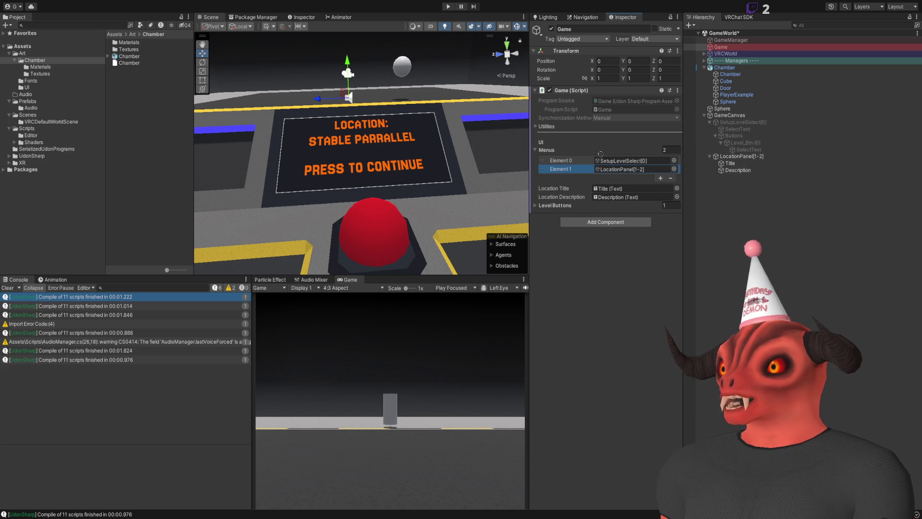
drag(742, 156, 557, 180)
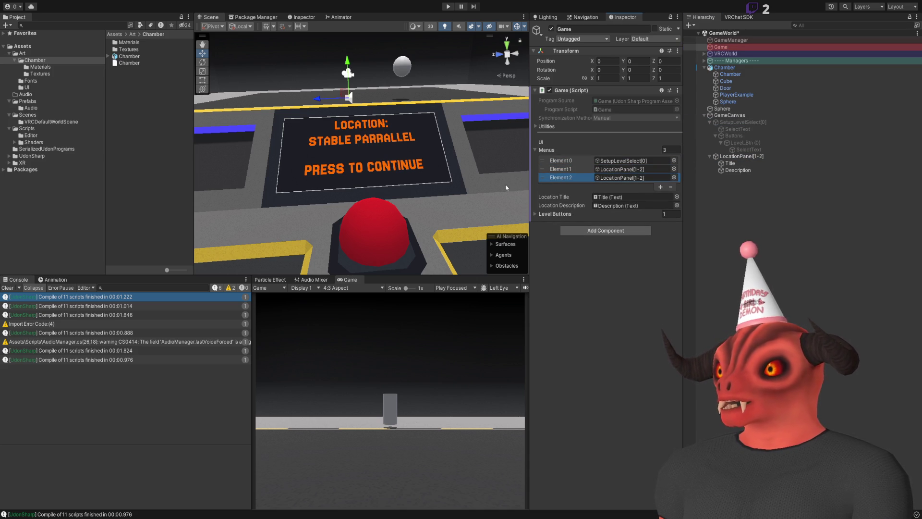
drag(343, 164, 343, 142)
key(alt+Tab)
key(alt+Tab)
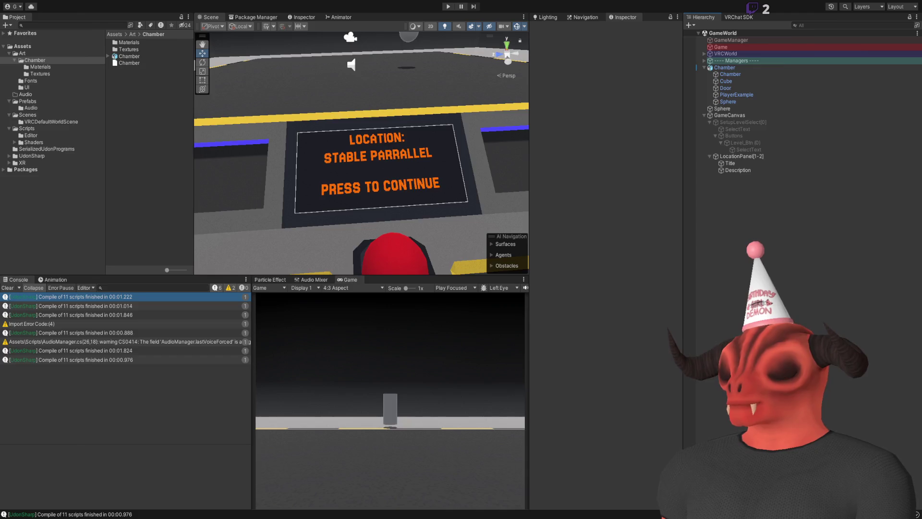
key(alt+Tab)
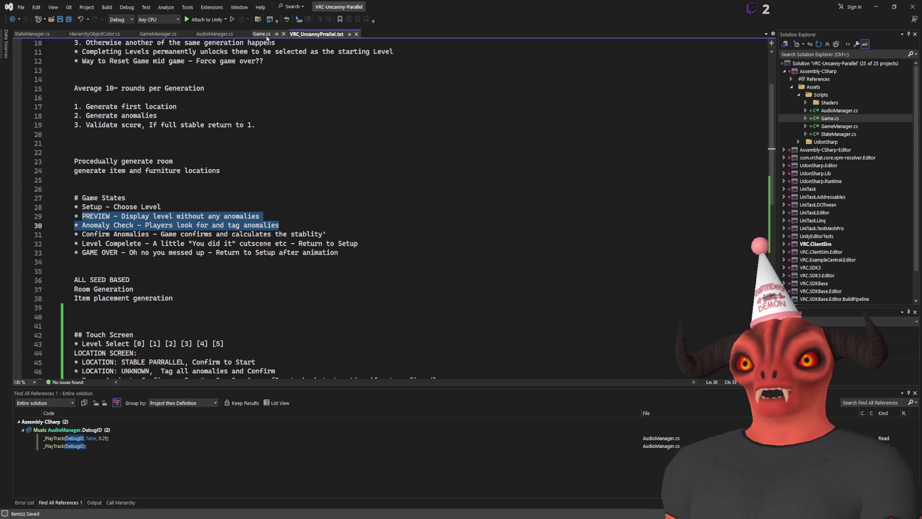
- Add the comment //UI CHANGE PER GAME STATE at the top of GameState() in Game.cs and save
click(262, 33)
click(172, 93)
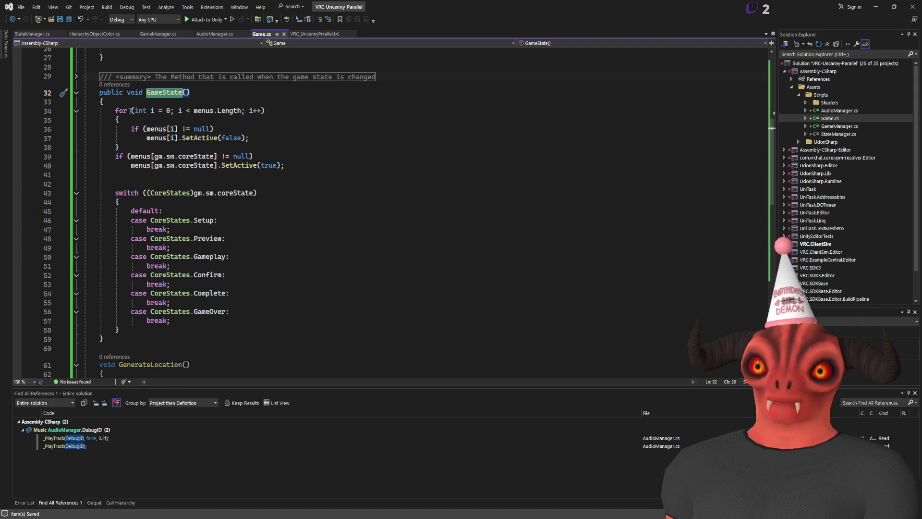
click(282, 105)
key(Return)
text(//UI H)
text(HANGE)
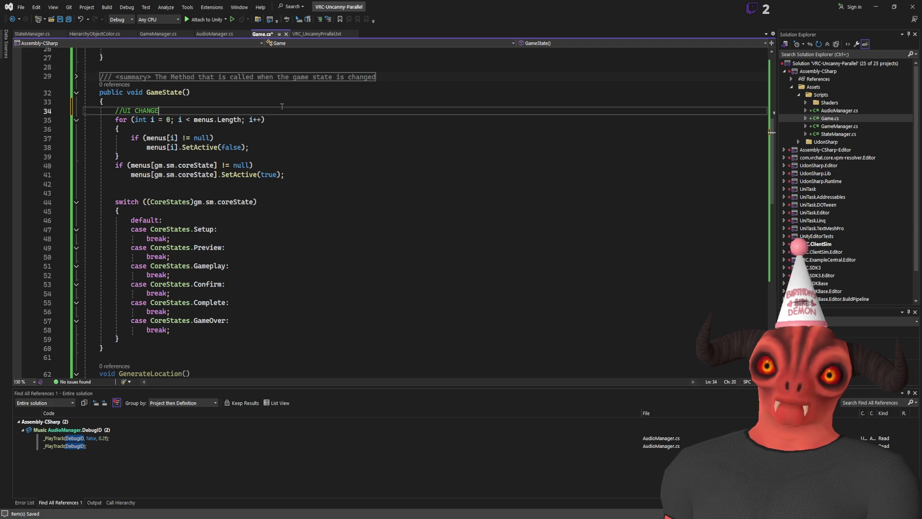
text( PER E STATES)
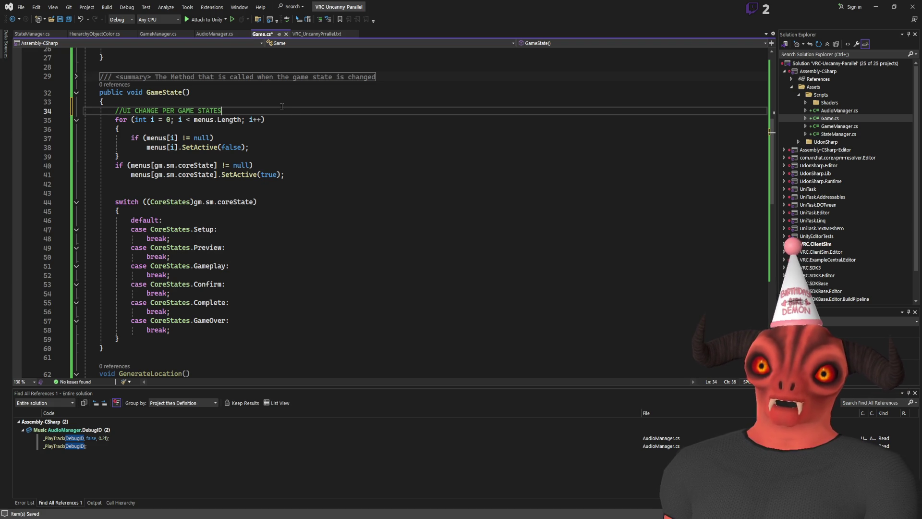
key(BackSpace)
key(ctrl+s)
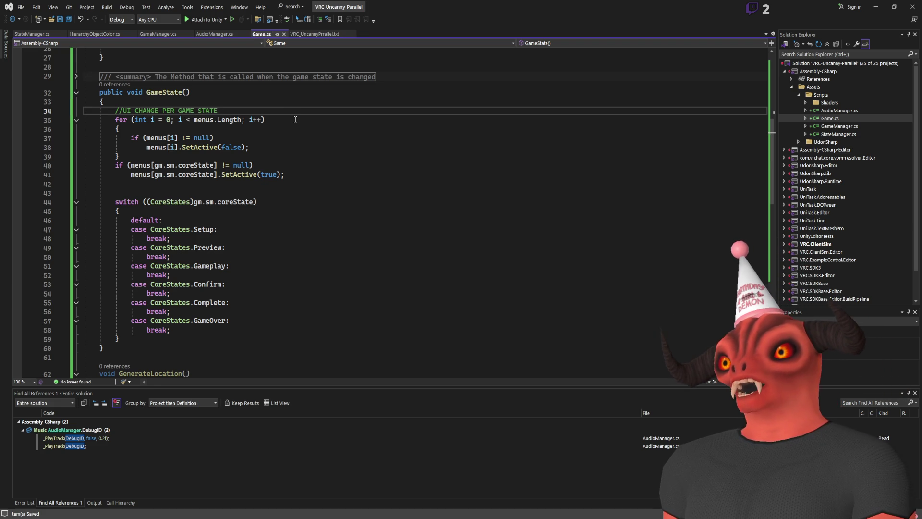
- Review the GameState switch cases from Preview through GameOver and the default case
click(238, 220)
scroll(238, 211, down, 4)
scroll(238, 212, up, 3)
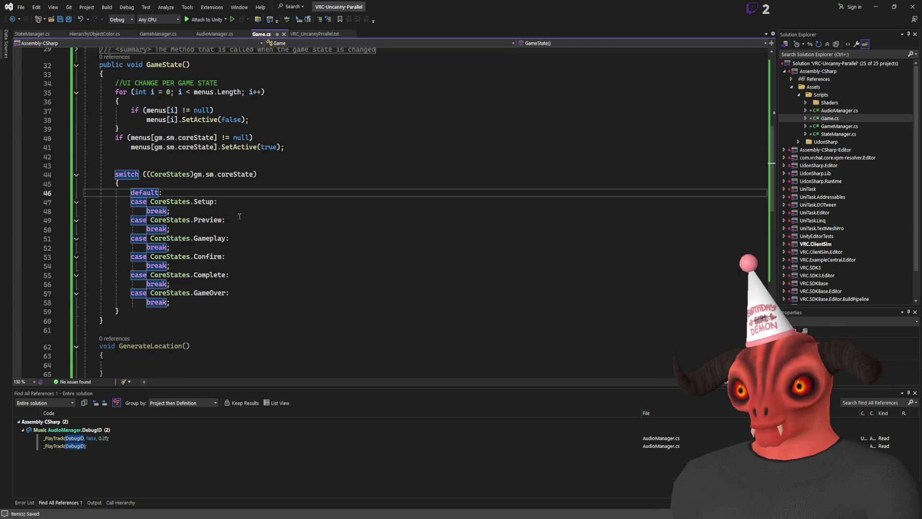
mouse_move(238, 303)
mouse_down()
mouse_move(238, 192)
mouse_move(244, 222)
mouse_move(259, 175)
mouse_up()
click(294, 193)
scroll(294, 192, down, 6)
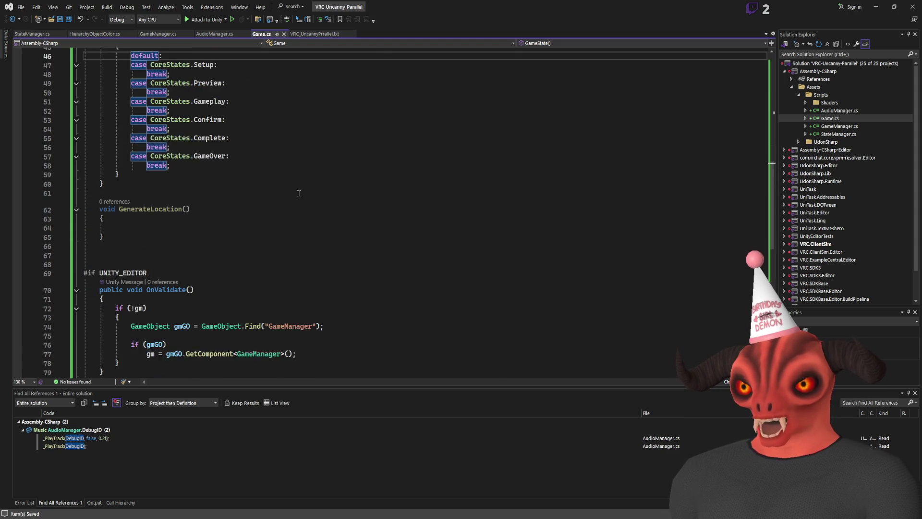
scroll(294, 192, up, 7)
scroll(294, 191, down, 7)
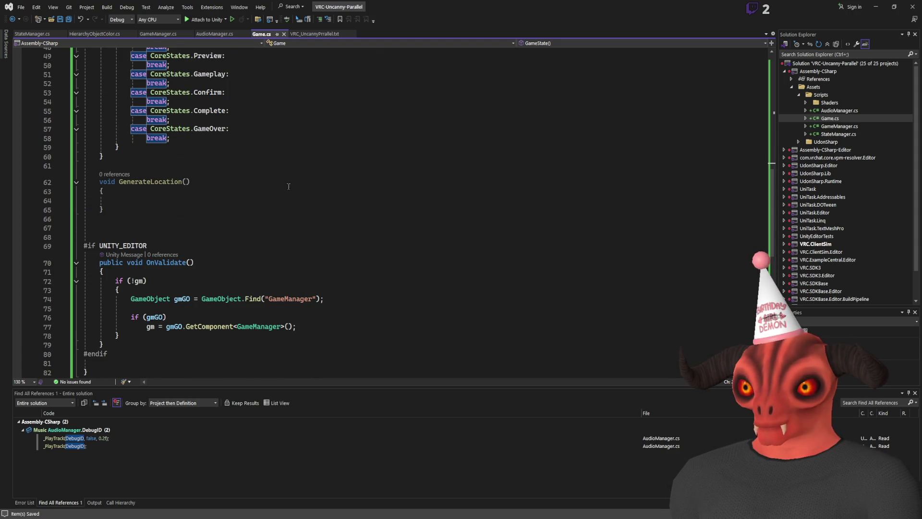
scroll(486, 198, up, 10)
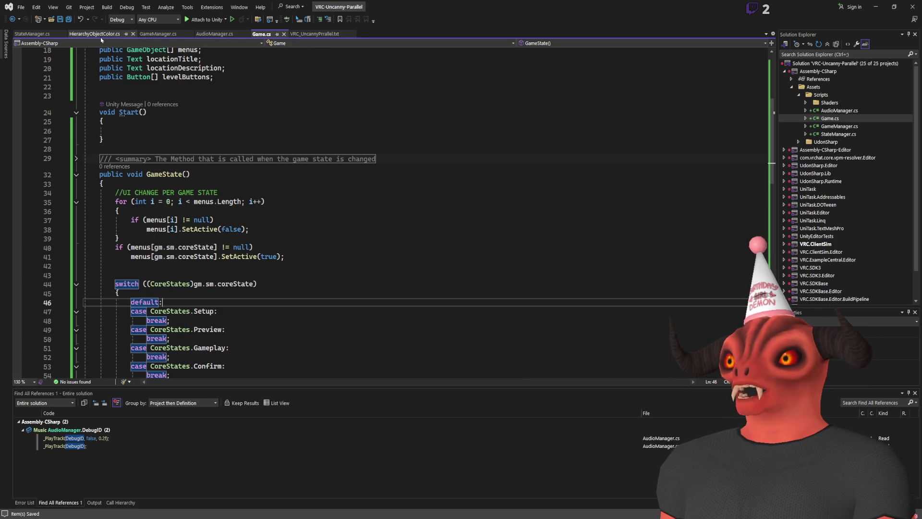
click(317, 33)
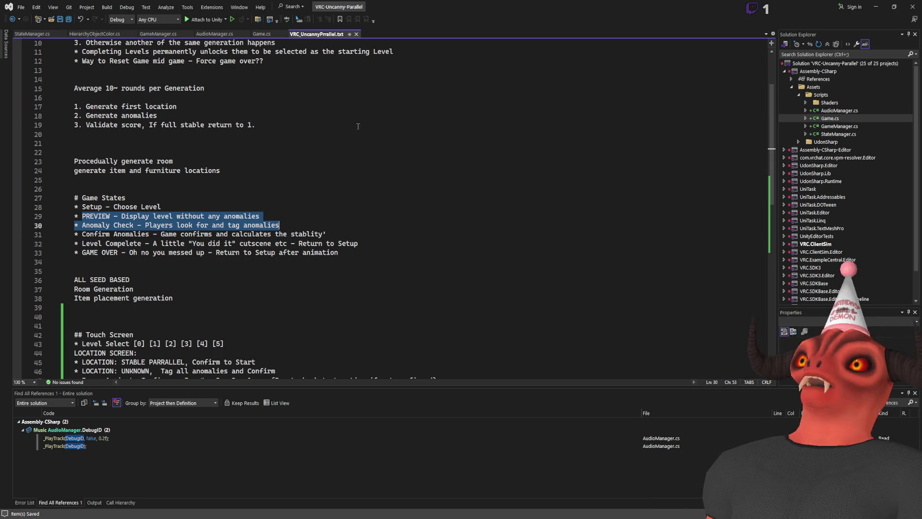
- Read the core mechanics notes on anomaly identification, check spheres, Stability bar and generation outcomes
scroll(167, 166, up, 3)
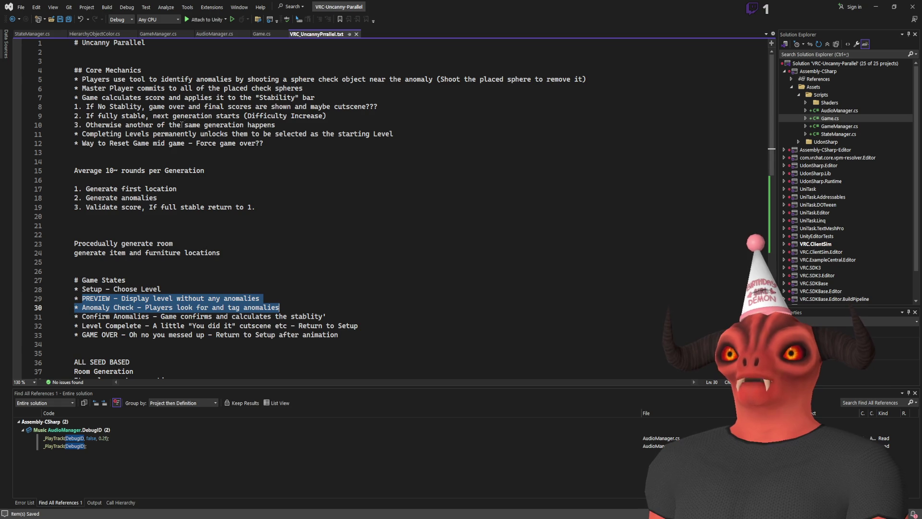
scroll(89, 218, down, 7)
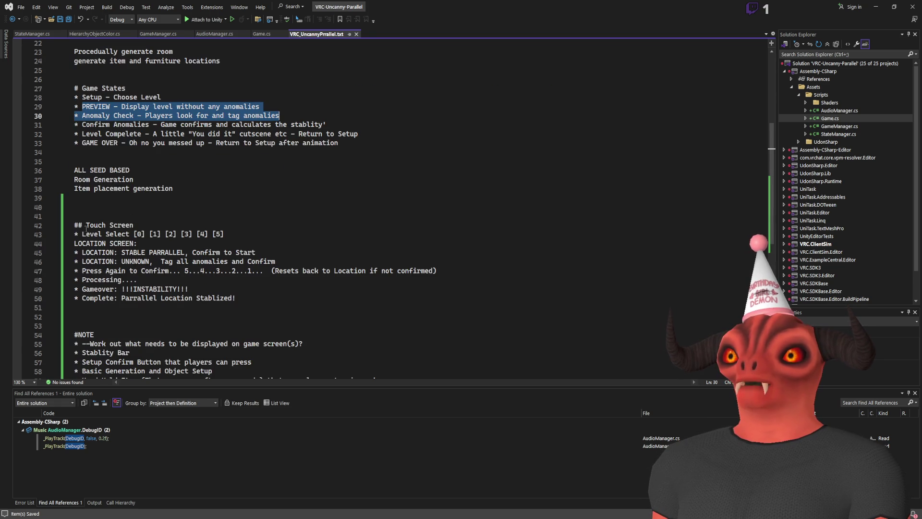
scroll(85, 226, down, 3)
scroll(85, 225, up, 9)
click(192, 224)
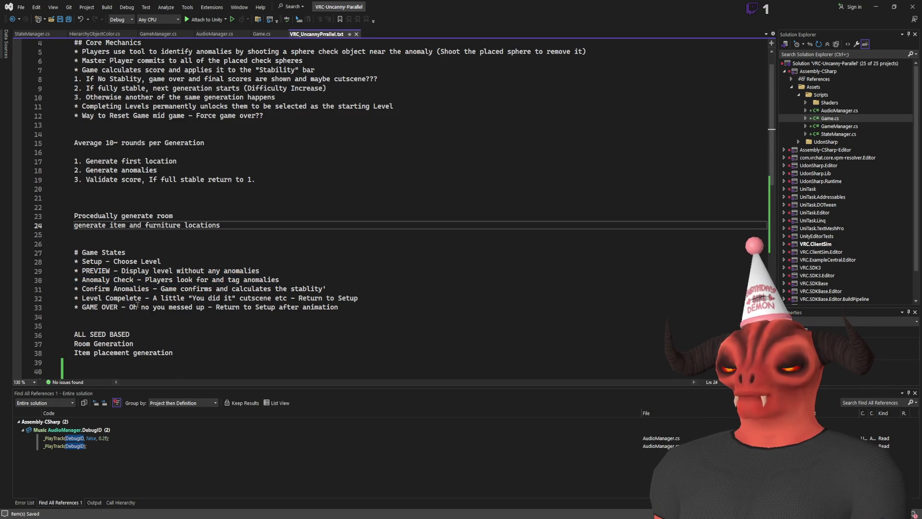
scroll(129, 143, up, 1)
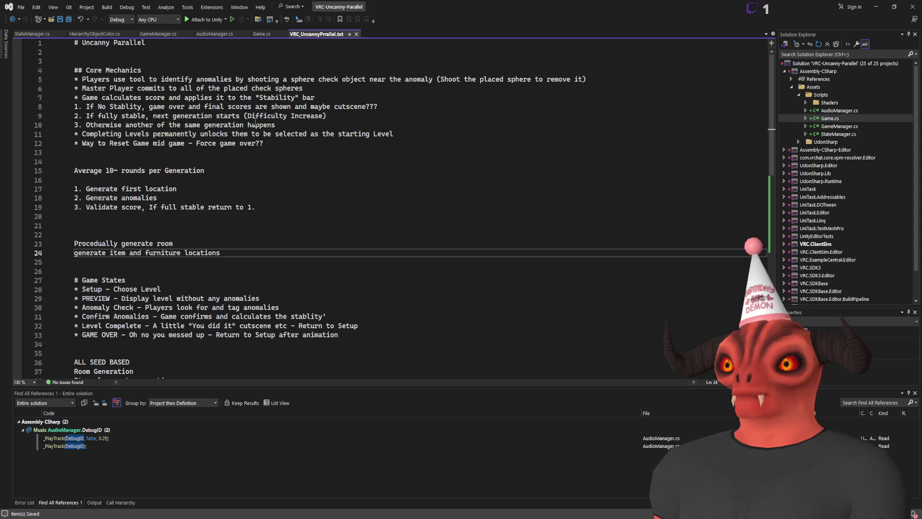
drag(113, 79, 592, 80)
drag(90, 89, 340, 92)
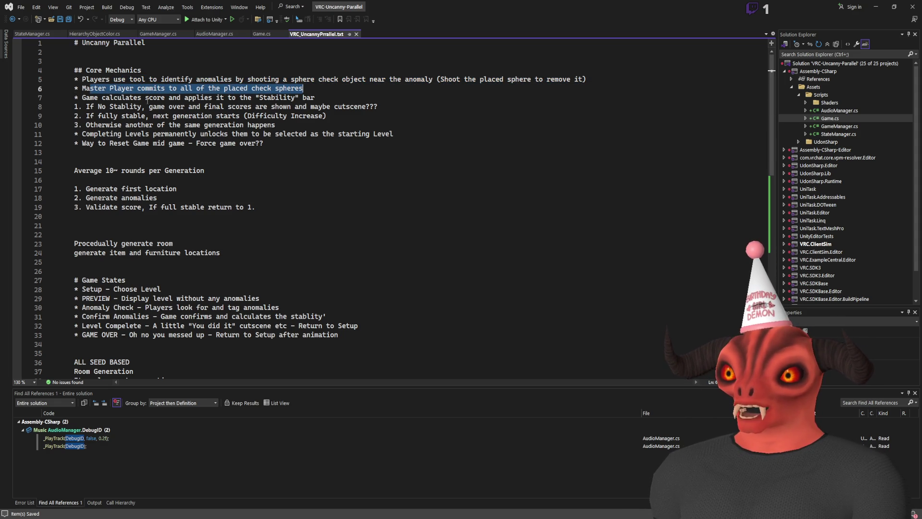
click(324, 87)
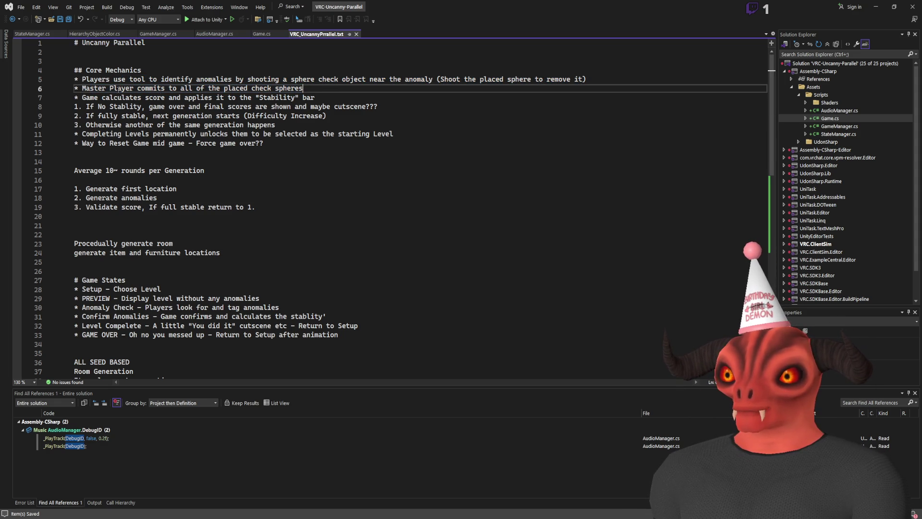
drag(112, 98, 376, 96)
click(376, 95)
mouse_move(75, 106)
mouse_down()
mouse_move(380, 107)
mouse_move(417, 140)
mouse_up()
click(277, 125)
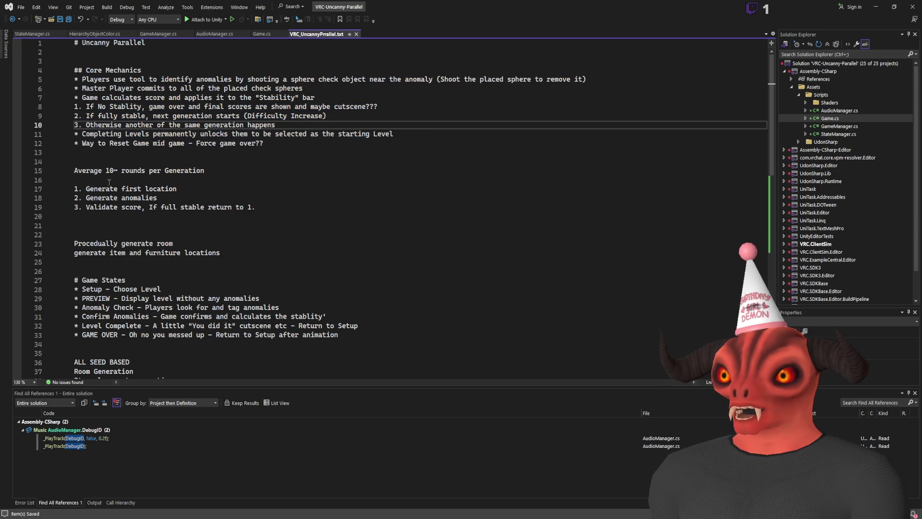
- Go over the round steps (generate first location, generate anomalies, validate score), then bring up StateManager.cs
drag(74, 189, 178, 189)
key(Down)
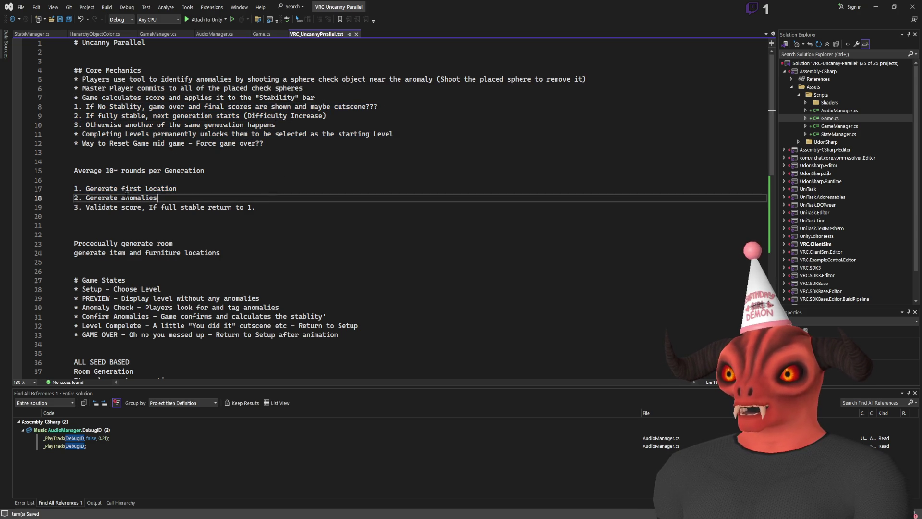
drag(86, 197, 156, 197)
drag(255, 207, 86, 207)
click(300, 188)
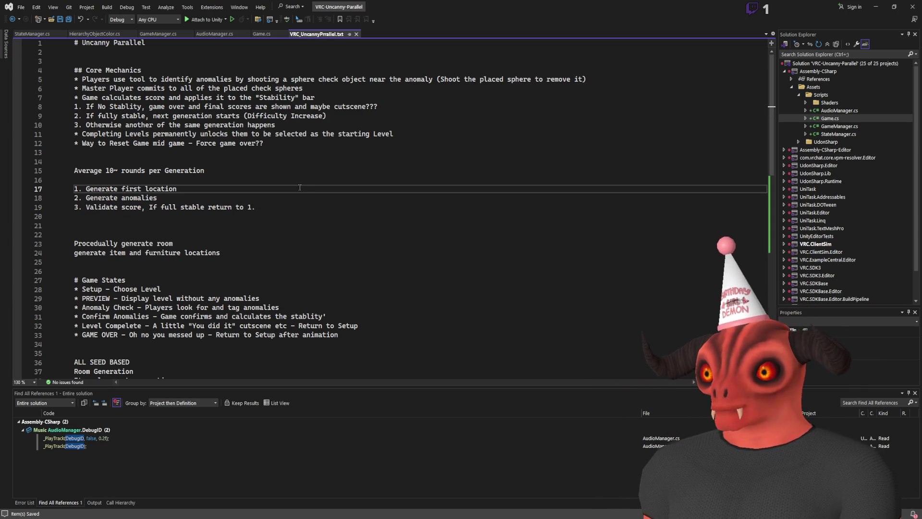
click(32, 33)
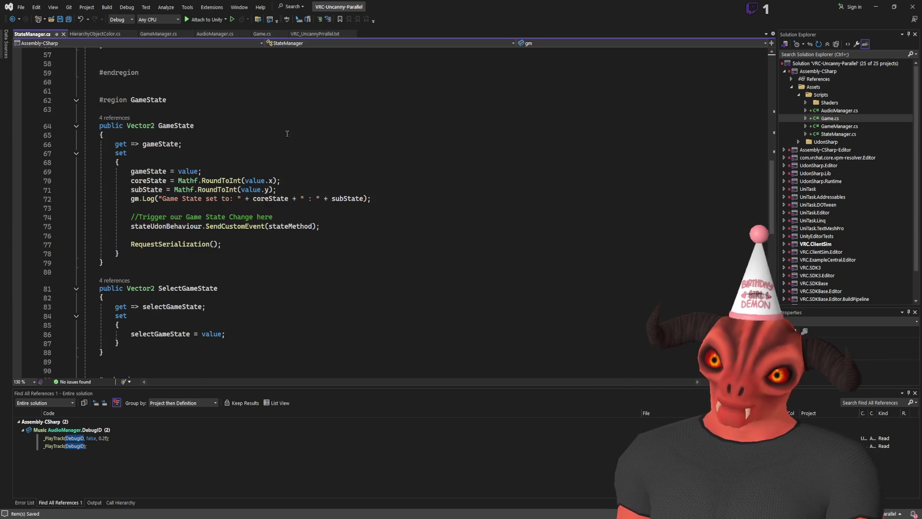
- Highlight every gameState reference in StateManager.cs and scroll through them before returning to the notes
click(204, 176)
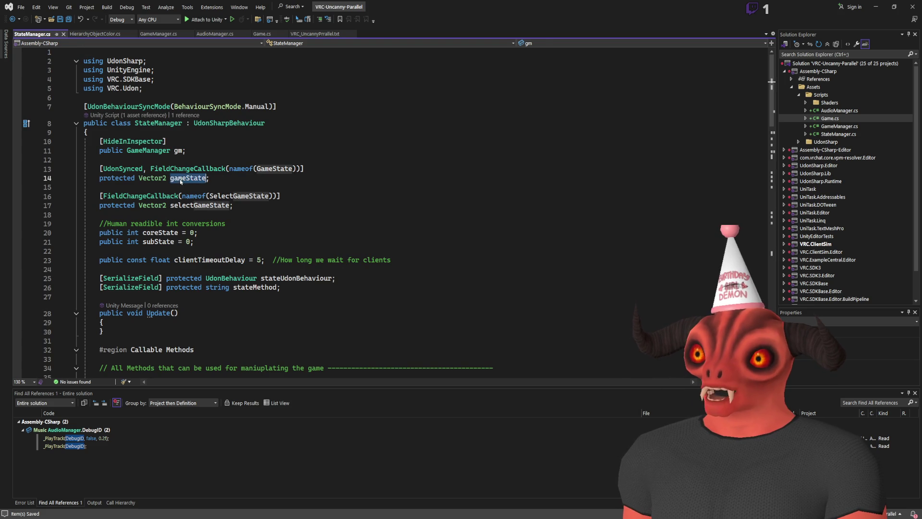
scroll(265, 155, down, 11)
scroll(265, 156, up, 4)
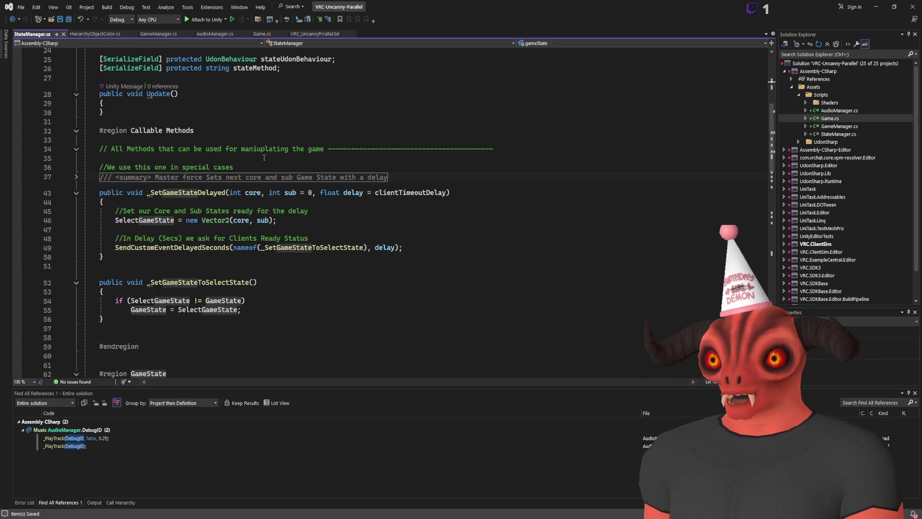
scroll(265, 155, down, 11)
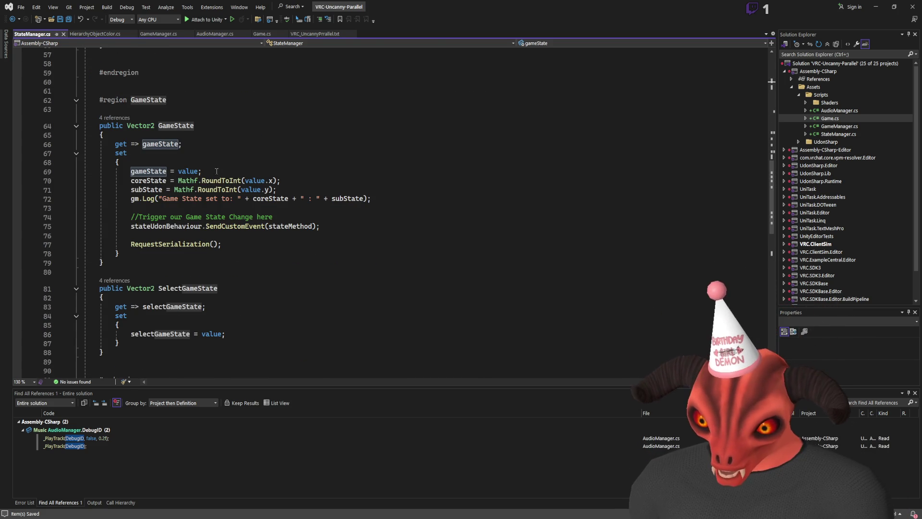
scroll(178, 158, up, 10)
scroll(178, 157, up, 9)
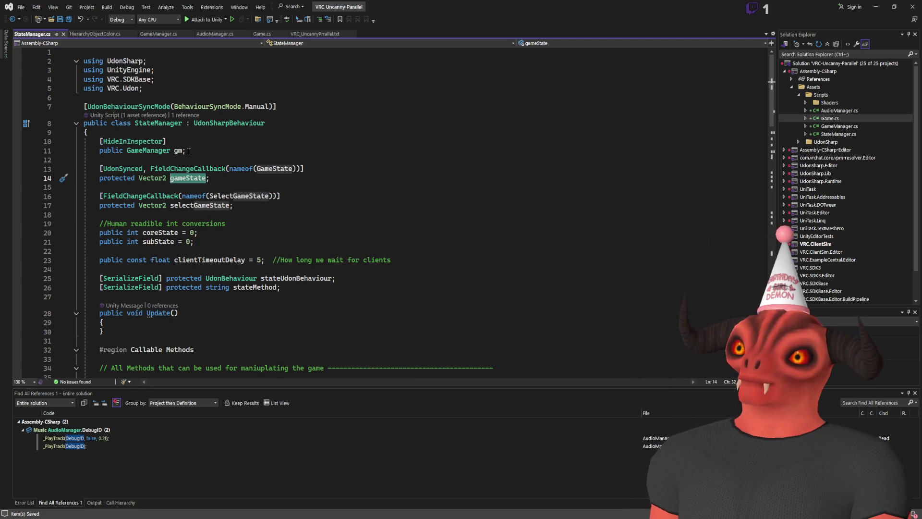
click(324, 35)
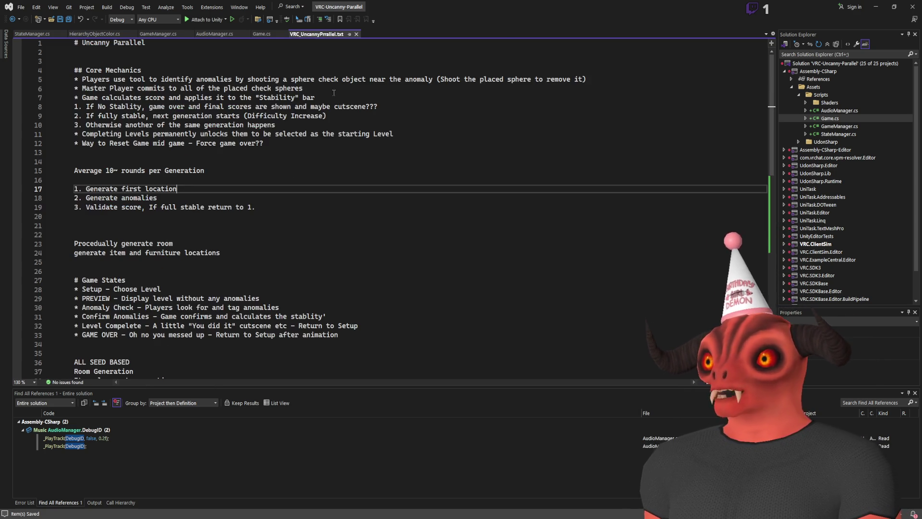
- Below the NOTE list, add a new section headed '# Sync States:'
scroll(294, 287, down, 15)
click(294, 287)
key(Return)
key(Return)
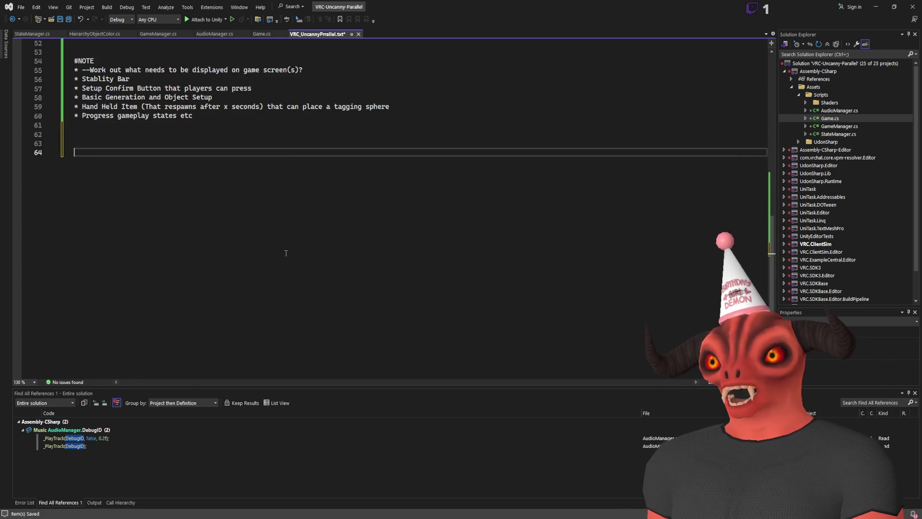
scroll(294, 286, up, 8)
key(Return)
click(110, 260)
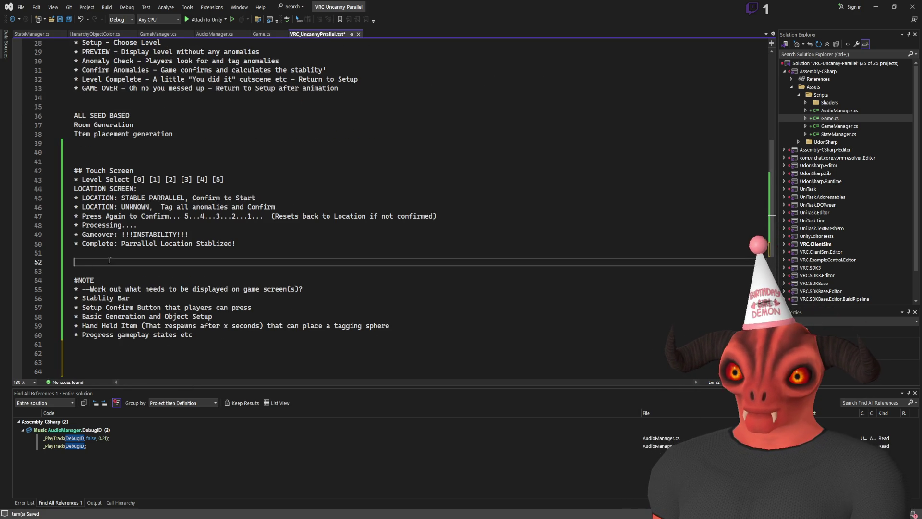
scroll(110, 258, up, 6)
scroll(110, 258, down, 10)
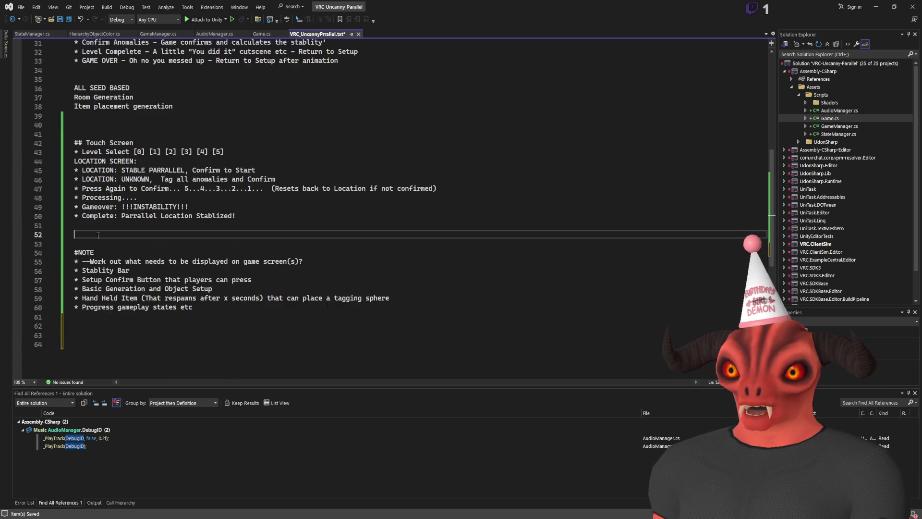
click(176, 267)
text(# States:)
key(Return)
double_click(90, 261)
text(Sync States)
- List 'Seed for Generation' and 'Seed/ID Anomalies selection' as bullets under Sync States
key(Down)
key(Return)
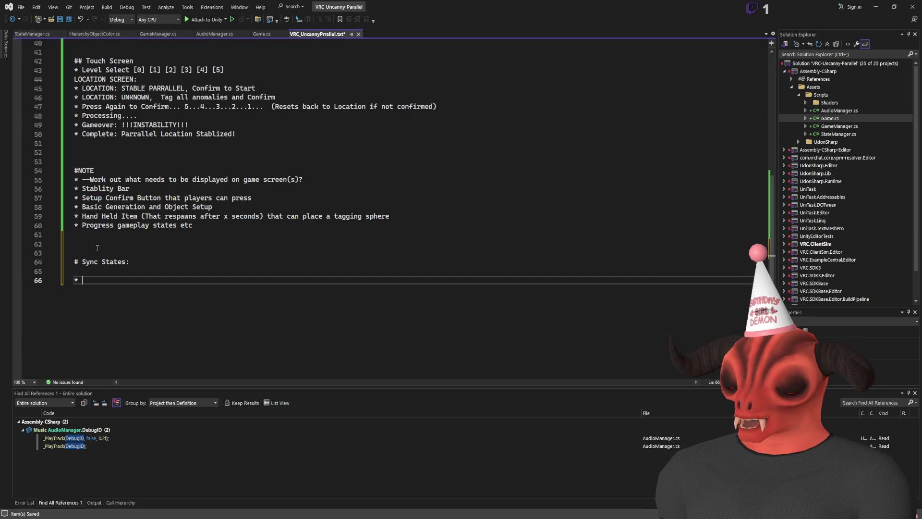
text(Seed for)
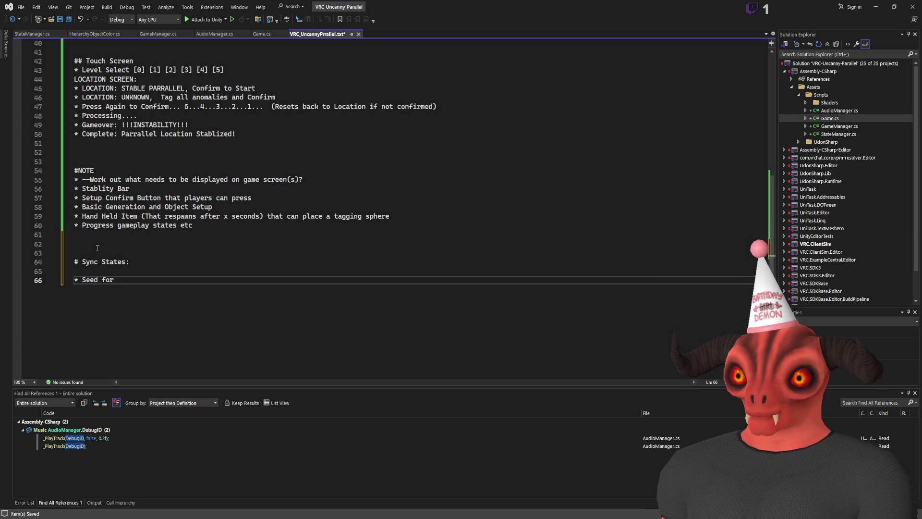
key(Return)
text(* Seed/ID for t)
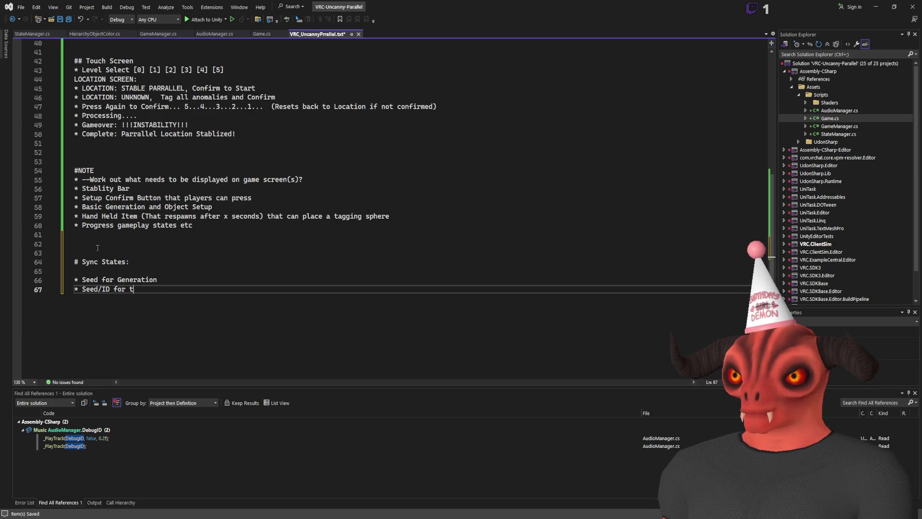
key(BackSpace)
key(BackSpace)
key(BackSpace)
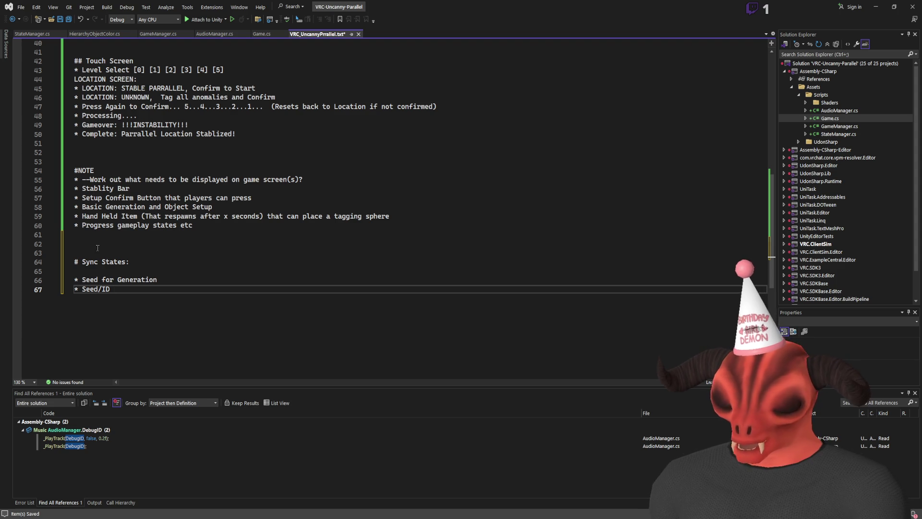
text( Anomalies)
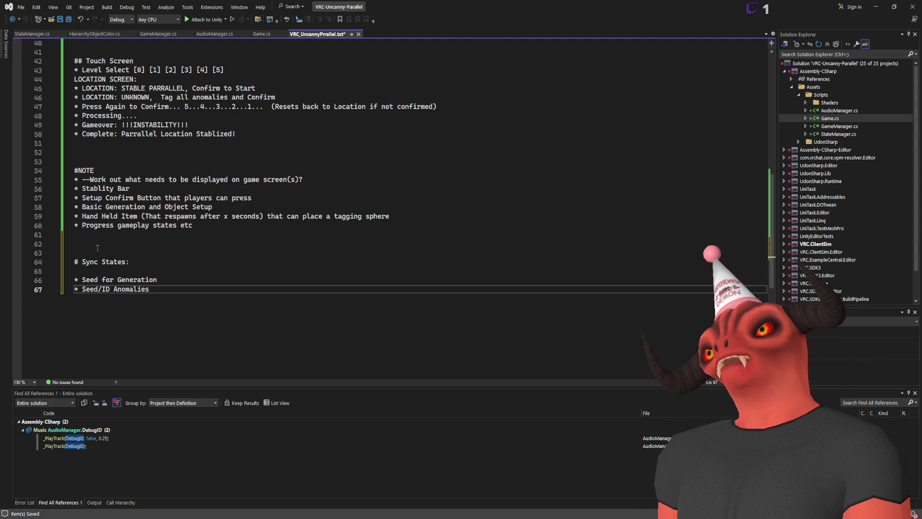
text( selecti)
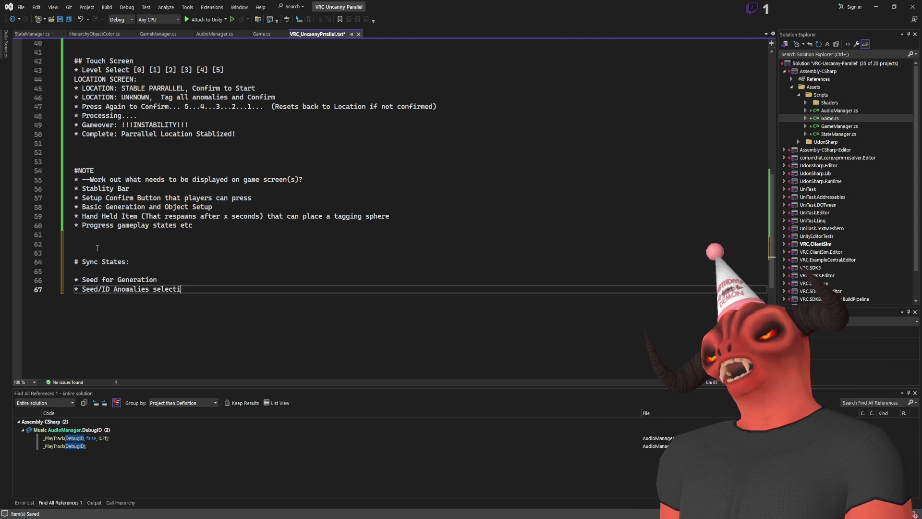
text(on - The Seed for sleec)
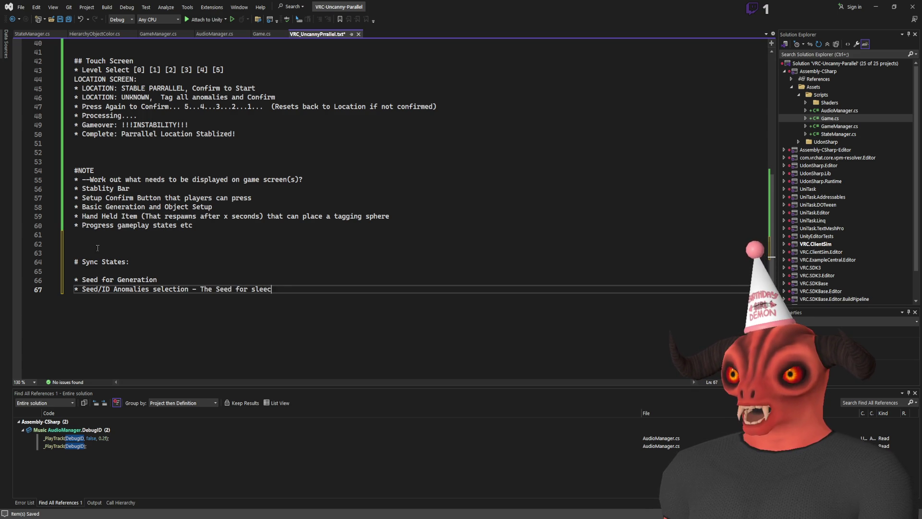
key(BackSpace)
key(BackSpace)
key(BackSpace)
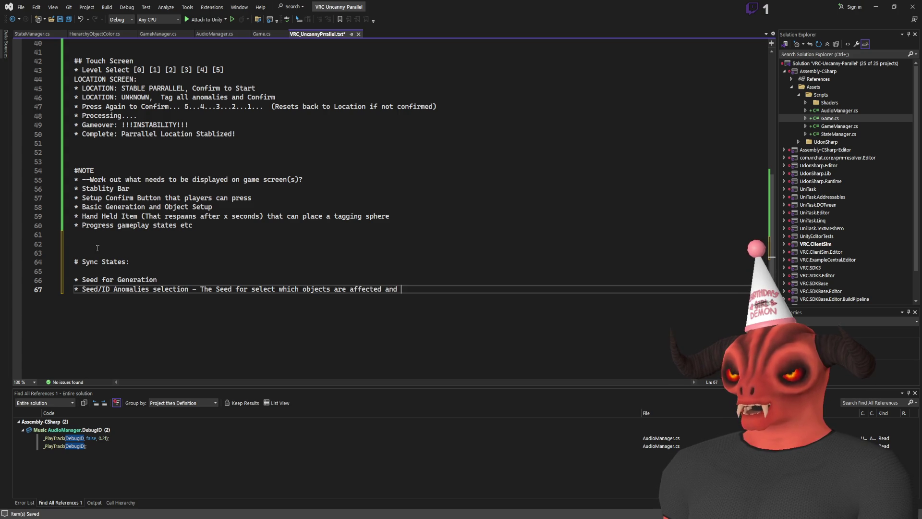
text(c)
key(Return)
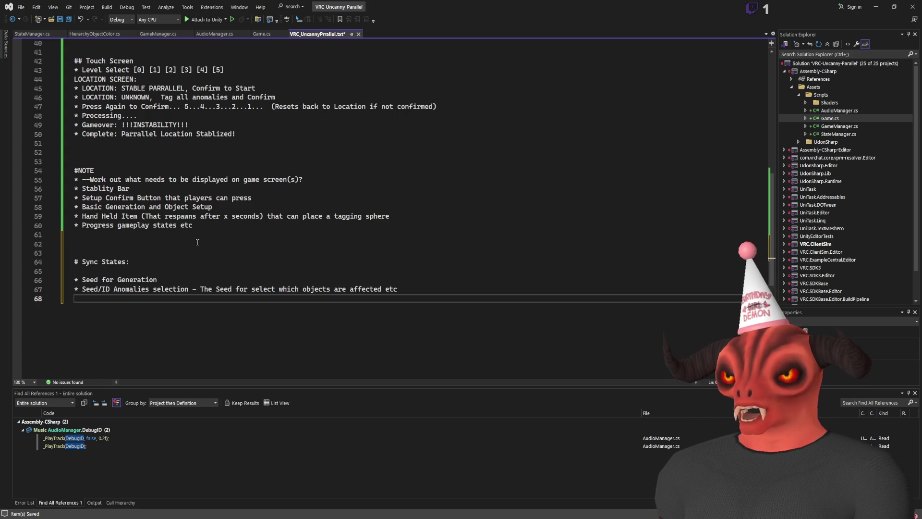
key(Up)
key(Up)
key(Up)
- Add a Game State item and relabel the sync heading as CORE SYNC
key(Return)
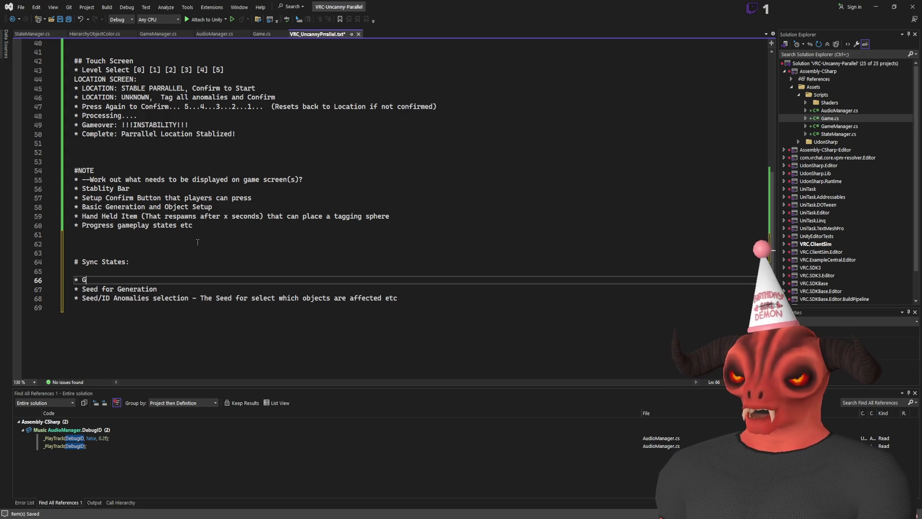
text(tate)
key(Down)
key(Down)
key(Down)
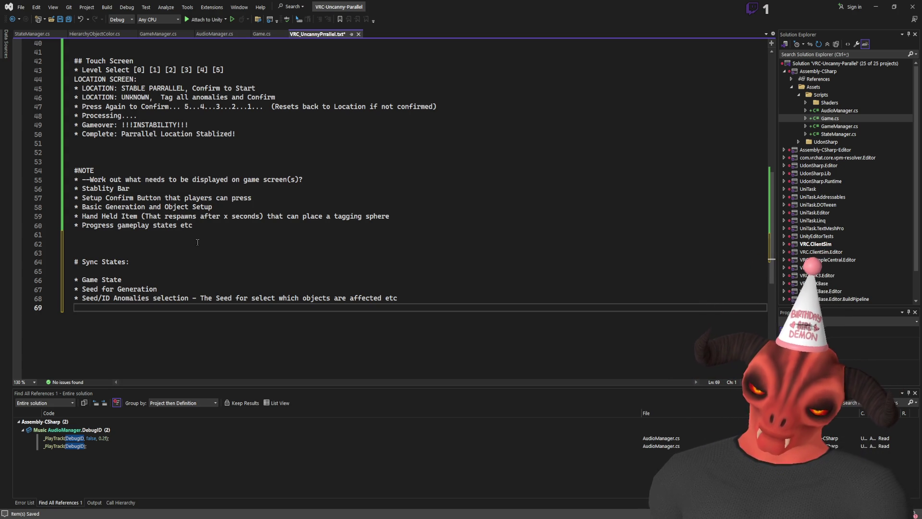
double_click(116, 262)
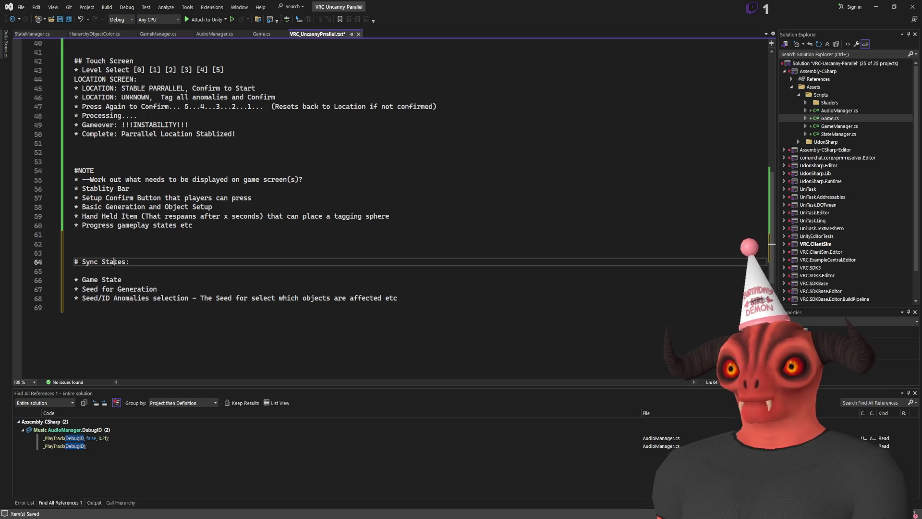
key(BackSpace)
key(BackSpace)
click(117, 271)
key(Return)
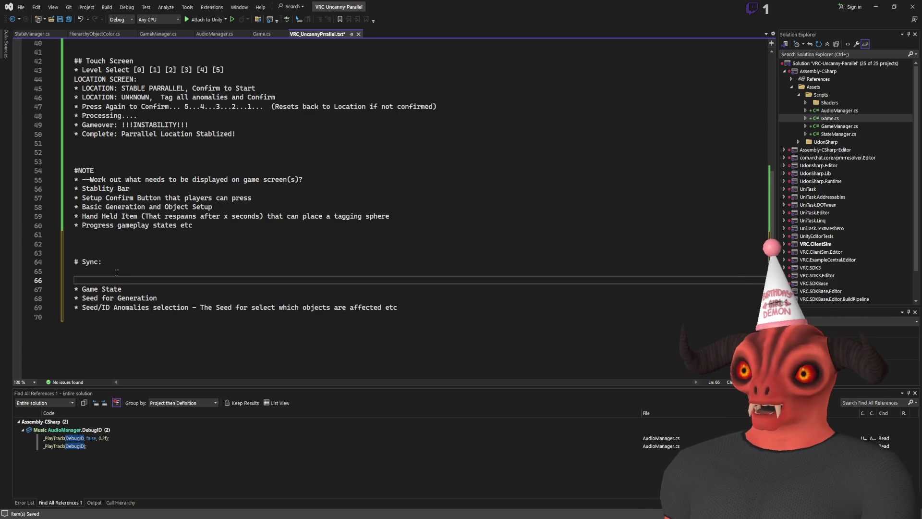
text(S)
key(BackSpace)
text(CORE)
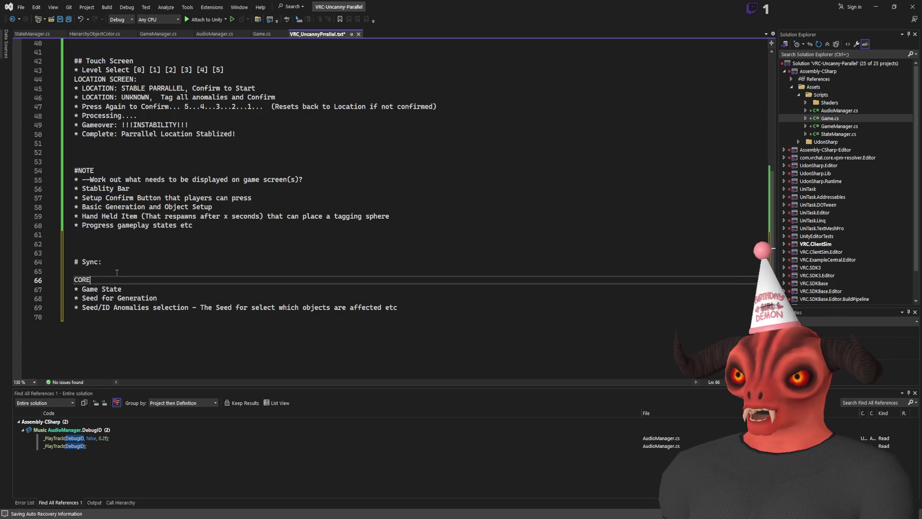
key(Down)
key(Down)
key(Down)
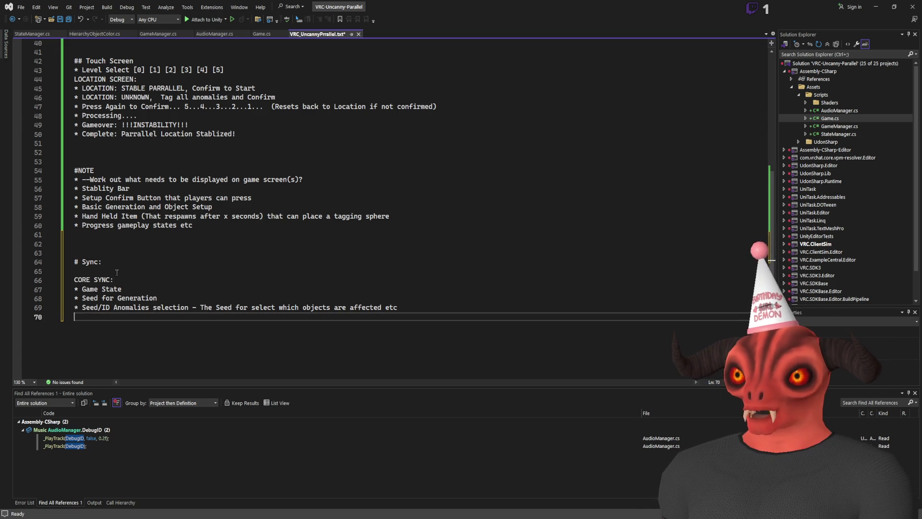
- Add the lines 'Sync Tags' and 'Sync Held Items' below the CORE SYNC list
key(Return)
text(YN)
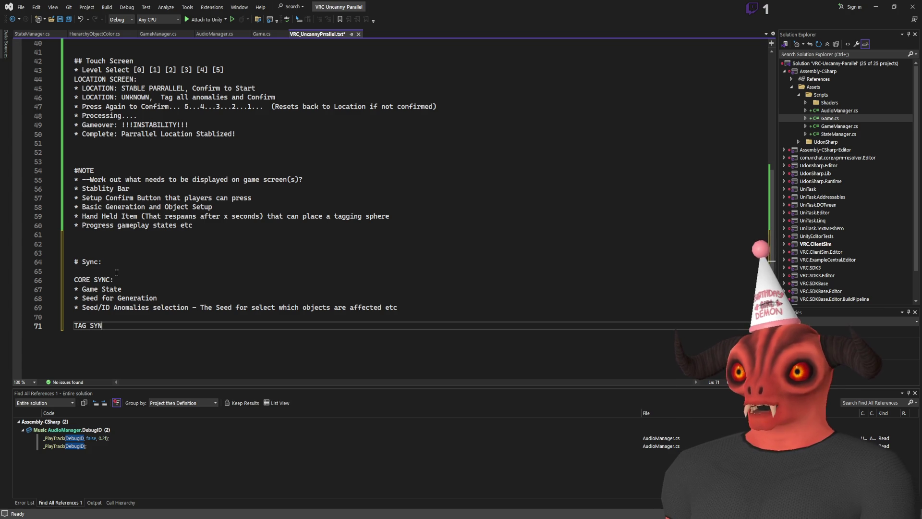
key(BackSpace)
key(BackSpace)
key(BackSpace)
text(T)
key(Return)
text(T)
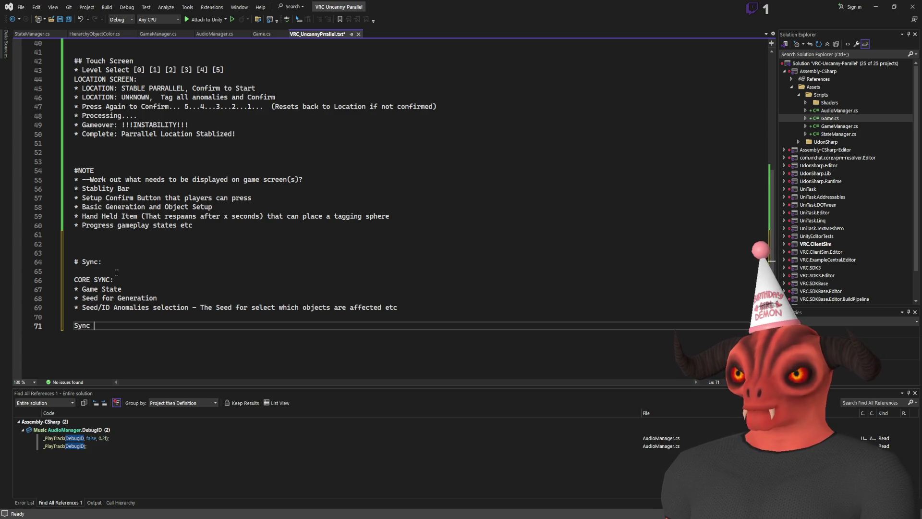
text(ags)
key(Return)
text(Sync)
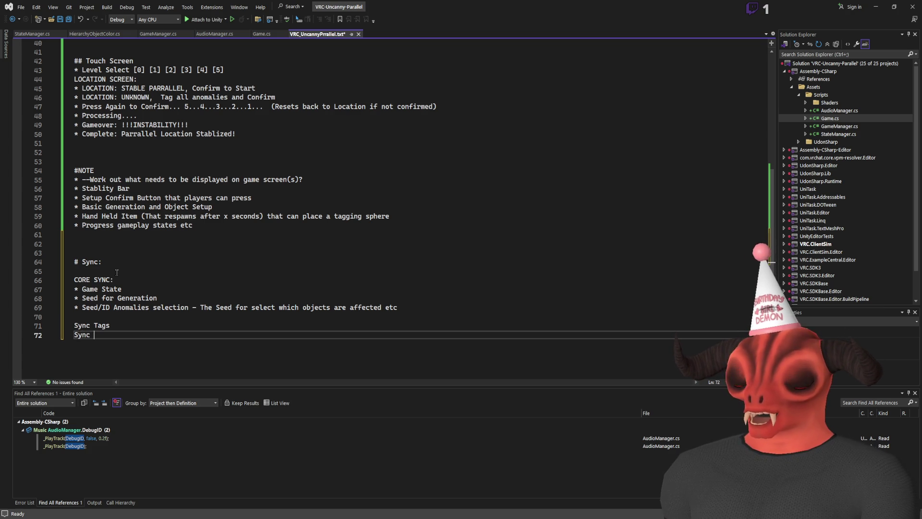
text( Item Locations)
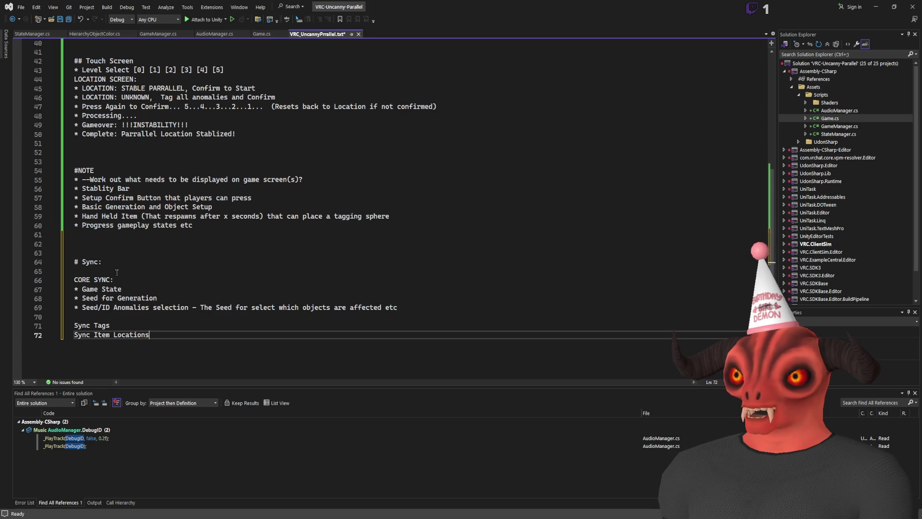
key(BackSpace)
key(BackSpace)
key(BackSpace)
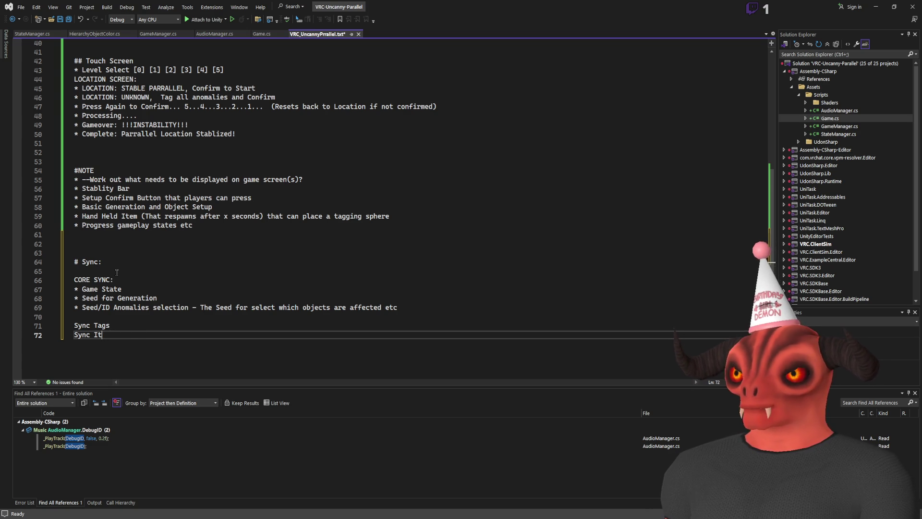
text(Held Items)
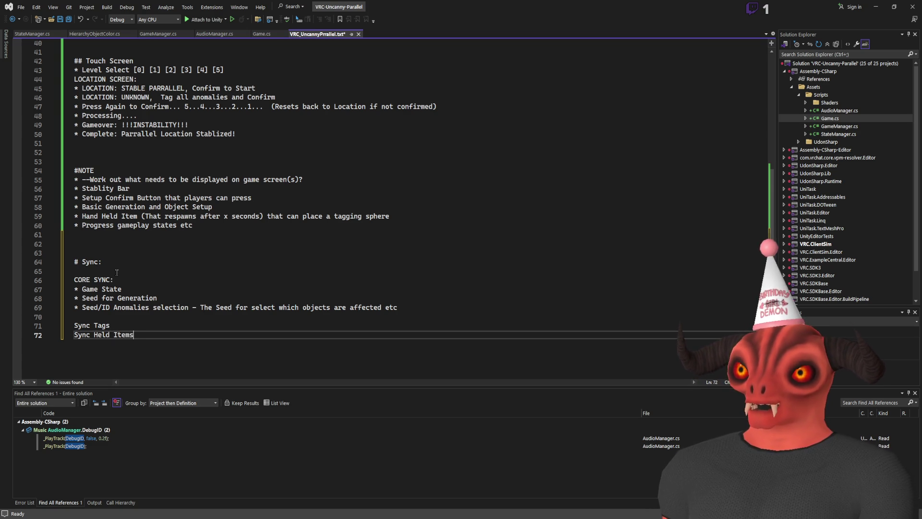
key(Return)
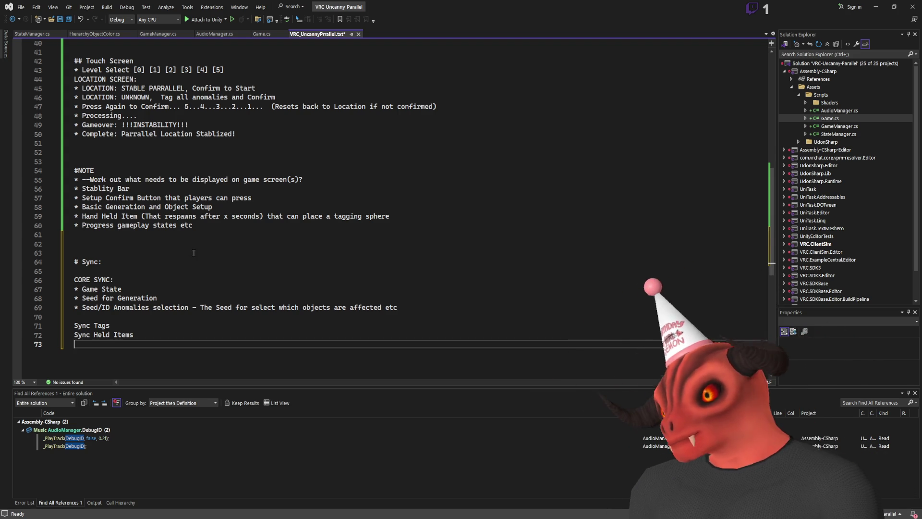
- Add 'Sync Stablility Level' and 'Sync score' lines below the sync items
key(Return)
text(Sy)
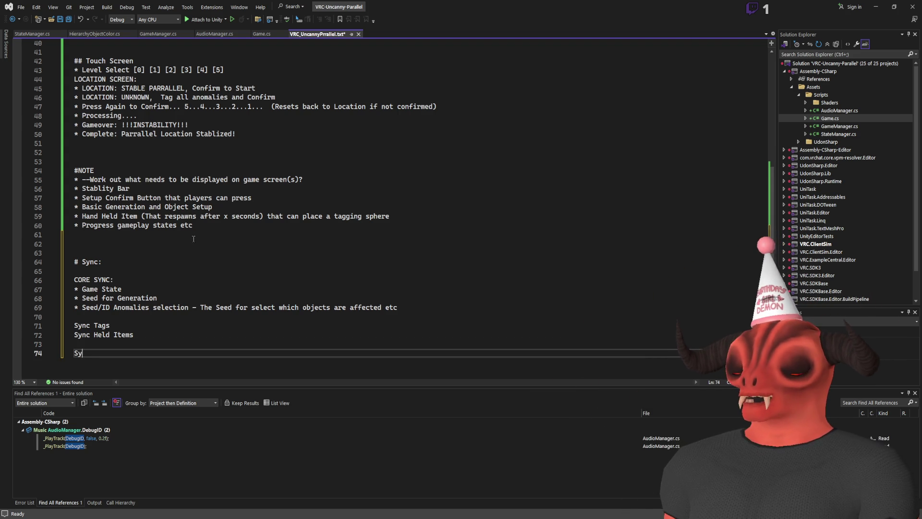
text(ty)
key(Return)
scroll(243, 236, down, 5)
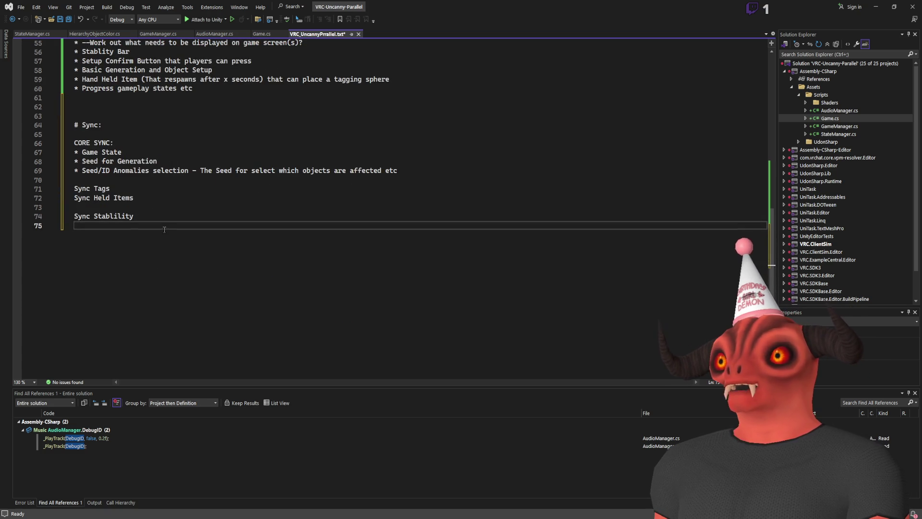
click(171, 214)
text(evel)
key(Return)
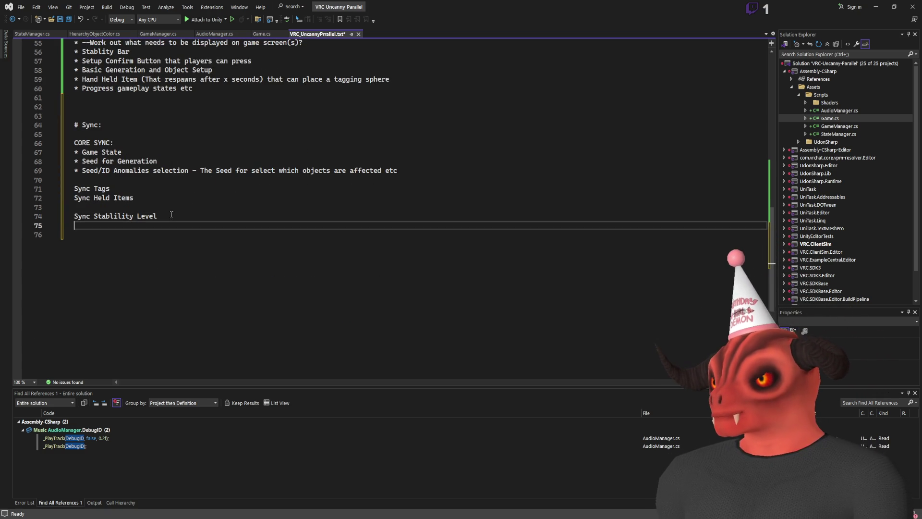
text(Sync score)
key(Return)
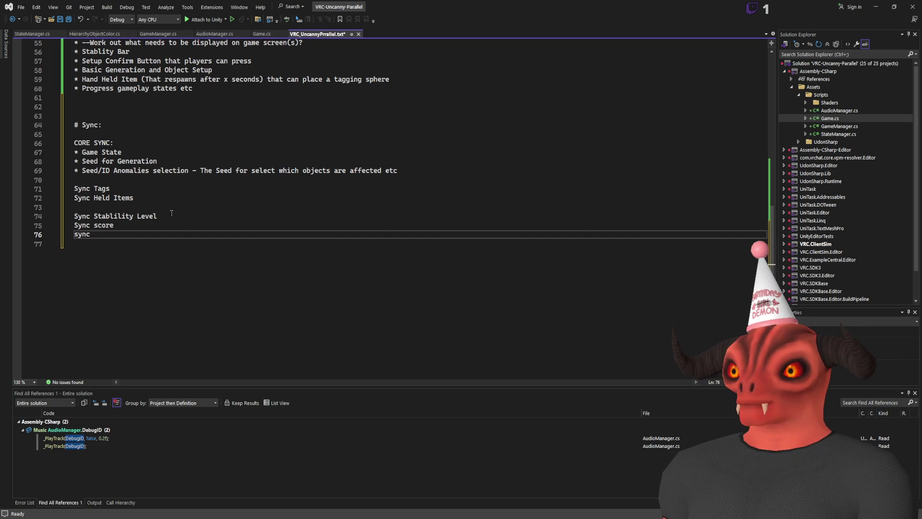
- Strip the 'Sync' prefix from the Tags, Held Items, Stablility Level and Score lines
drag(74, 189, 94, 197)
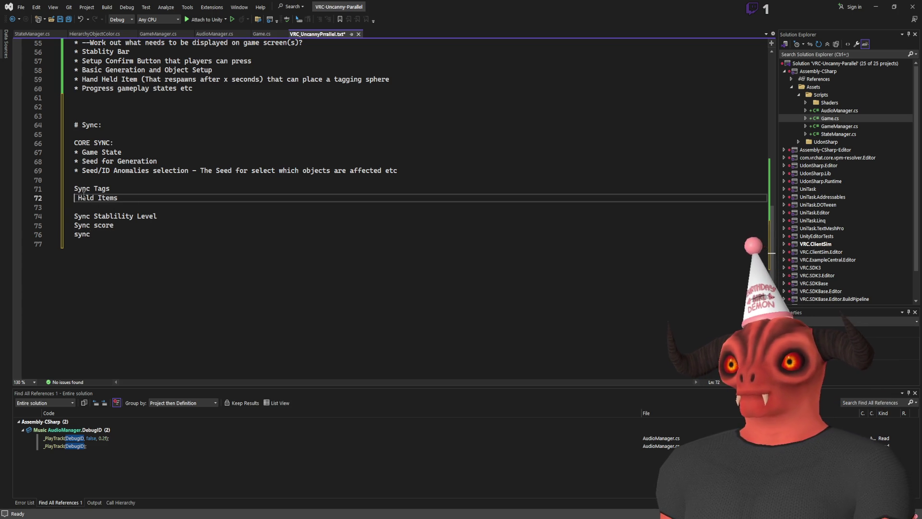
key(Delete)
click(83, 216)
double_click(83, 216)
key(Delete)
click(83, 225)
key(Delete)
key(Delete)
key(Delete)
key(BackSpace)
key(Delete)
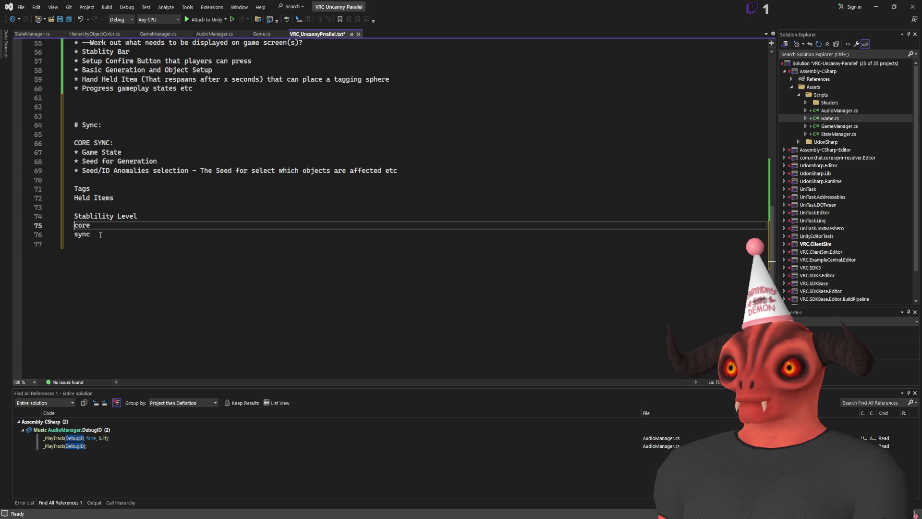
text(S)
double_click(80, 235)
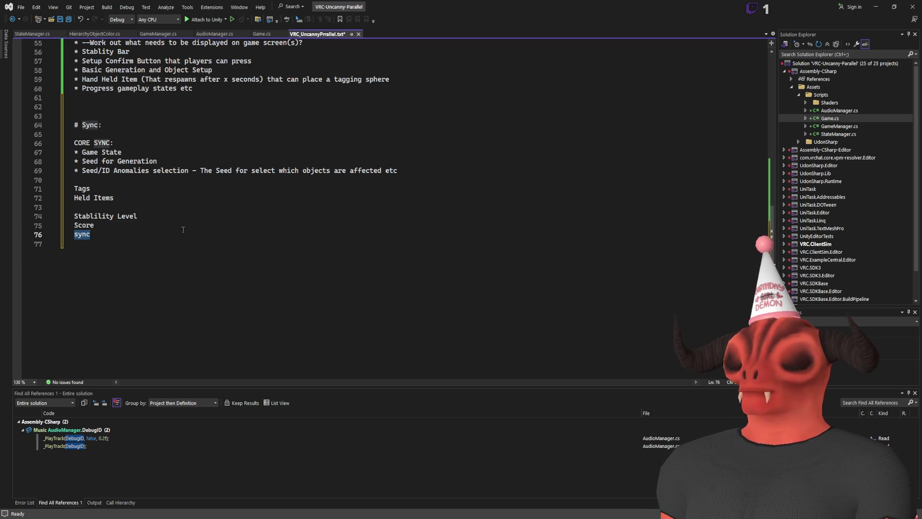
key(BackSpace)
key(BackSpace)
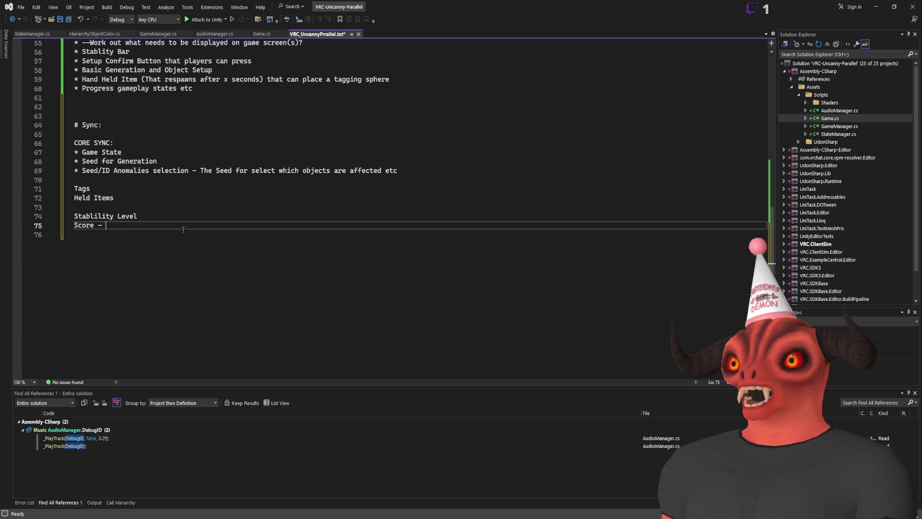
- Extend Score with '- Correct tagging score' and add 'Missed tagged Objects' and 'Correct tagged objects'
key(Return)
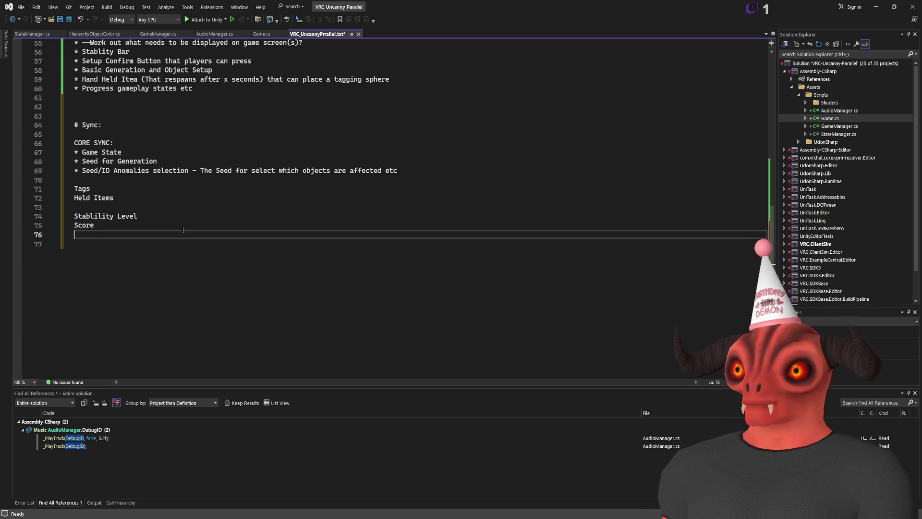
key(BackSpace)
text(- )
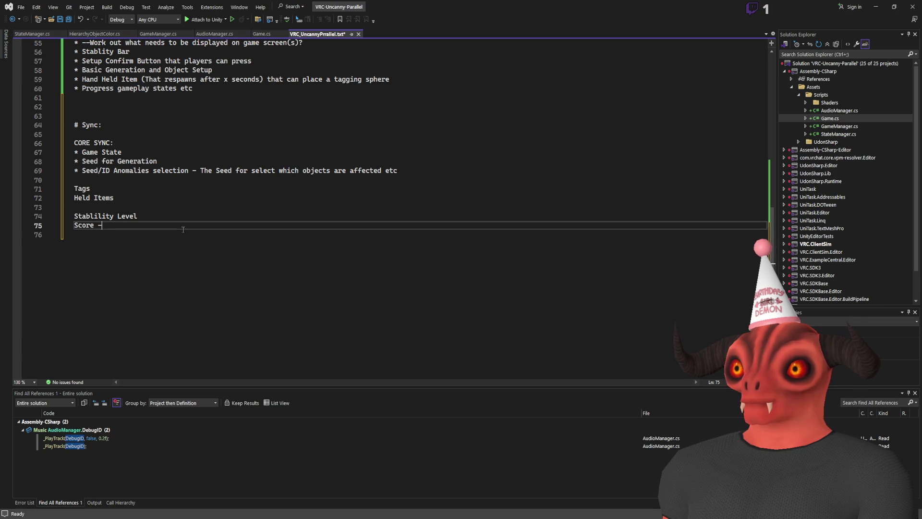
text(Correct t)
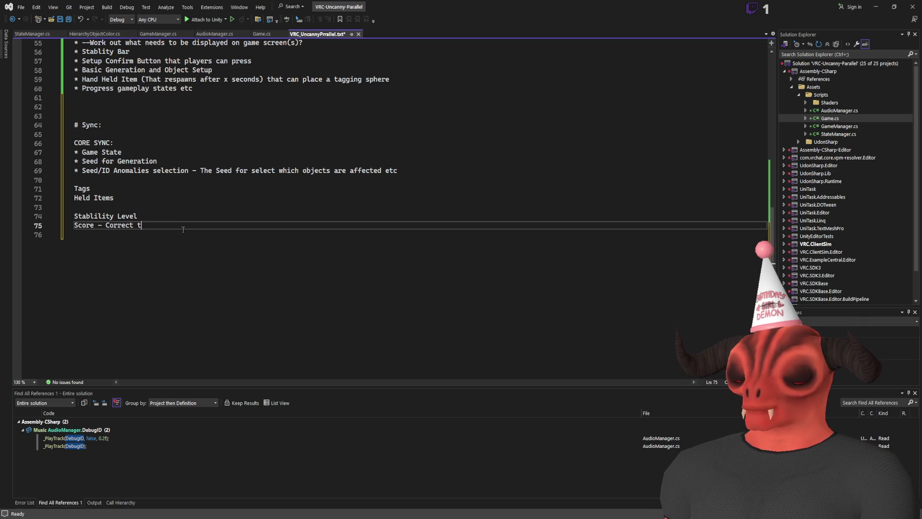
text(agging score)
key(Return)
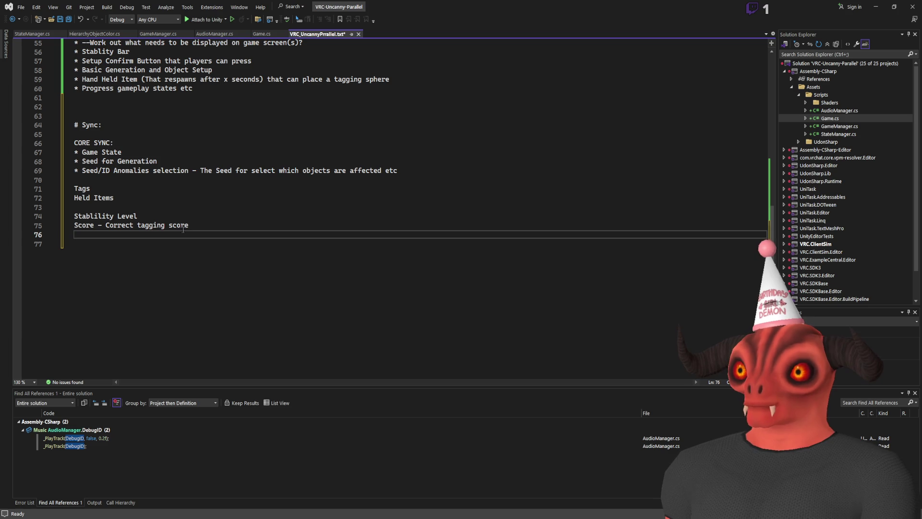
text(Missed )
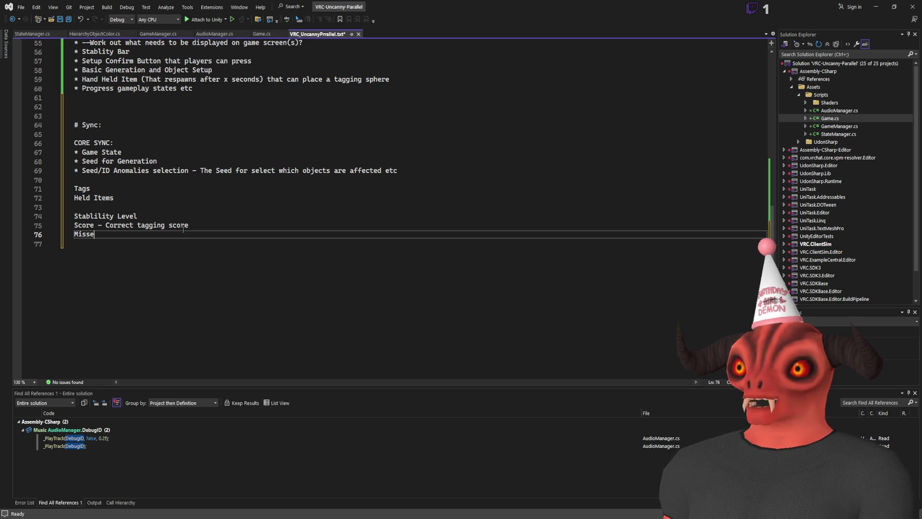
text(Objects)
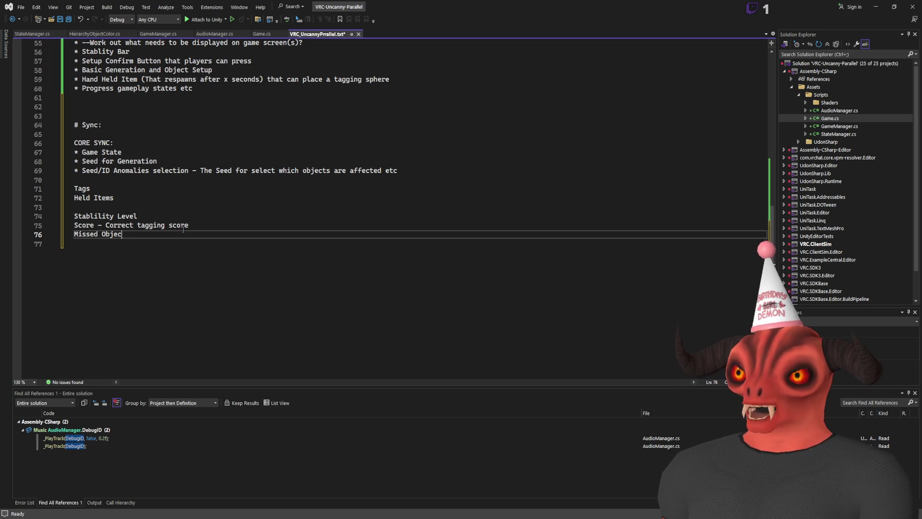
key(Return)
text(Correct )
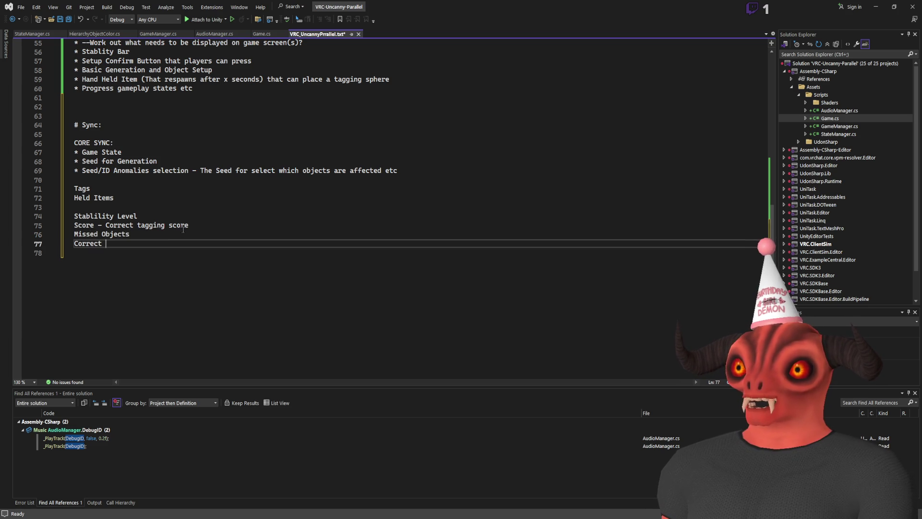
text(tagged )
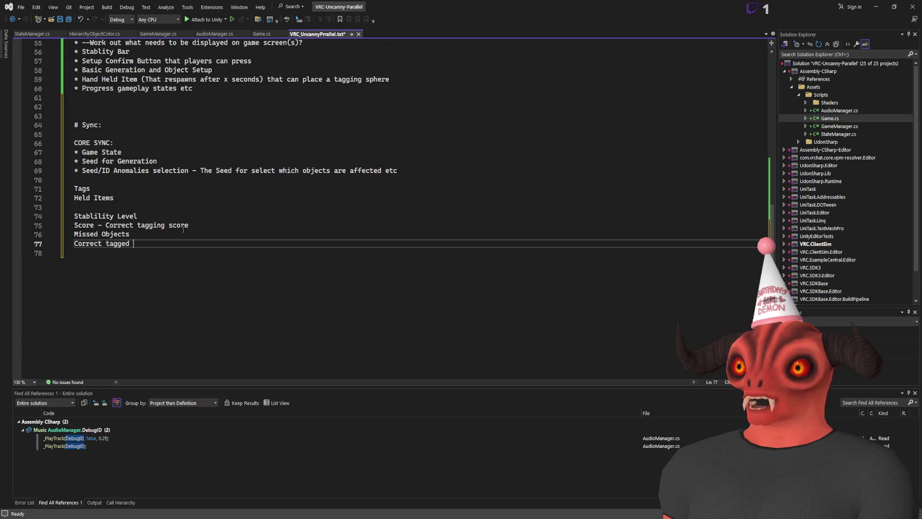
text(ts)
key(Up)
key(Up)
key(Down)
key(Home)
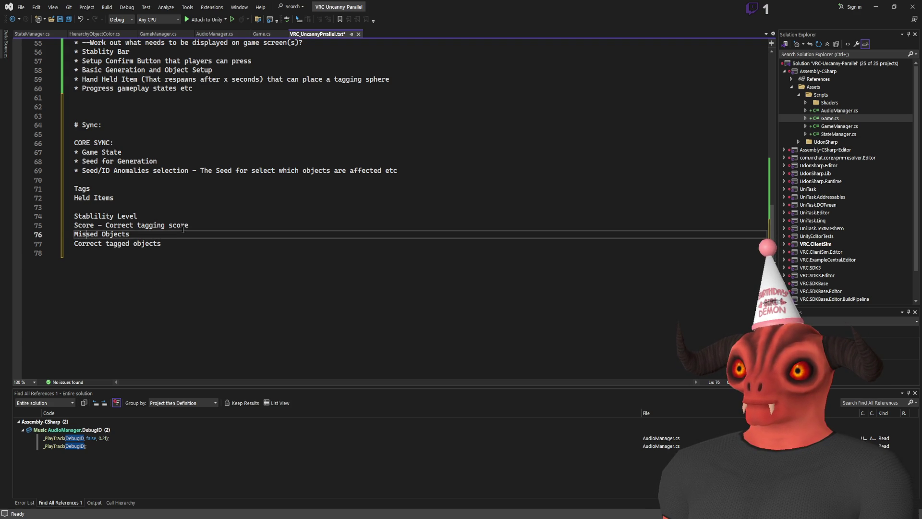
text(tagged)
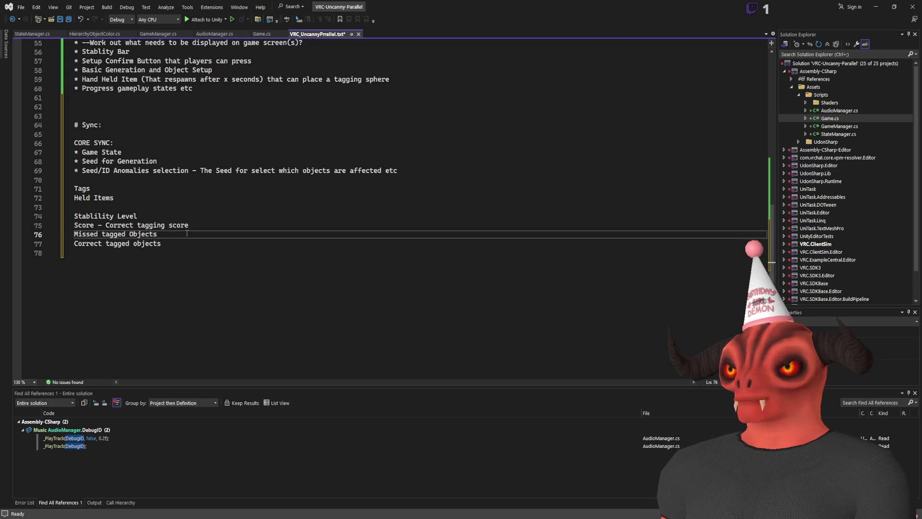
click(192, 253)
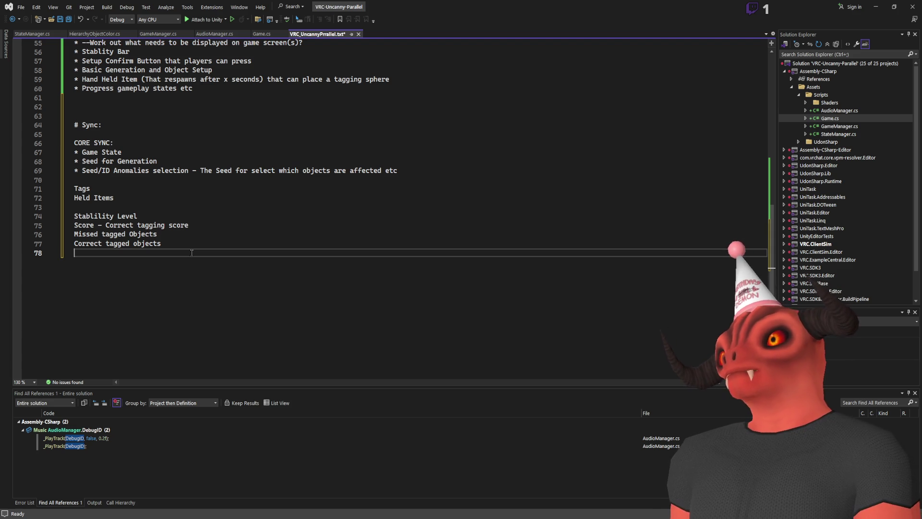
click(123, 152)
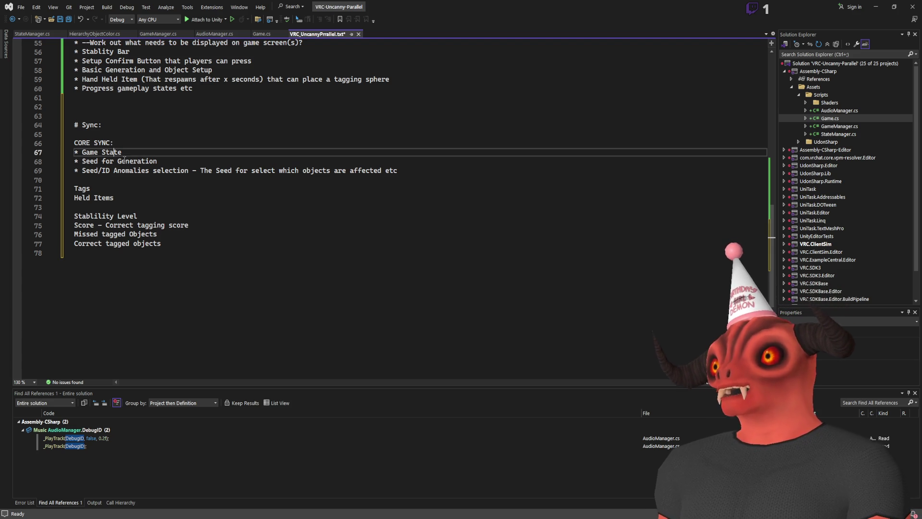
- Insert 'Location' into the seed generation line and 'object' before 'selection' in the anomalies note
click(116, 161)
text(Local)
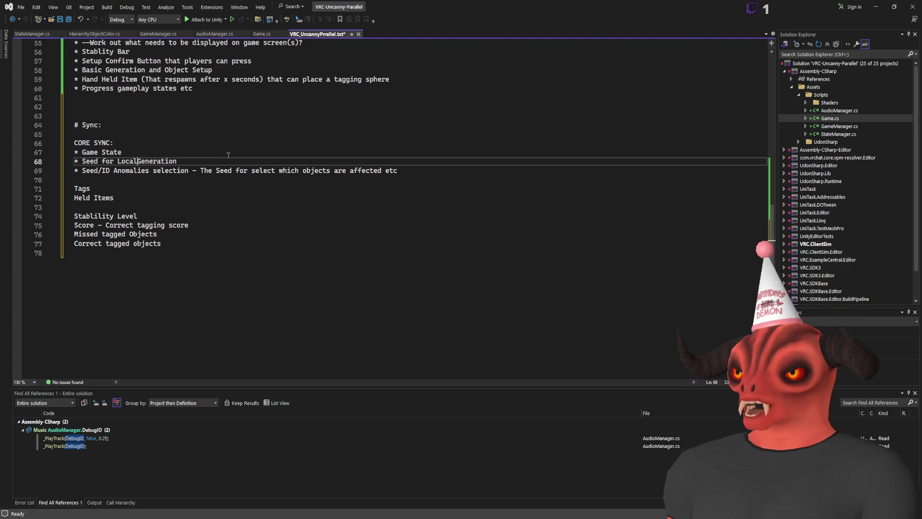
text(tion)
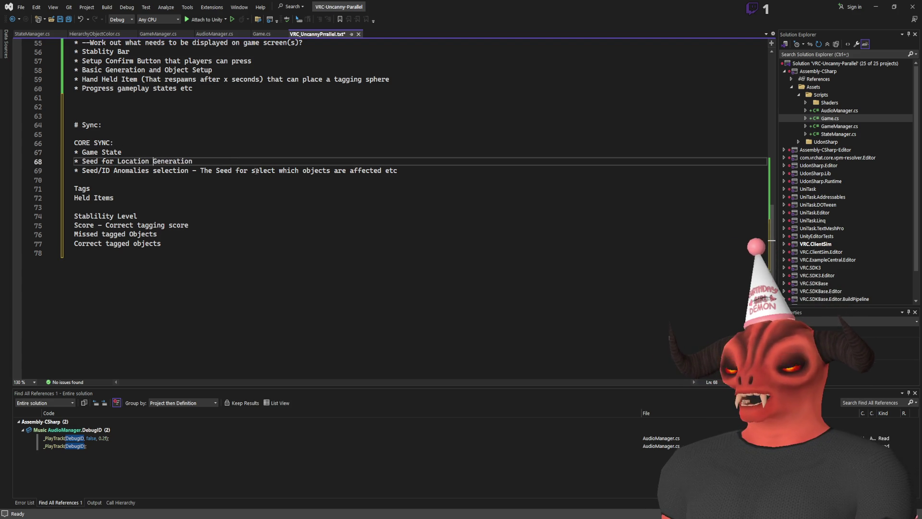
key(Down)
key(Down)
key(Down)
double_click(120, 173)
double_click(168, 170)
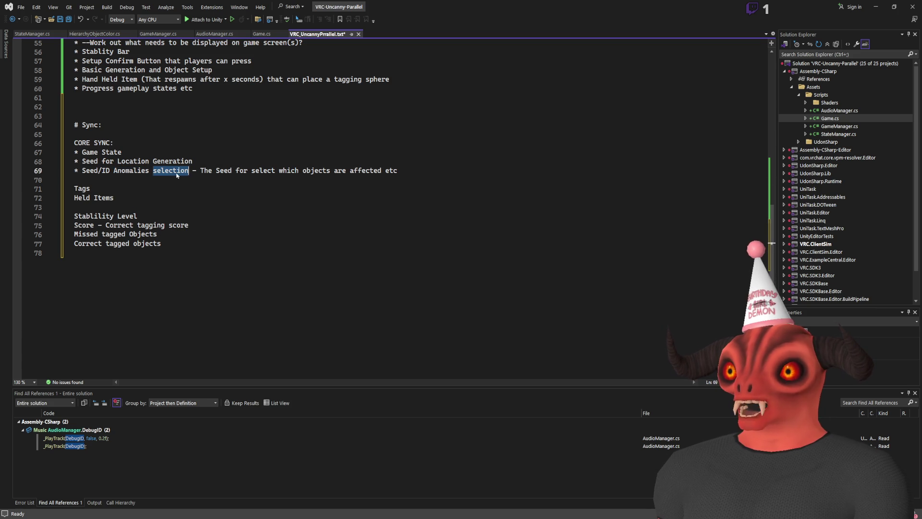
key(Left)
text(object)
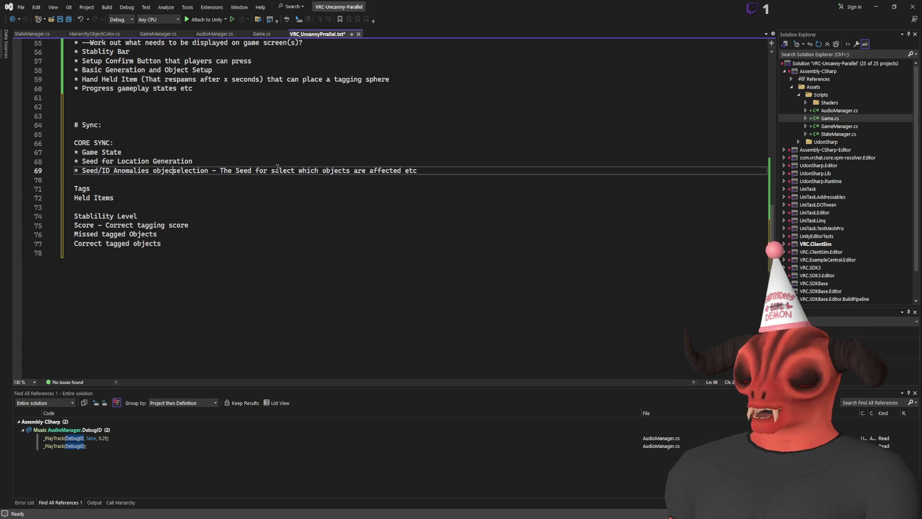
key(Down)
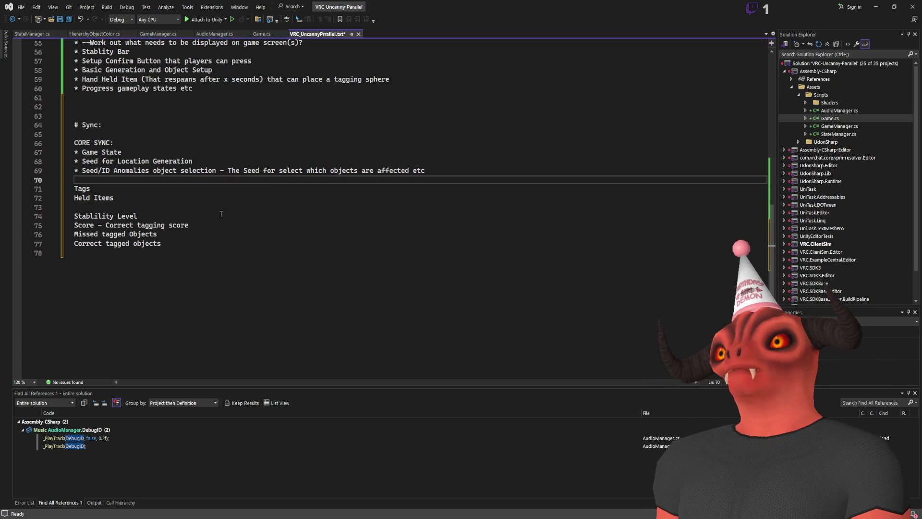
double_click(130, 170)
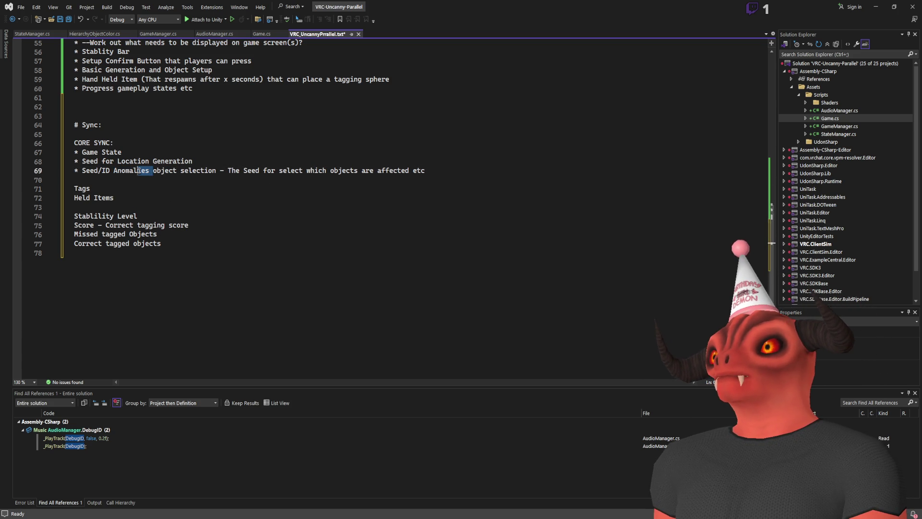
click(155, 176)
- Rename the Tags line to 'Tagged Locations' above Held Items
click(175, 201)
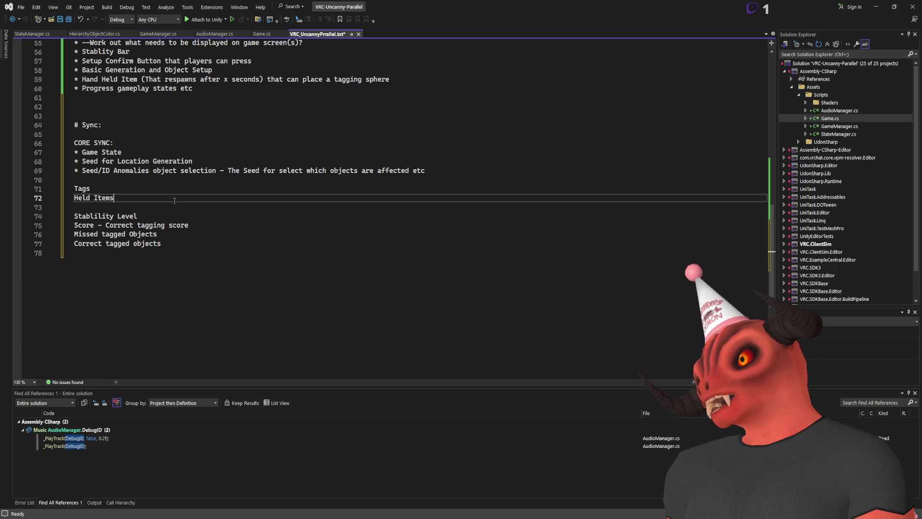
key(Up)
key(BackSpace)
text(ged Locations)
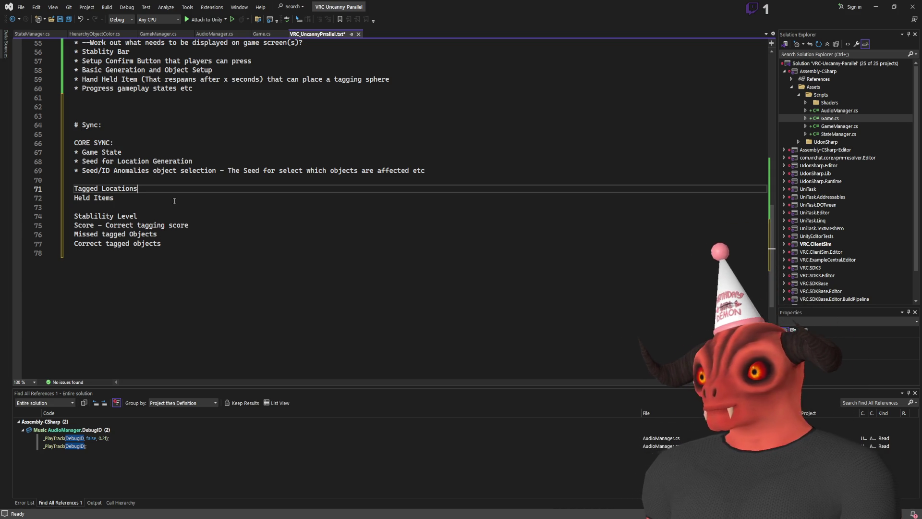
- Append '- Uses array of max X locations' to the Tagged Locations note, replacing 'Items' with 'locations'
key(End)
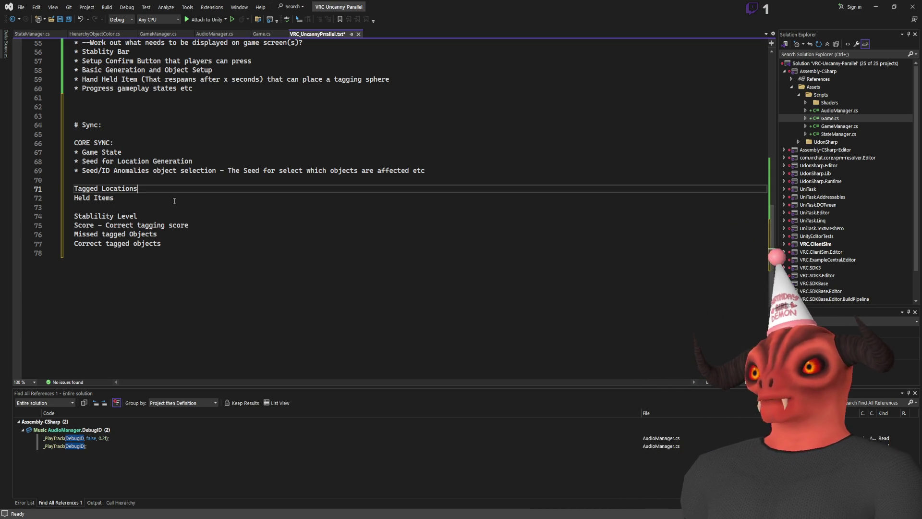
text(- Uses arraty)
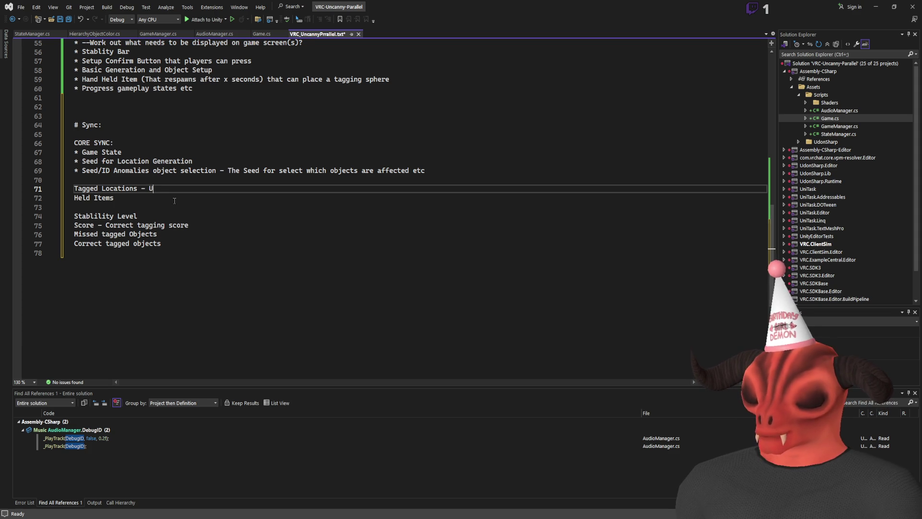
key(BackSpace)
key(BackSpace)
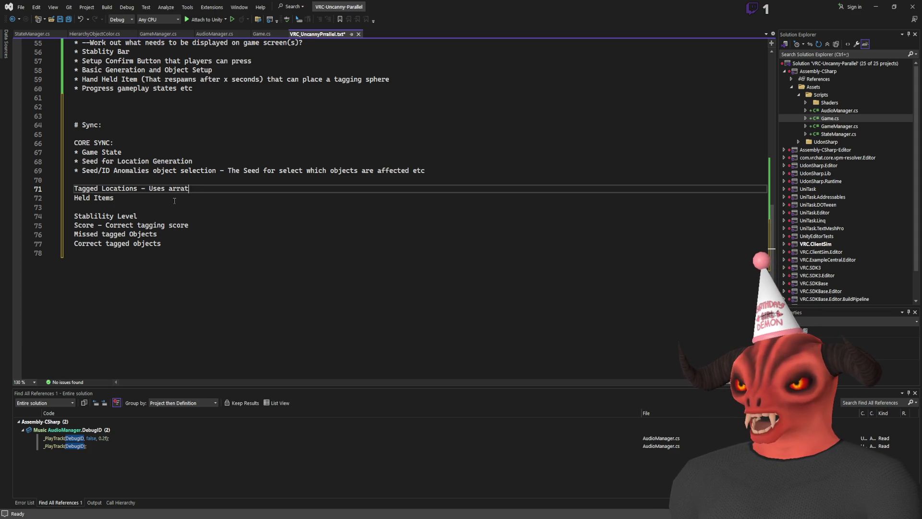
key(BackSpace)
text(a)
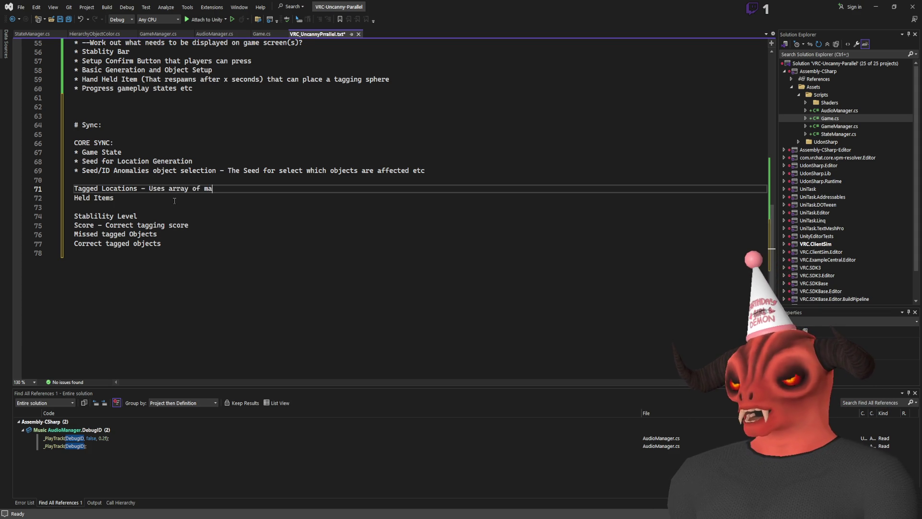
text(x X T)
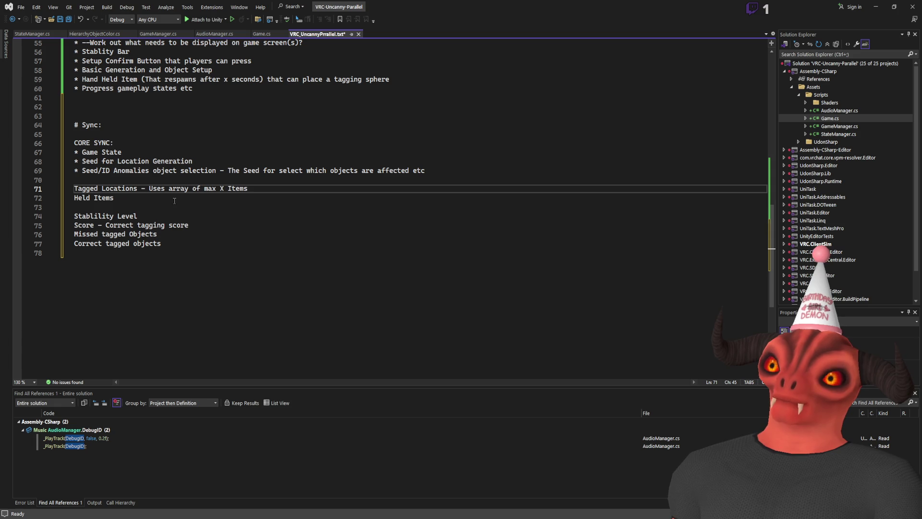
double_click(231, 186)
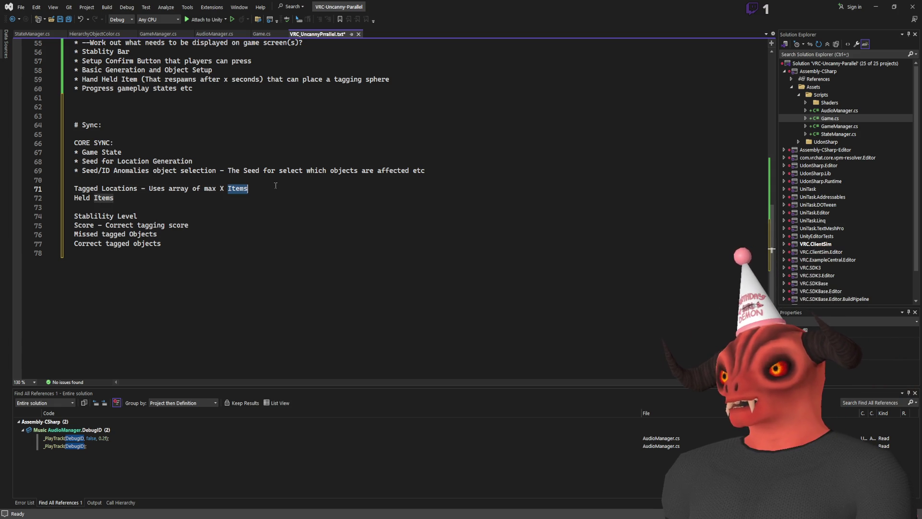
text(locations)
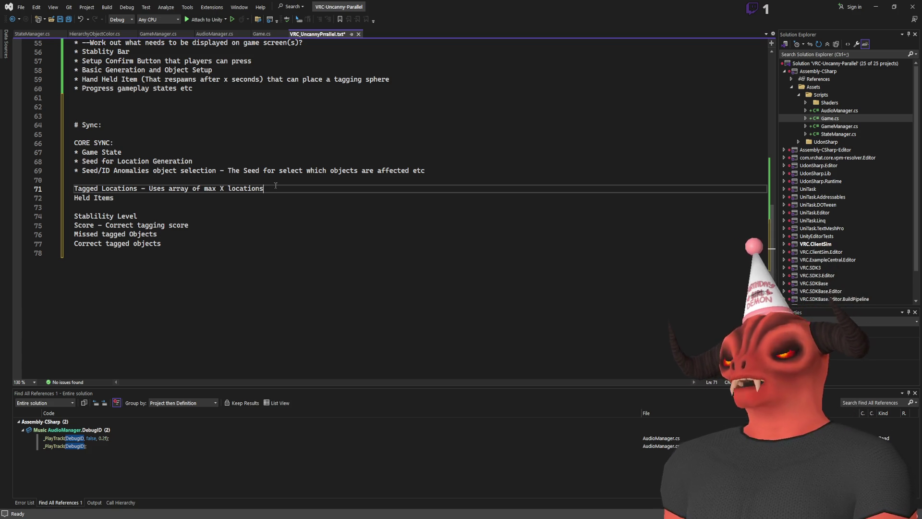
- Move to the last line of the notes and add a blank line below
scroll(156, 223, up, 5)
scroll(156, 224, down, 8)
scroll(156, 224, up, 8)
scroll(192, 236, down, 7)
click(267, 261)
key(Return)
key(Return)
- Add a '## SCORING' heading and make the tagged object rule worth 10 score
key(Return)
text(## SCORING)
key(Return)
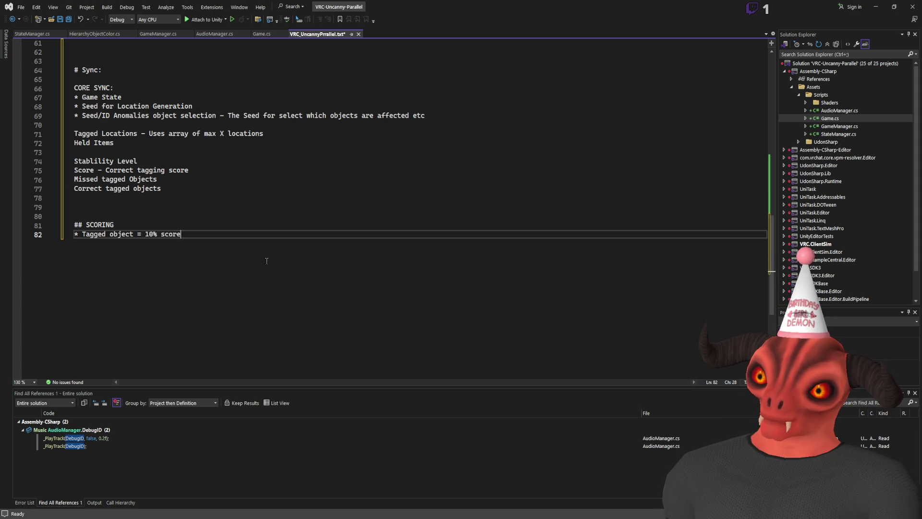
key(BackSpace)
key(BackSpace)
key(Delete)
text(10)
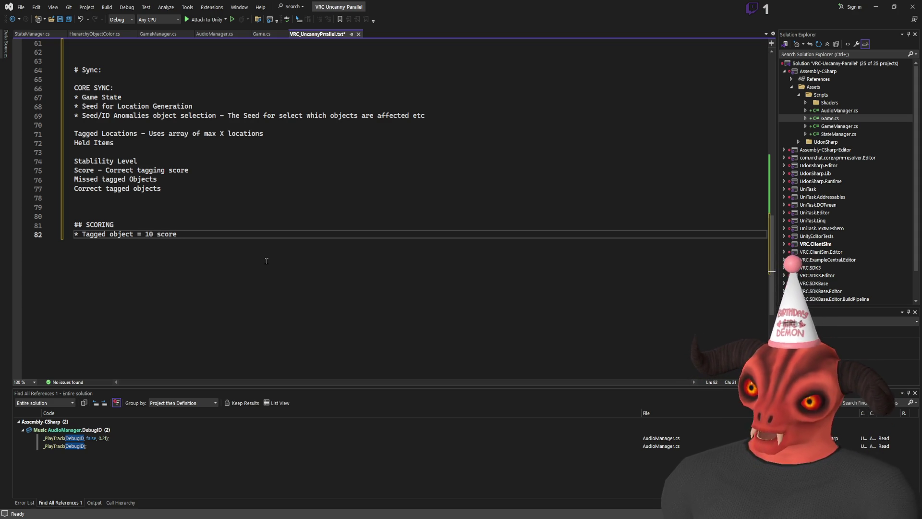
- Add bullets for misstagged object (-5 Score) and missed object (-10 score)
key(End)
key(Return)
text(* M)
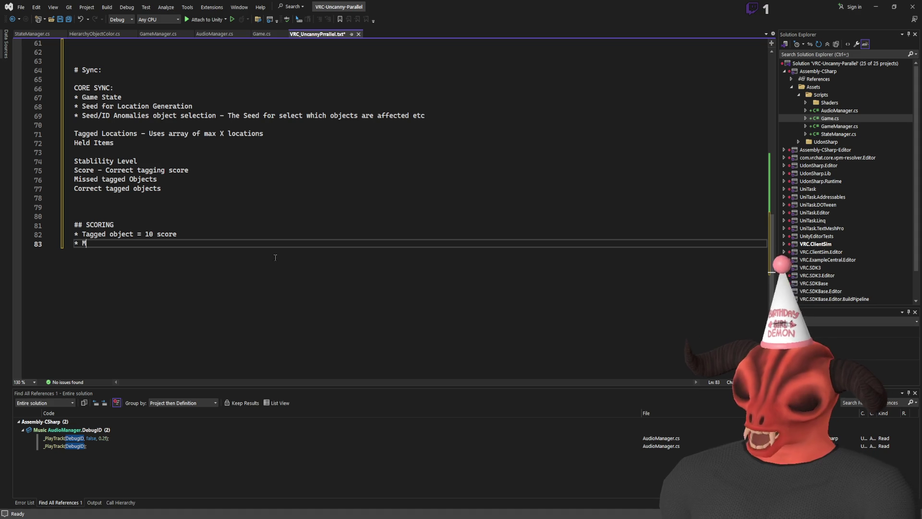
text(isstagged ib)
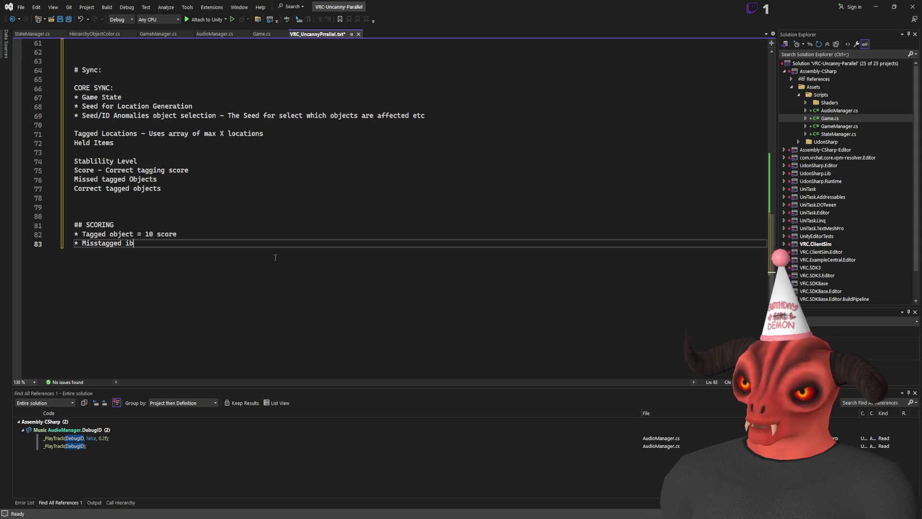
key(BackSpace)
key(BackSpace)
text(object -)
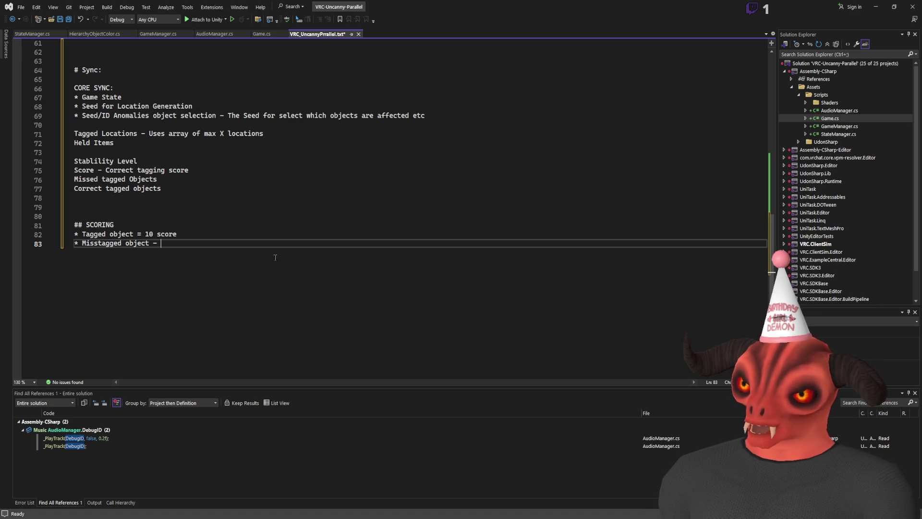
text( Score)
key(Return)
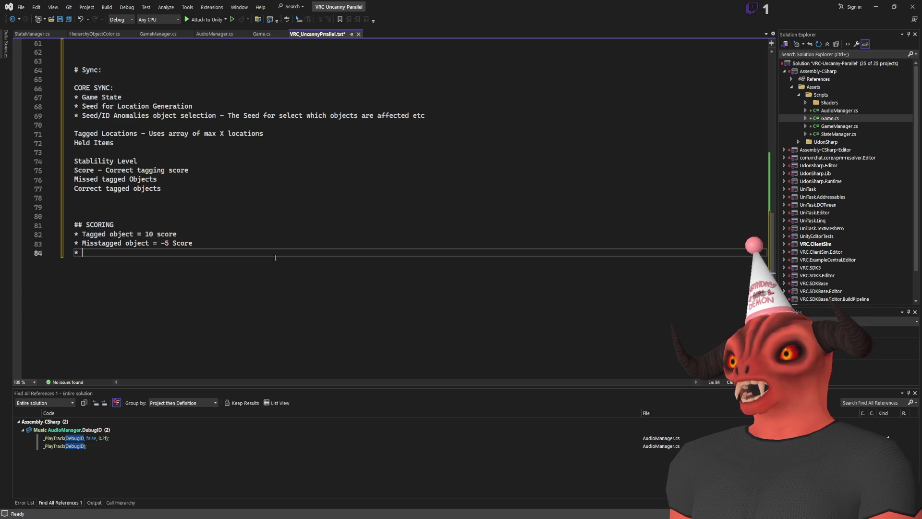
text(* Missed Objec)
key(BackSpace)
key(BackSpace)
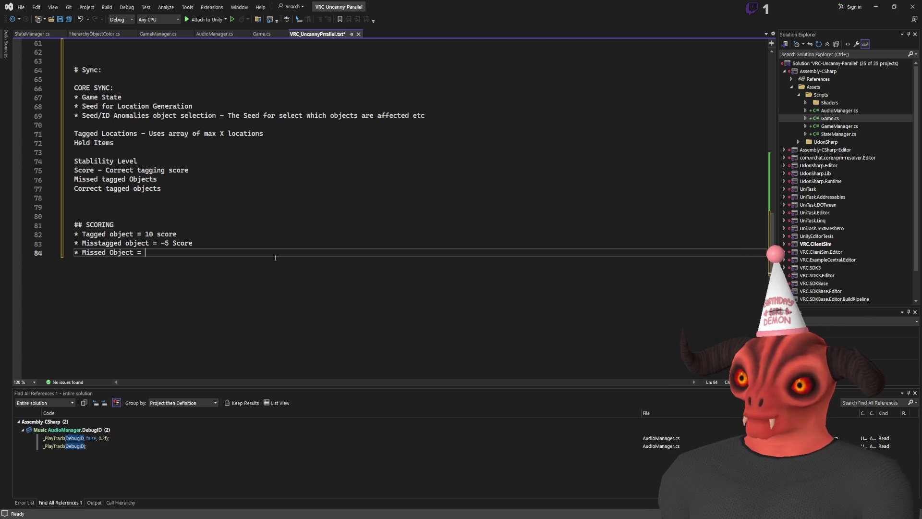
text(-)
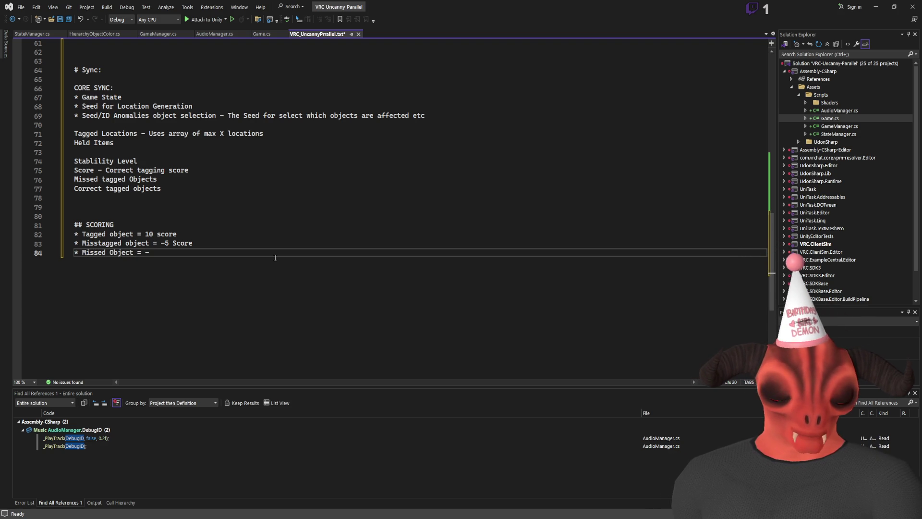
text(10 score)
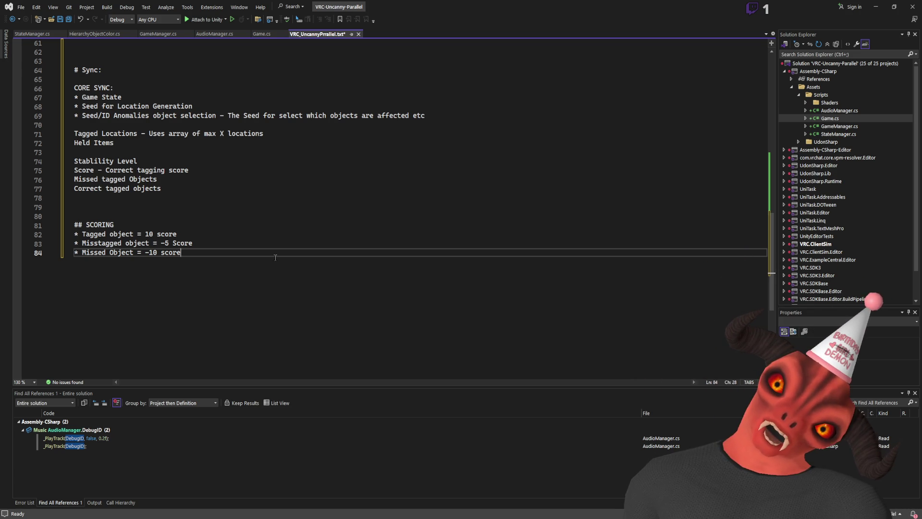
- Change the scores to 12 for tagged, -6 for misstagged and -12 for missed objects
click(149, 234)
key(Delete)
text(2)
click(156, 252)
key(shift+Left)
text(2)
click(225, 254)
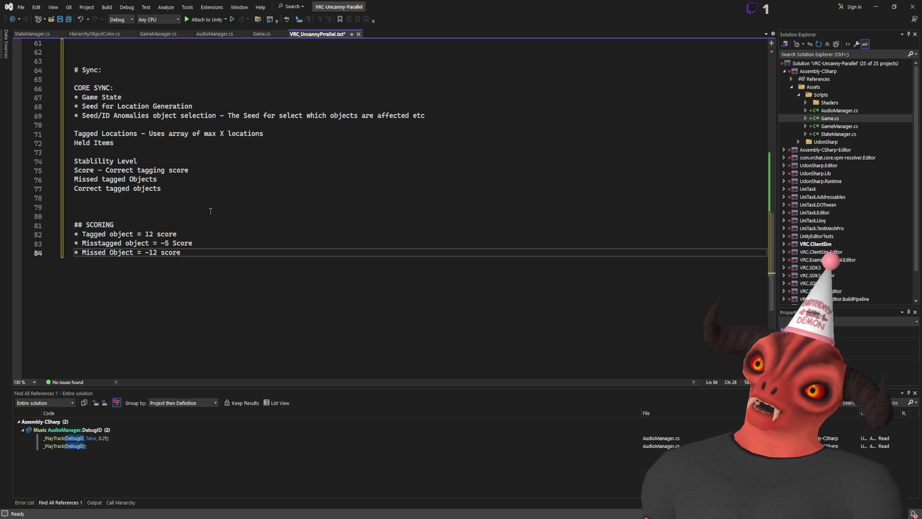
click(169, 243)
key(shift+Left)
text(6)
- Check the ends of the edited scoring lines, then bring Photoshop to the front
click(216, 233)
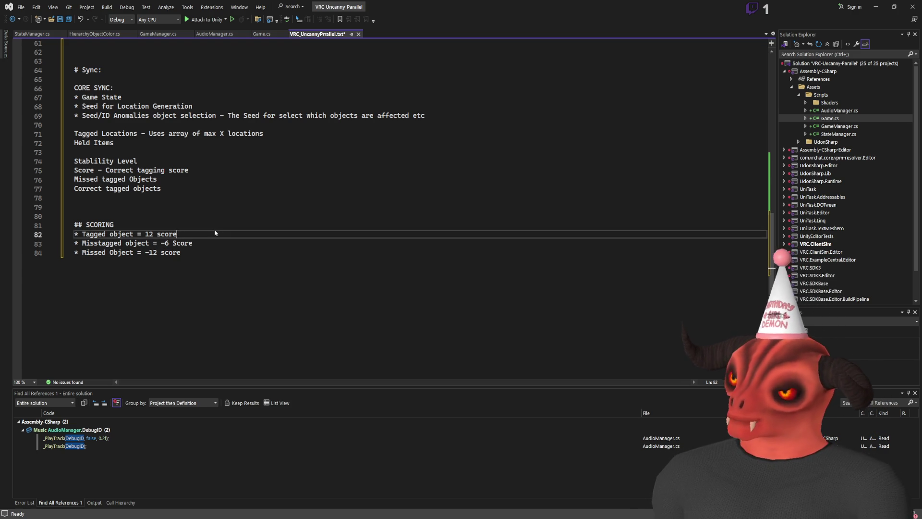
click(215, 244)
click(190, 235)
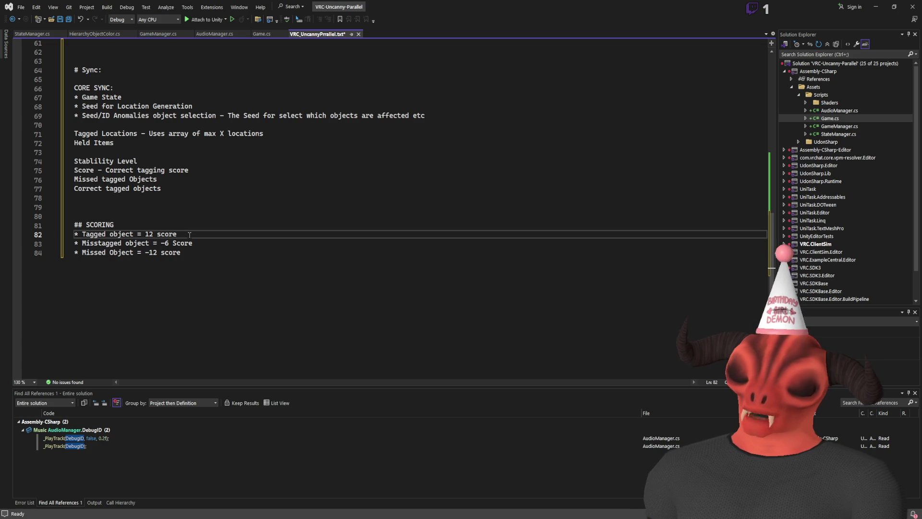
click(216, 247)
click(215, 249)
click(218, 241)
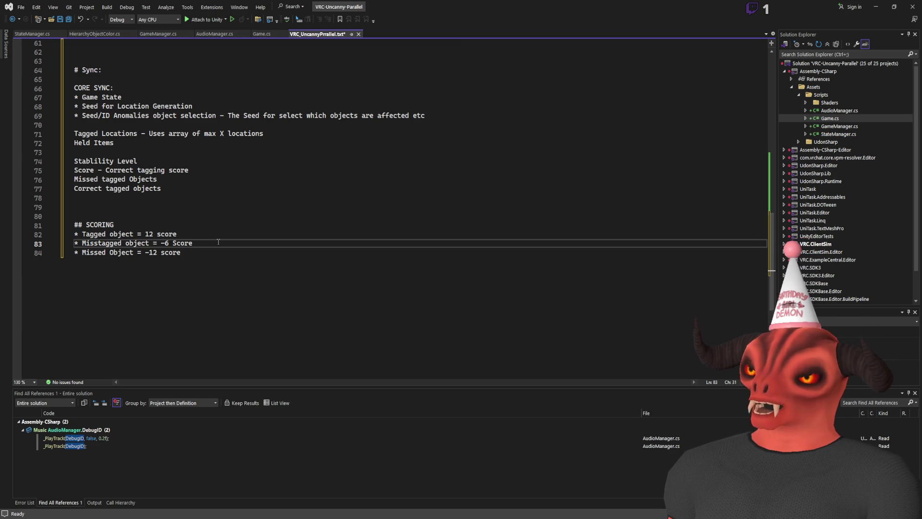
key(alt+Tab)
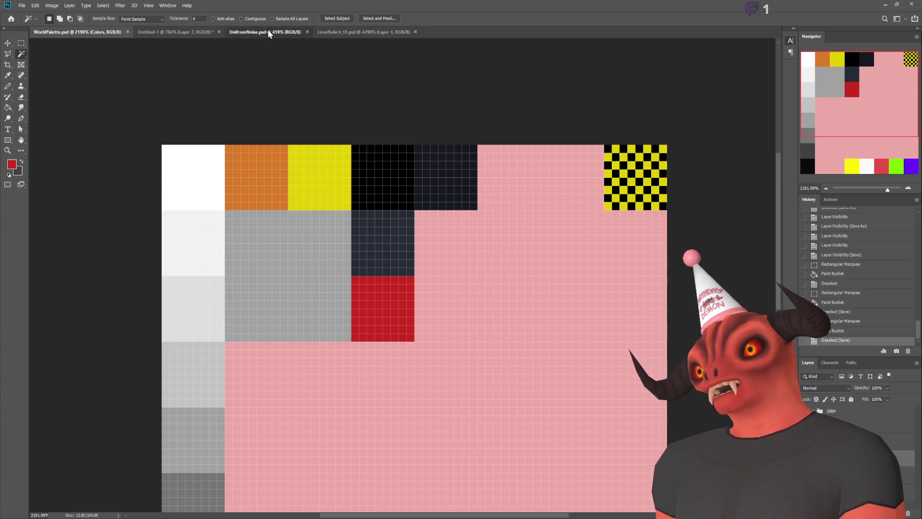
- Bring up the Untitled-1 sketch and set up a yellow-green brush
click(267, 30)
click(178, 33)
scroll(329, 207, down, 5)
scroll(745, 149, up, 5)
click(8, 75)
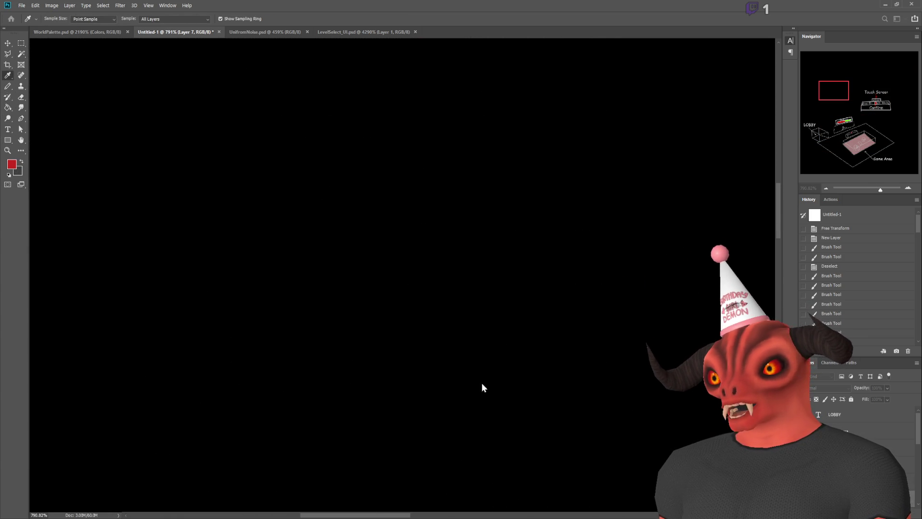
key(b)
scroll(385, 318, down, 3)
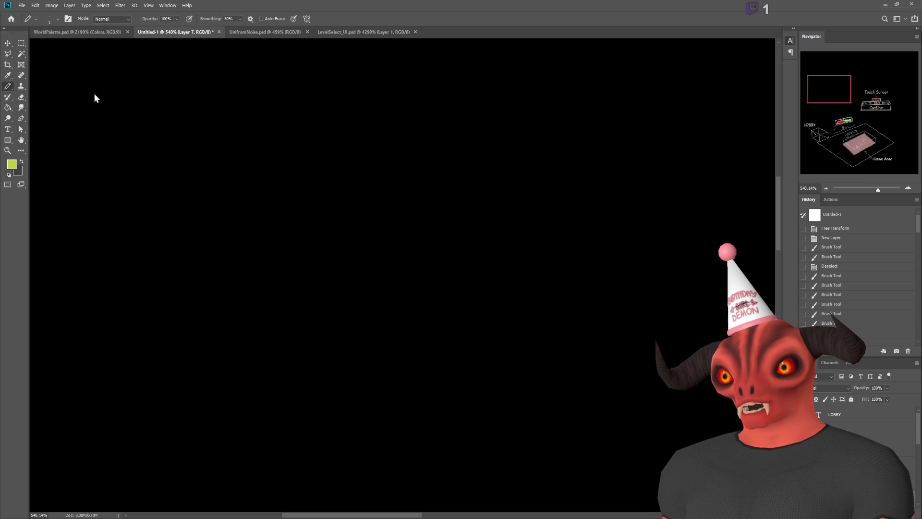
key(shift+b)
drag(239, 360, 264, 343)
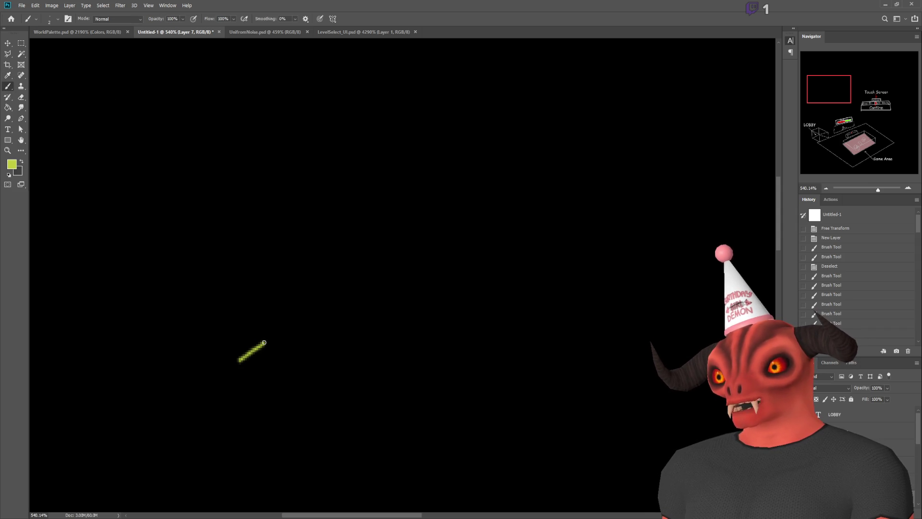
key(ctrl+z)
- Sketch a lamp with a shade and a long stem
mouse_move(288, 167)
mouse_down()
mouse_move(261, 206)
mouse_move(316, 183)
mouse_move(289, 162)
mouse_up()
drag(288, 212, 289, 247)
drag(288, 330, 289, 387)
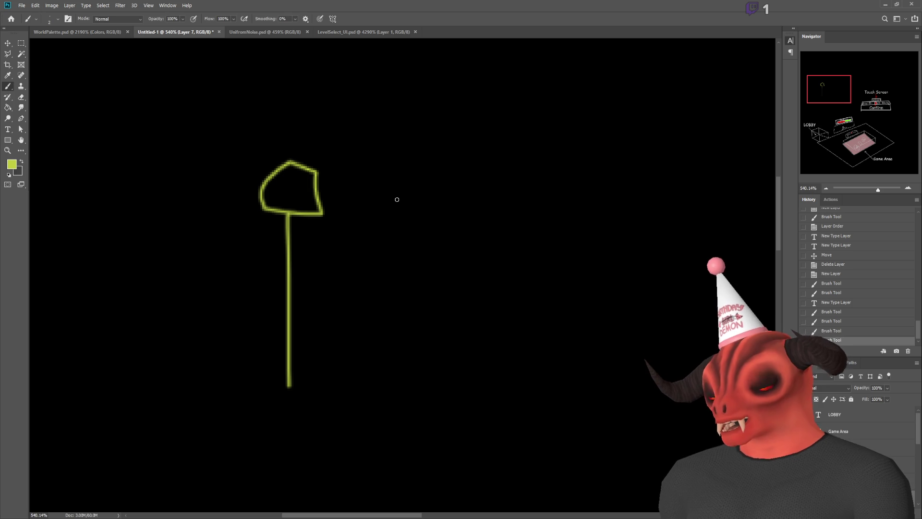
- Sketch a chair with back, seat and legs beside the lamp
mouse_move(372, 174)
mouse_down()
mouse_move(365, 290)
mouse_move(434, 295)
mouse_move(416, 271)
mouse_move(409, 190)
mouse_move(377, 181)
mouse_move(379, 272)
mouse_up()
mouse_move(388, 192)
mouse_down()
mouse_move(395, 275)
mouse_move(359, 344)
mouse_move(359, 390)
mouse_up()
drag(429, 301, 425, 379)
drag(459, 294, 461, 399)
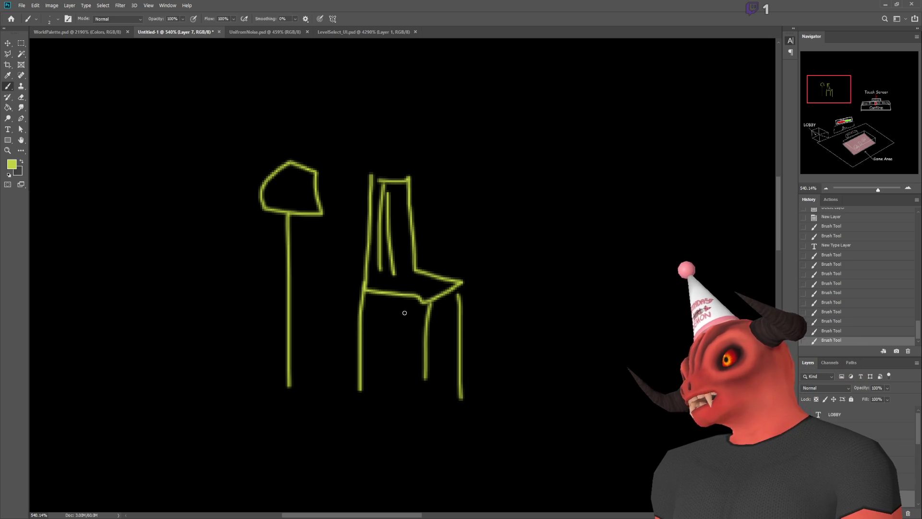
mouse_move(400, 297)
mouse_down()
mouse_move(397, 331)
mouse_move(425, 394)
mouse_move(424, 416)
mouse_up()
scroll(513, 387, down, 1)
key(ctrl+z)
key(ctrl+z)
key(ctrl+z)
drag(465, 294, 463, 371)
drag(404, 294, 398, 342)
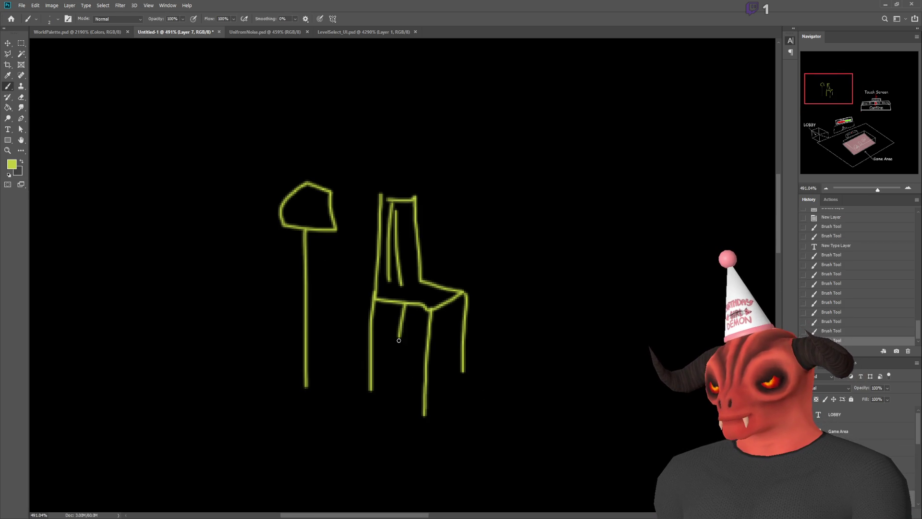
scroll(531, 285, down, 6)
scroll(531, 285, up, 4)
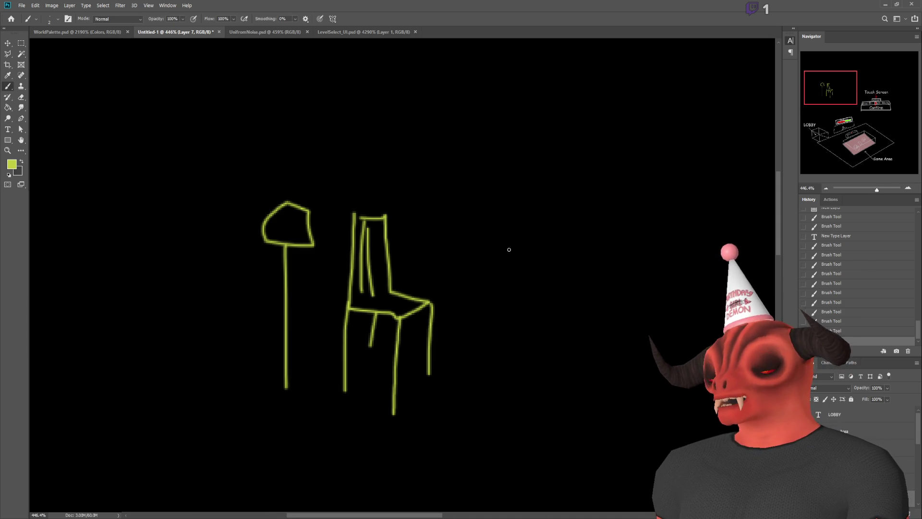
scroll(514, 257, up, 1)
- Sketch a ball with a seam curve to the right of the chair
mouse_move(536, 225)
mouse_down()
mouse_move(483, 246)
mouse_move(504, 314)
mouse_move(557, 273)
mouse_move(536, 224)
mouse_move(503, 268)
mouse_move(501, 314)
mouse_up()
mouse_move(486, 261)
mouse_down()
mouse_move(528, 282)
mouse_move(557, 268)
mouse_up()
scroll(393, 300, up, 1)
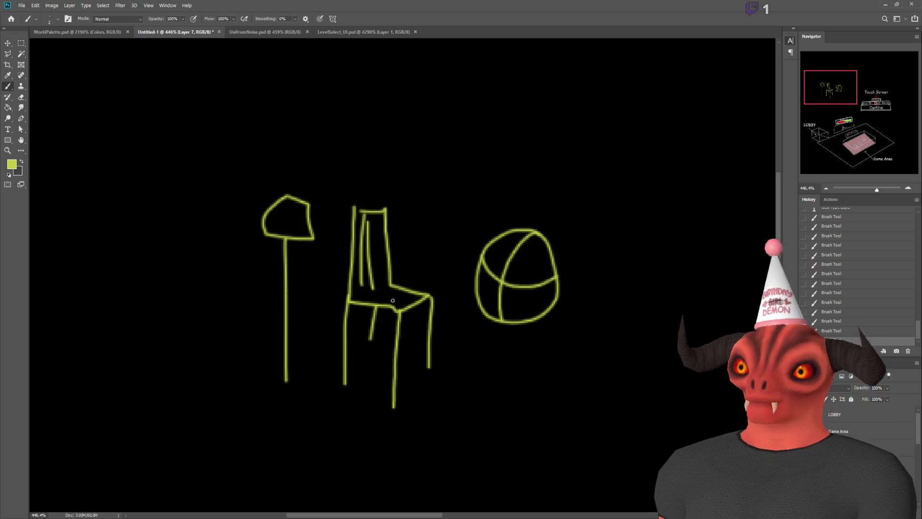
scroll(393, 300, up, 5)
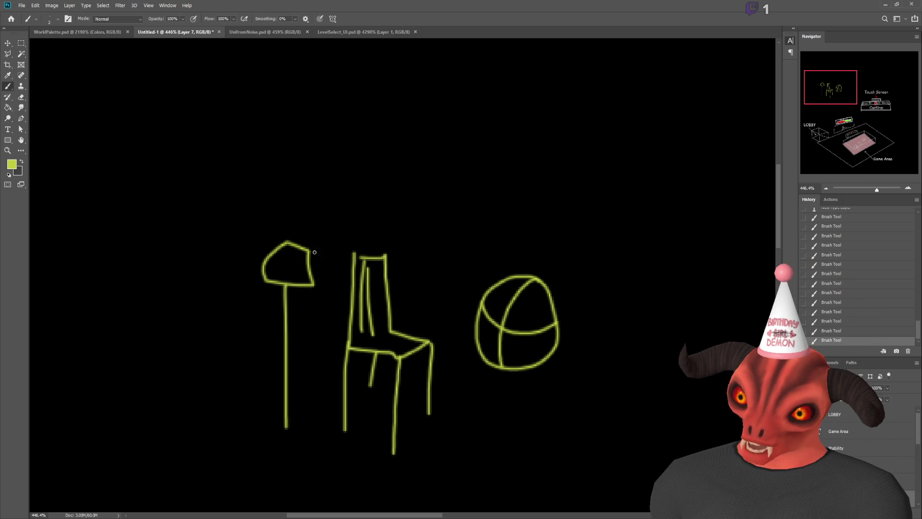
scroll(314, 252, down, 4)
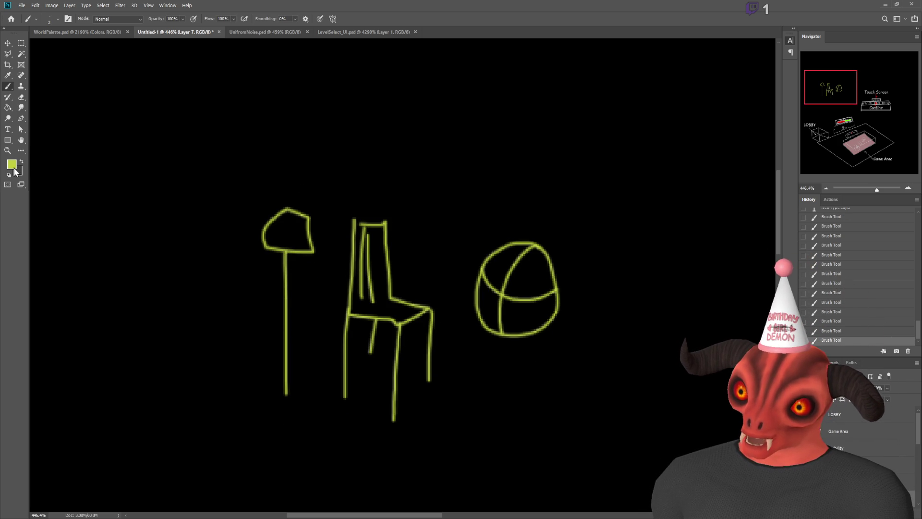
key(i)
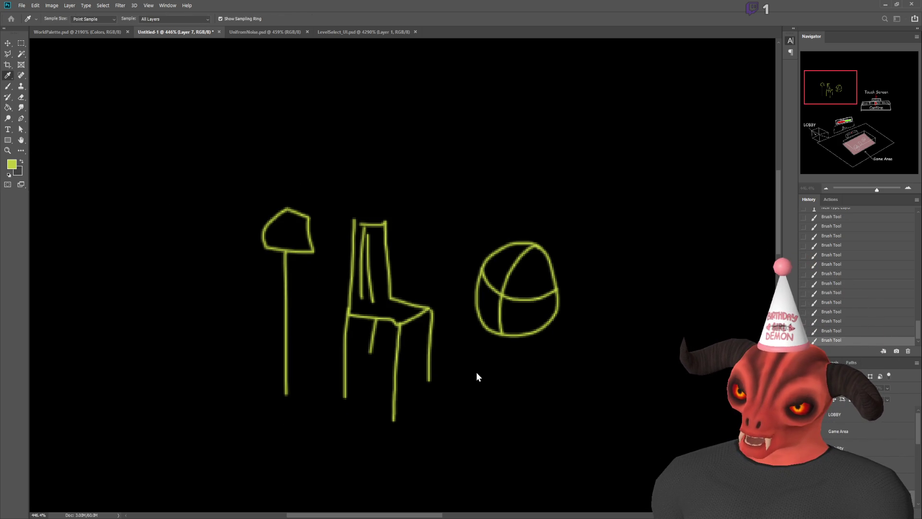
click(561, 294)
- Draw a green box around the ball
key(b)
drag(461, 212, 461, 340)
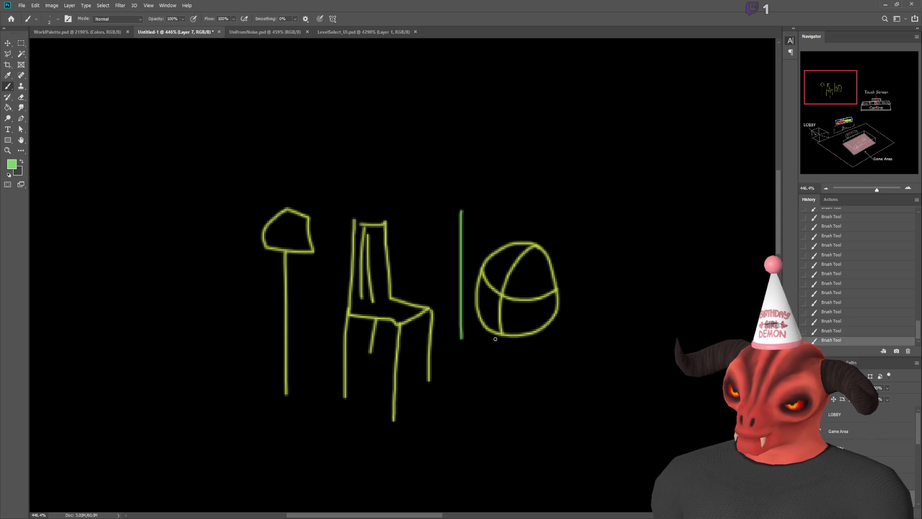
key(ctrl+z)
mouse_move(460, 217)
mouse_down()
mouse_move(465, 277)
mouse_move(546, 350)
mouse_move(579, 242)
mouse_move(460, 216)
mouse_up()
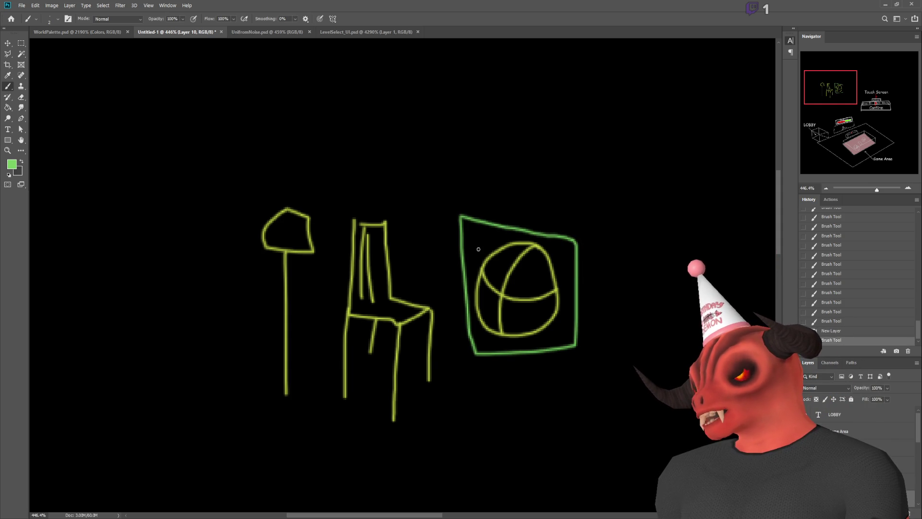
- Pick red and draw red boxes around the lamp and the chair on a new layer
key(i)
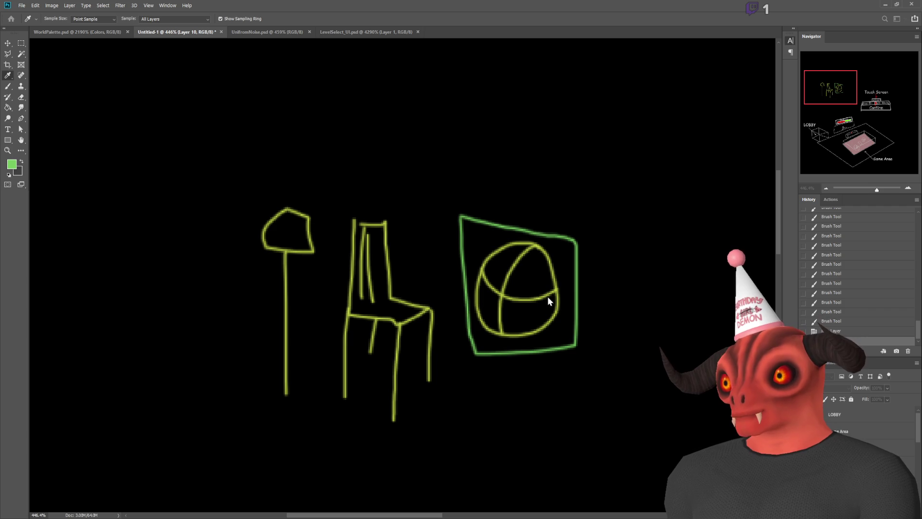
key(b)
mouse_move(244, 186)
mouse_down()
mouse_move(346, 188)
mouse_move(320, 404)
mouse_move(238, 408)
mouse_move(260, 194)
mouse_move(321, 202)
mouse_move(318, 327)
mouse_move(284, 418)
mouse_move(250, 298)
mouse_move(251, 202)
mouse_up()
key(ctrl+z)
key(ctrl+shift+alt+n)
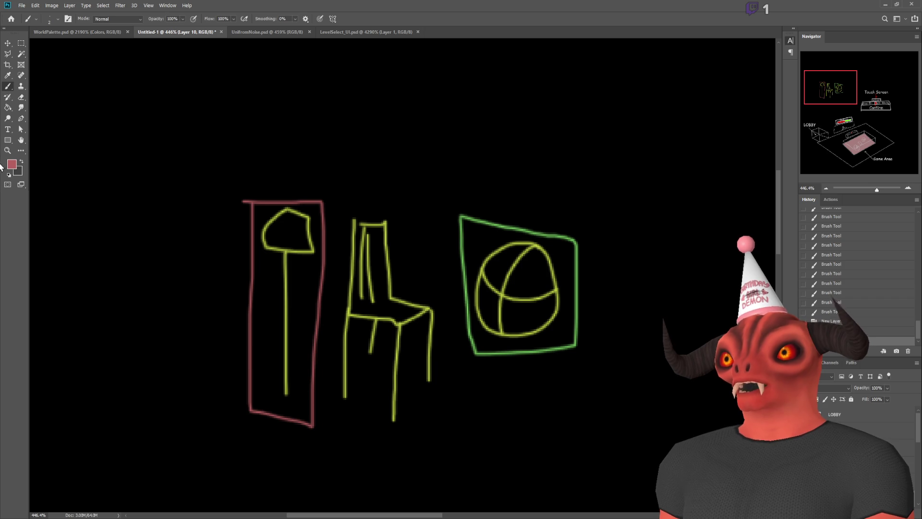
mouse_move(343, 207)
mouse_down()
mouse_move(435, 207)
mouse_move(443, 222)
mouse_move(441, 392)
mouse_move(406, 434)
mouse_move(332, 421)
mouse_move(338, 204)
mouse_move(346, 205)
mouse_up()
key(i)
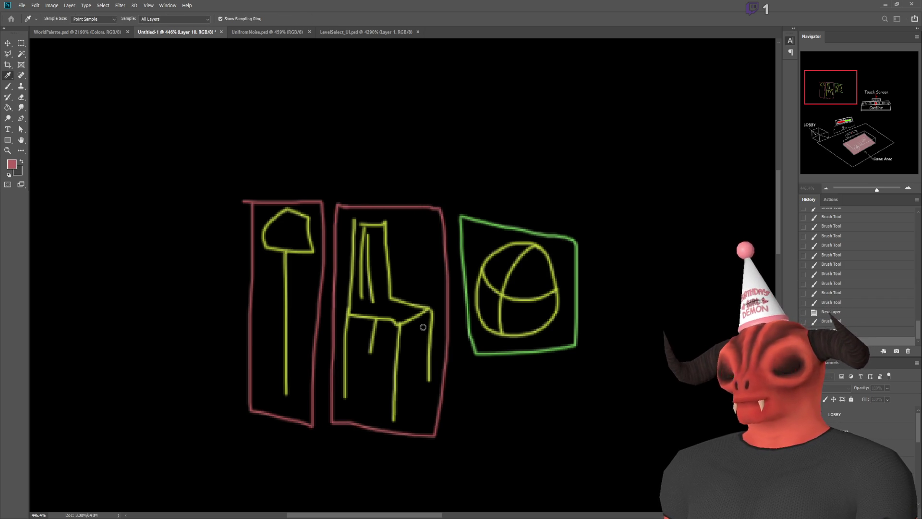
key(b)
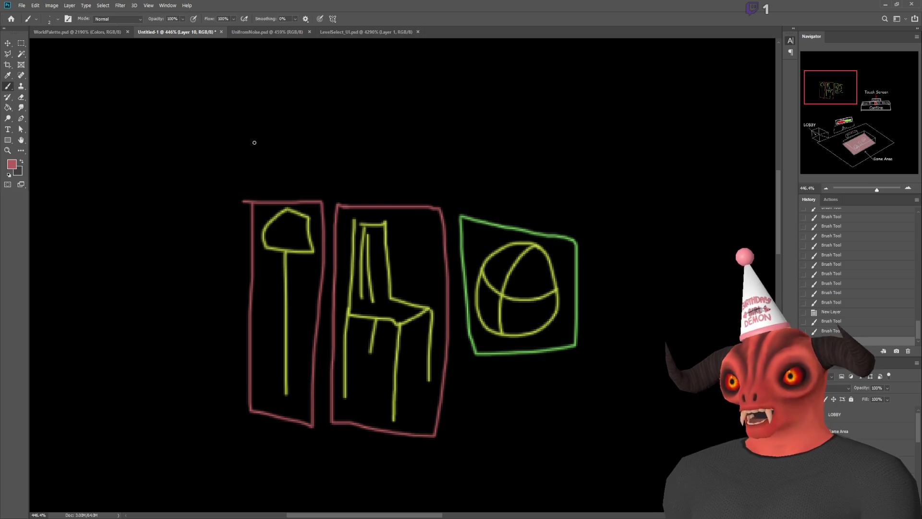
- Write red -12 labels above the lamp and chair boxes
drag(250, 160, 293, 175)
mouse_move(351, 165)
mouse_down()
mouse_move(369, 164)
mouse_move(374, 181)
mouse_up()
mouse_move(402, 154)
mouse_down()
mouse_move(425, 153)
mouse_move(435, 179)
mouse_up()
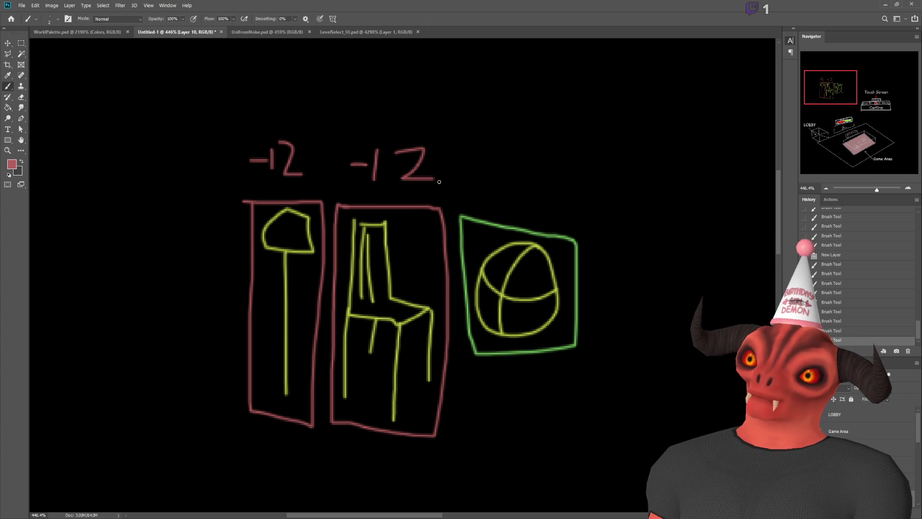
scroll(493, 250, up, 3)
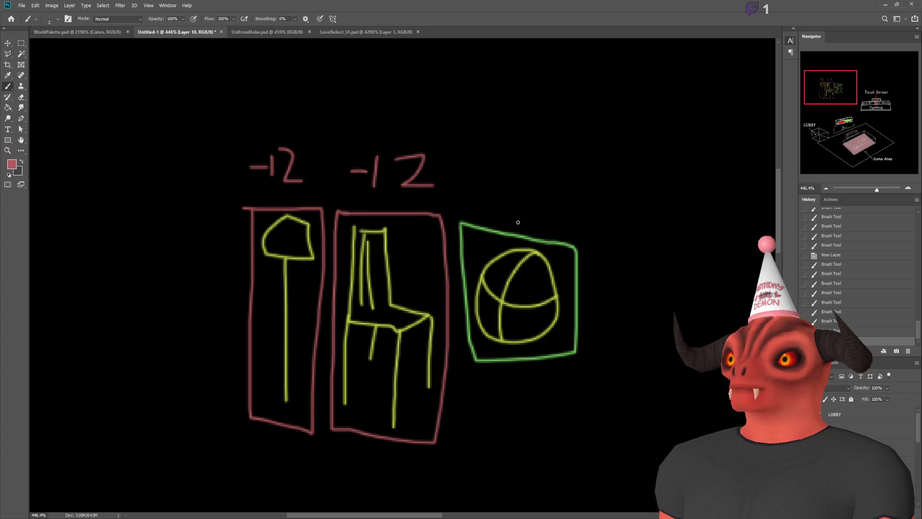
scroll(494, 267, up, 5)
- Write a green 12 above the ball's box
alt+click(500, 285)
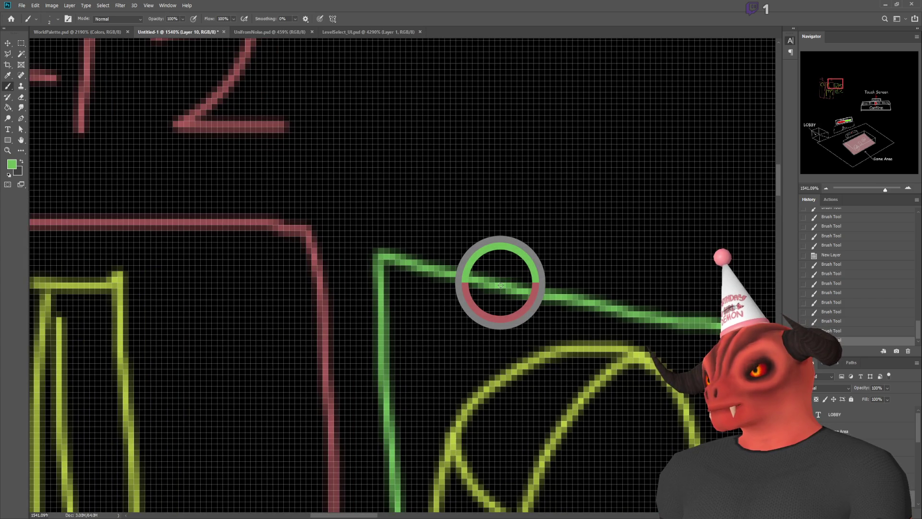
scroll(499, 284, down, 5)
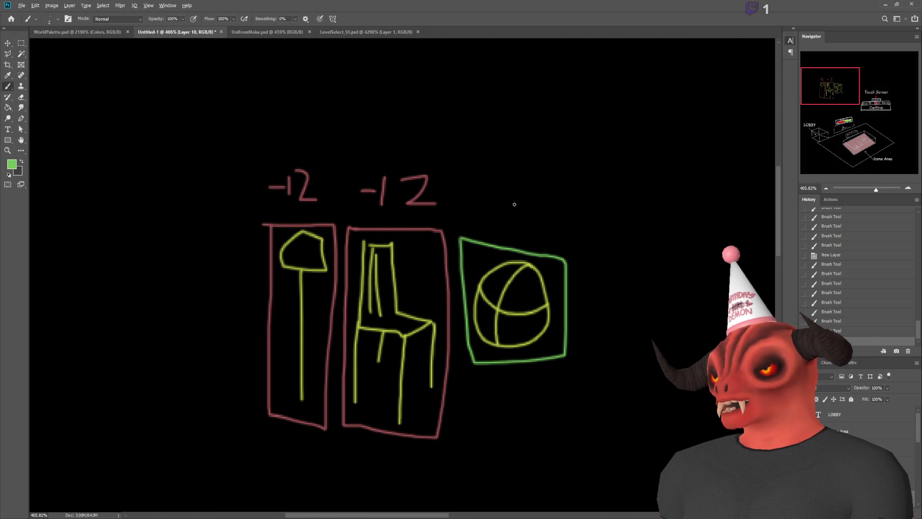
scroll(514, 204, up, 1)
mouse_move(488, 204)
mouse_down()
mouse_move(487, 226)
mouse_move(537, 222)
mouse_up()
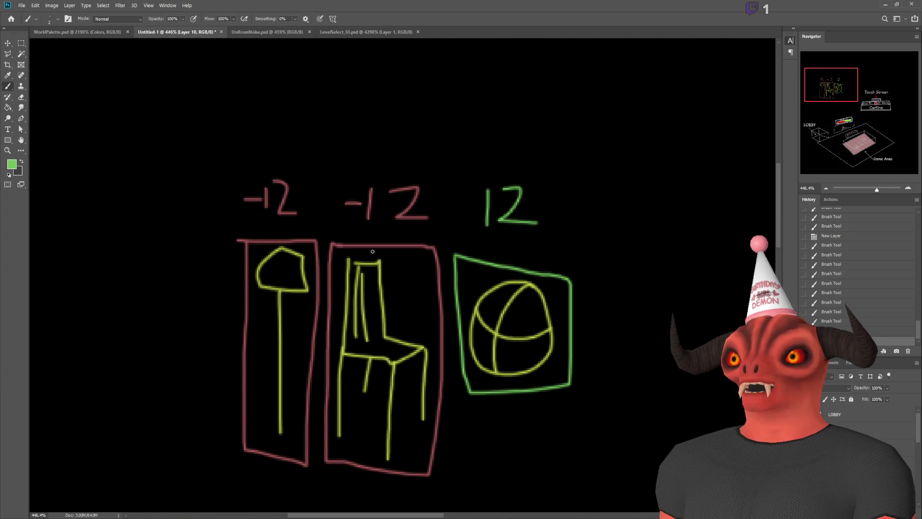
- Write a yellow -6 above the chair's score
alt+click(377, 274)
alt+click(379, 267)
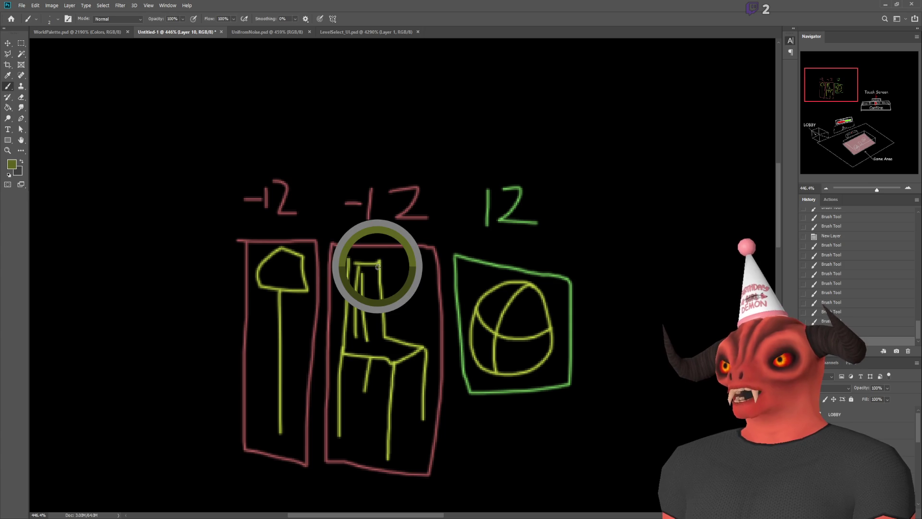
drag(379, 267, 380, 267)
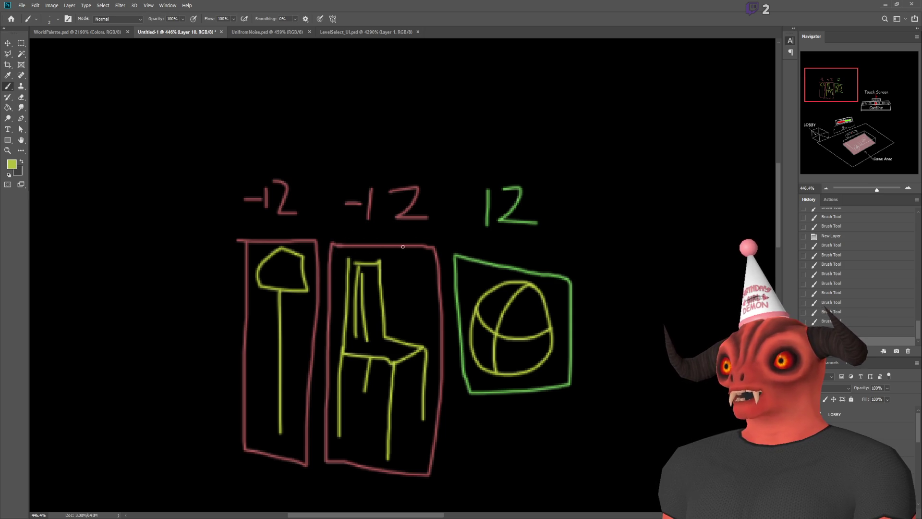
drag(352, 140, 368, 140)
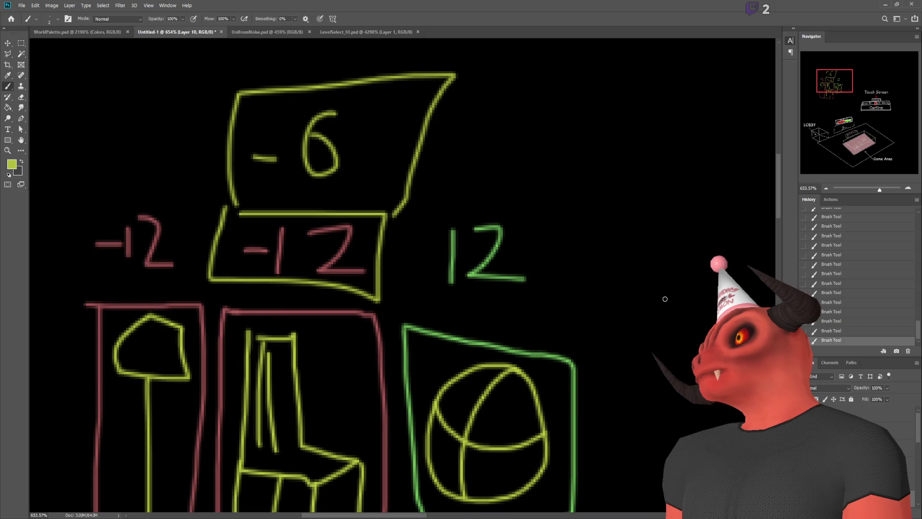
- Erase the 12 from both the lamp's and the chair's -12 labels
key(ctrl+z)
key(ctrl+z)
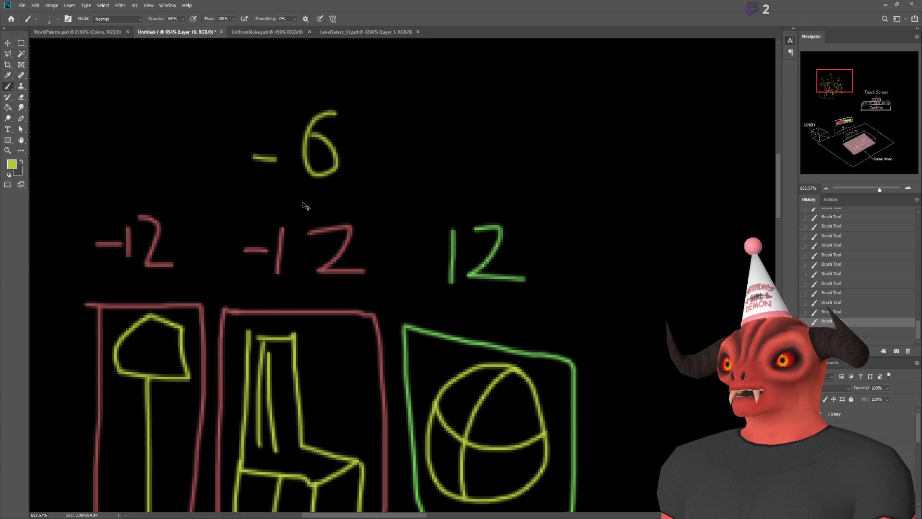
scroll(246, 235, up, 2)
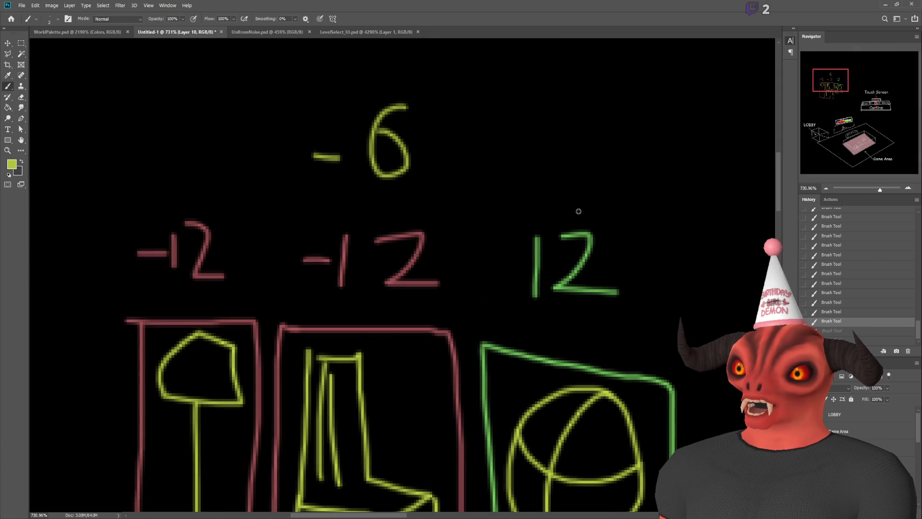
click(21, 43)
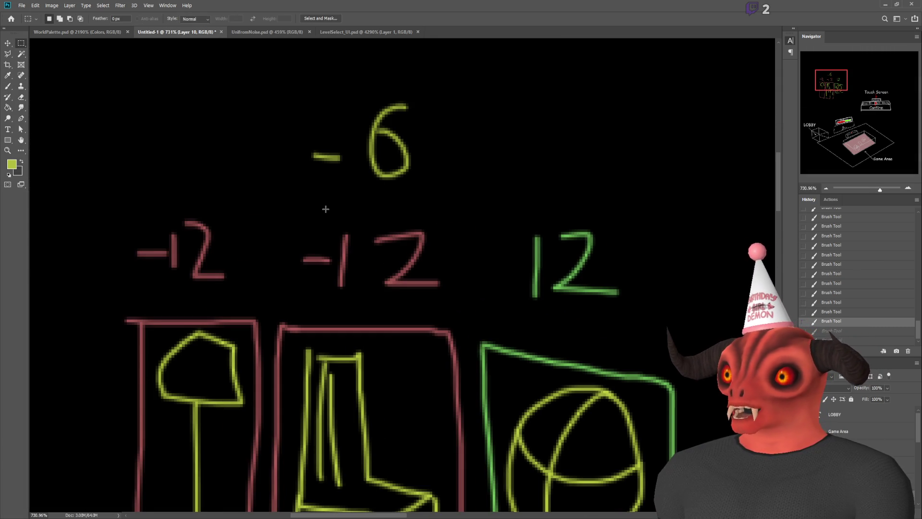
drag(335, 215, 455, 297)
key(Delete)
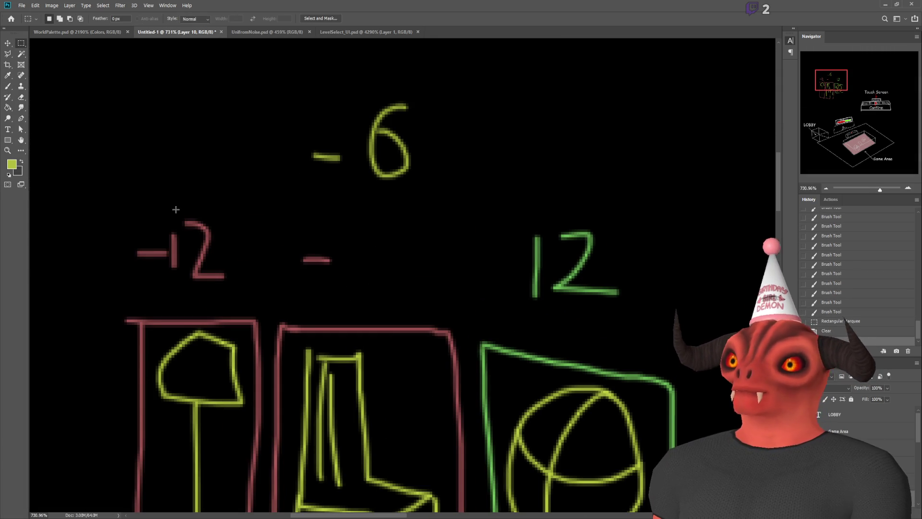
drag(166, 199, 249, 308)
key(Delete)
click(258, 171)
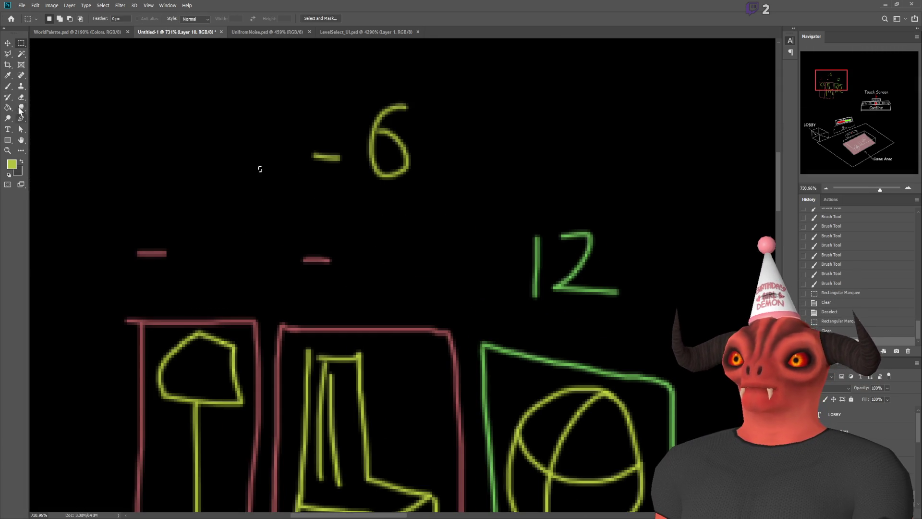
- Rewrite the lamp and chair scores as red -8 and box the ball's 12
click(9, 87)
alt+click(154, 253)
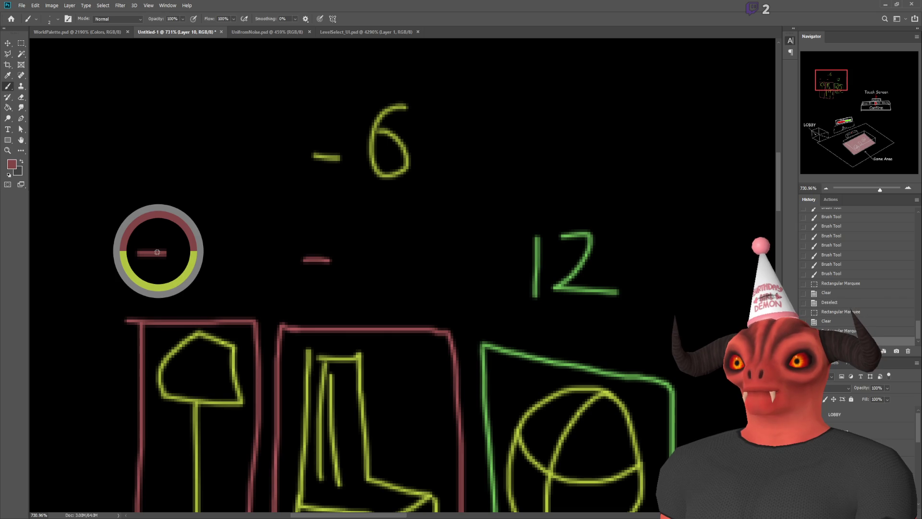
mouse_move(218, 213)
mouse_down()
mouse_move(197, 249)
mouse_move(216, 218)
mouse_up()
click(378, 228)
mouse_move(364, 225)
mouse_down()
mouse_move(344, 283)
mouse_move(378, 225)
mouse_up()
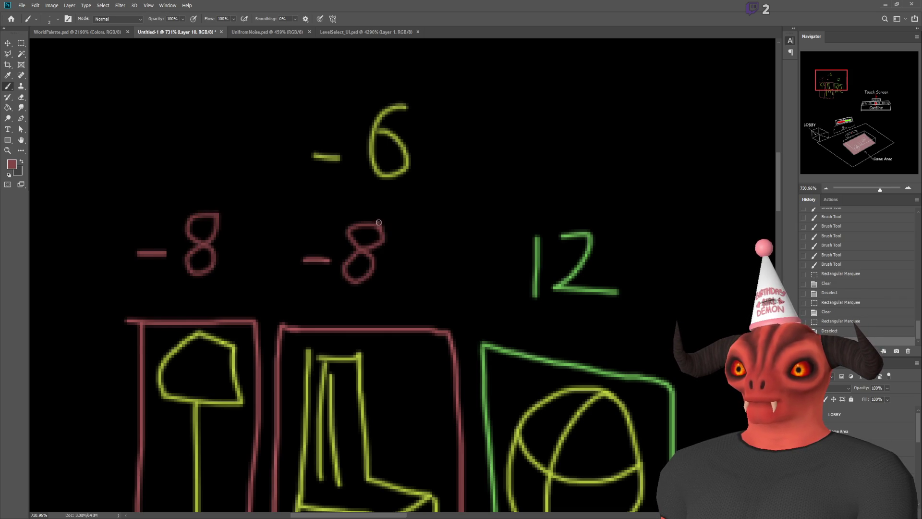
scroll(481, 240, down, 3)
scroll(489, 274, up, 1)
scroll(489, 274, down, 1)
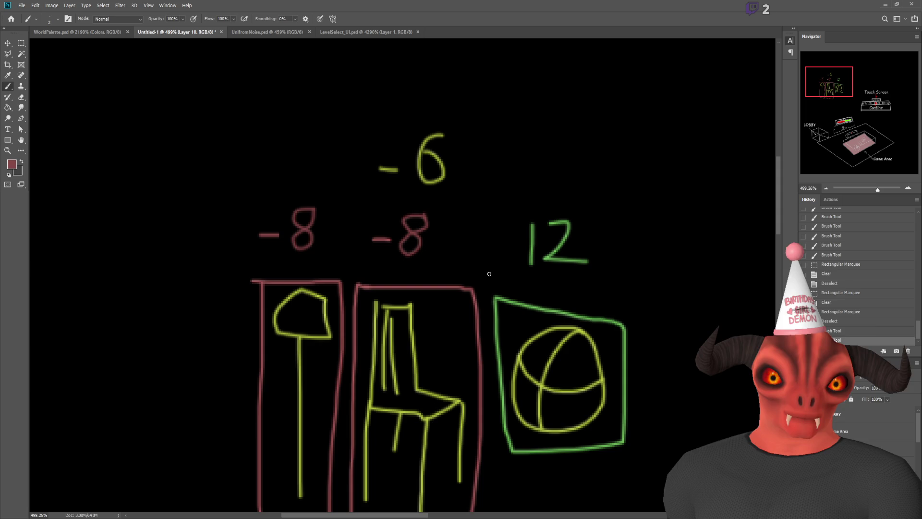
scroll(489, 274, up, 3)
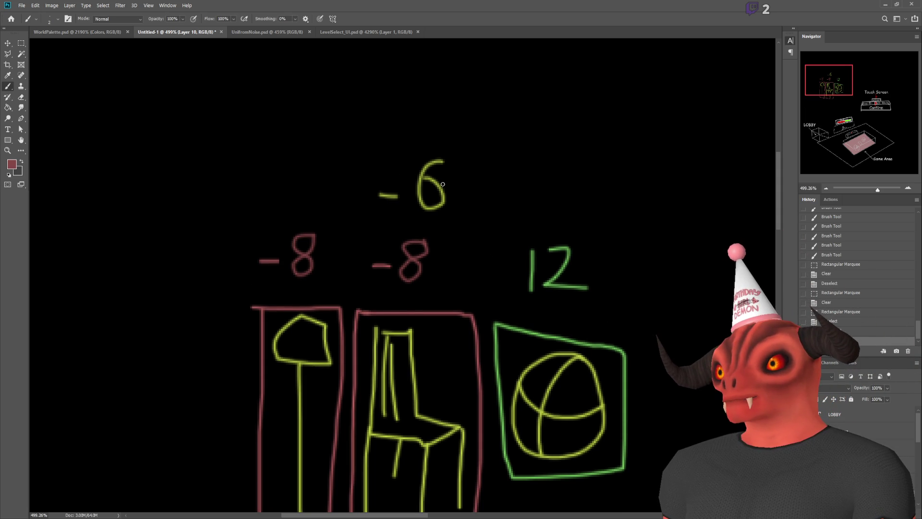
mouse_move(513, 234)
mouse_down()
mouse_move(515, 300)
mouse_move(593, 306)
mouse_move(609, 225)
mouse_move(519, 234)
mouse_up()
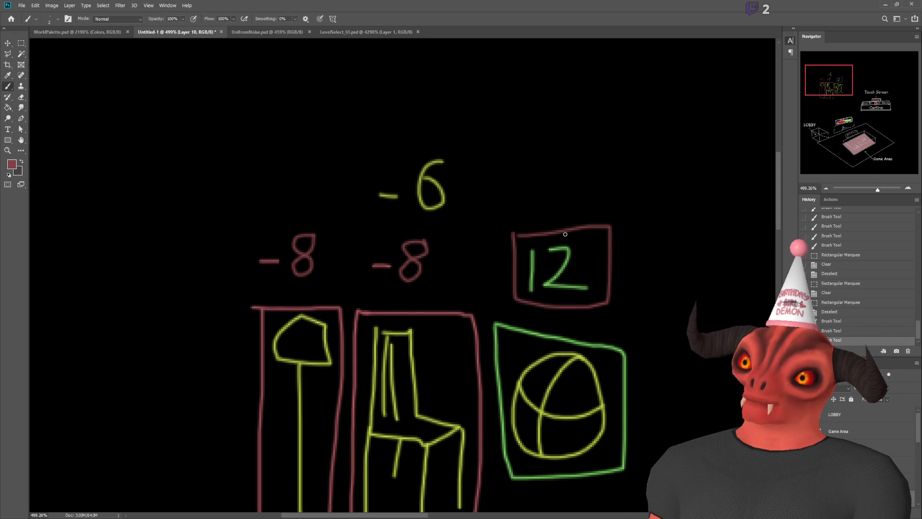
- Replace the box around 12 with a red box enclosing -6 and the chair's -8
key(ctrl+z)
mouse_move(381, 146)
mouse_down()
mouse_move(454, 268)
mouse_move(385, 290)
mouse_move(368, 253)
mouse_move(385, 129)
mouse_up()
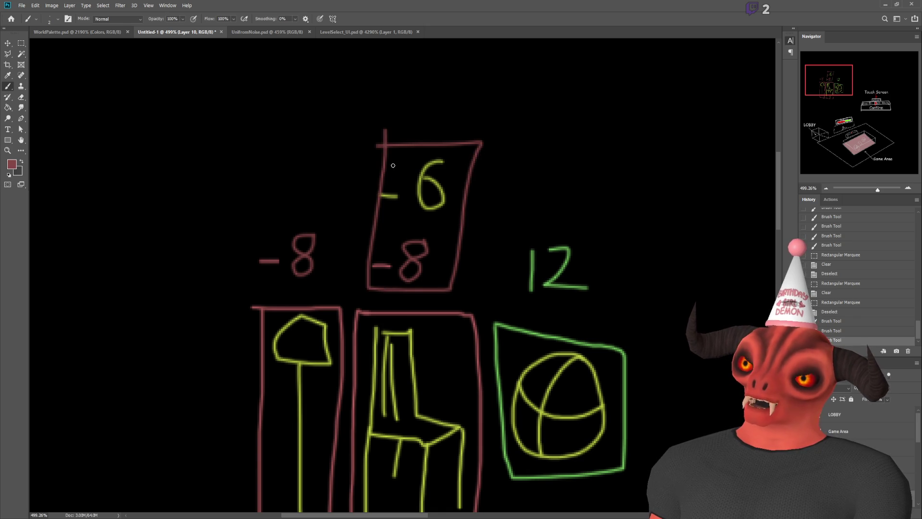
scroll(504, 205, up, 1)
scroll(426, 234, up, 2)
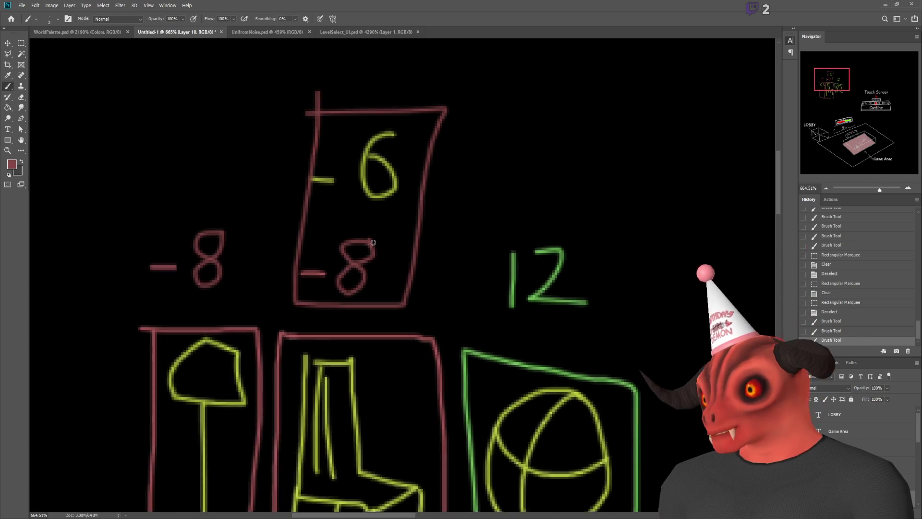
scroll(373, 243, up, 1)
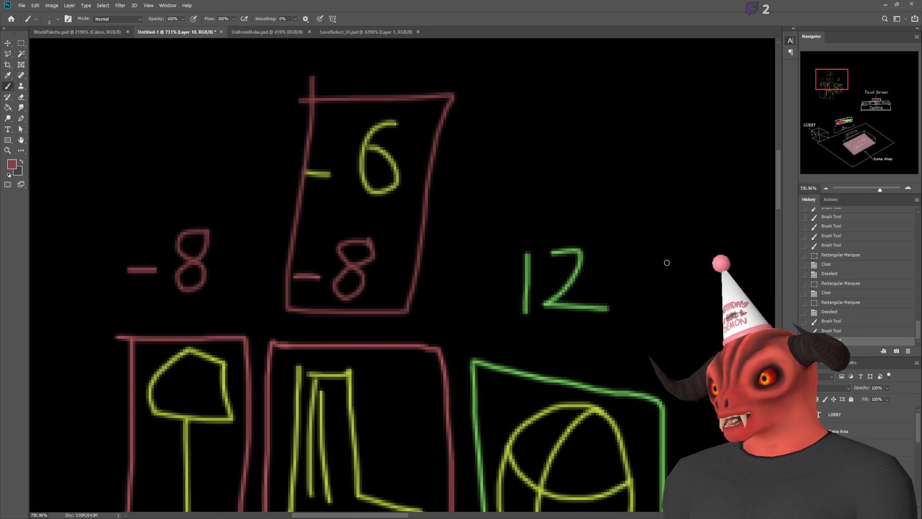
- Write a red -2 to the right of the ball's 12
mouse_move(656, 270)
mouse_down()
mouse_move(674, 270)
mouse_move(701, 290)
mouse_up()
scroll(735, 268, down, 3)
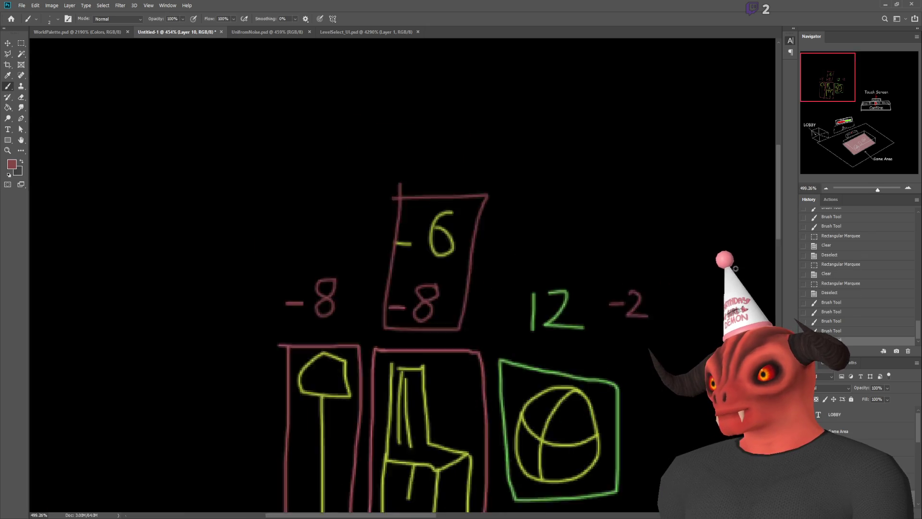
scroll(736, 269, down, 2)
scroll(577, 288, up, 3)
scroll(504, 307, down, 2)
scroll(482, 315, up, 2)
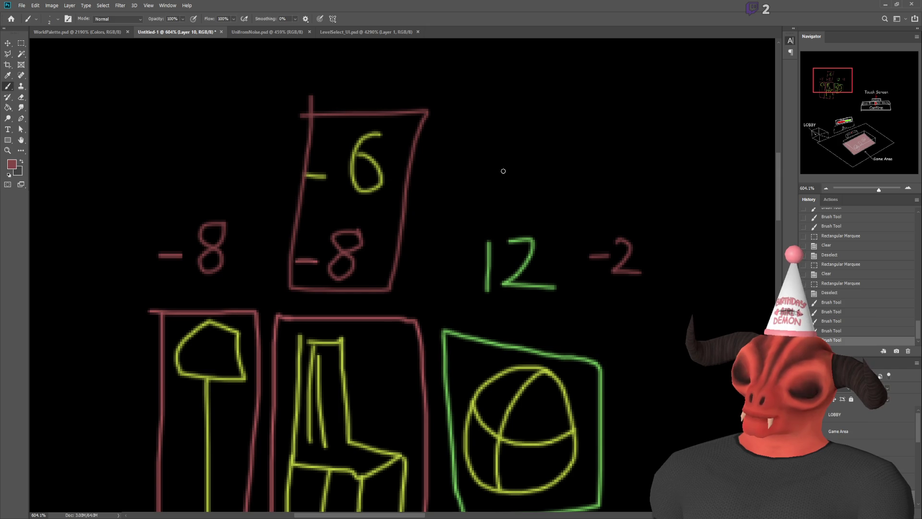
click(342, 85)
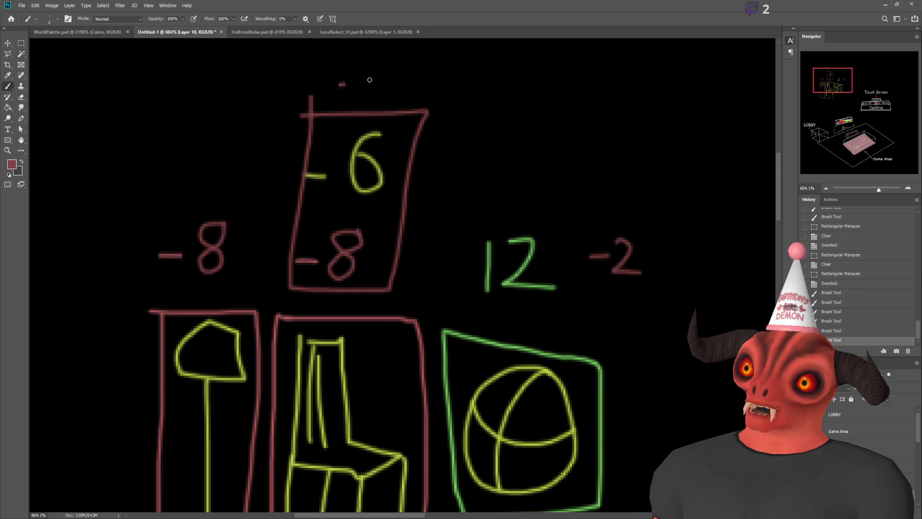
- Write a red -2 above the boxed -6 and -8, undoing the trial boxes drawn around marks
mouse_move(334, 85)
mouse_down()
mouse_move(367, 102)
mouse_move(412, 107)
mouse_up()
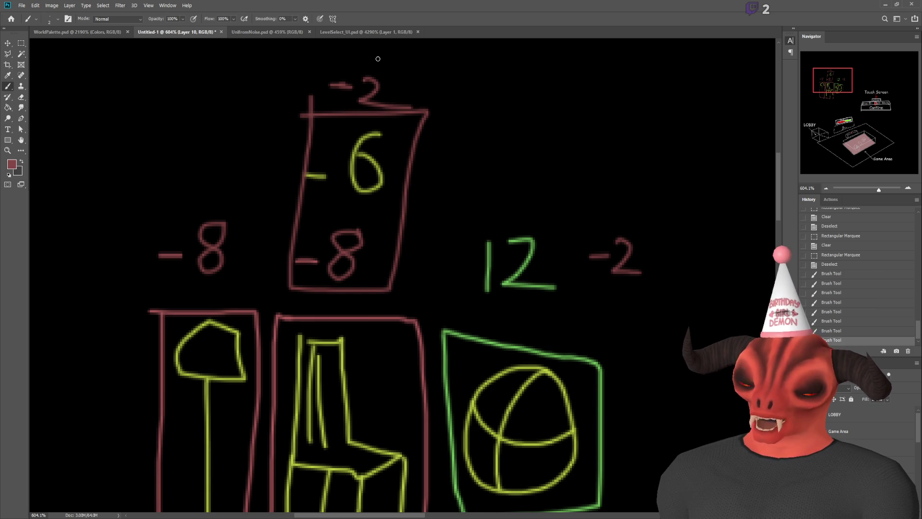
scroll(340, 224, up, 2)
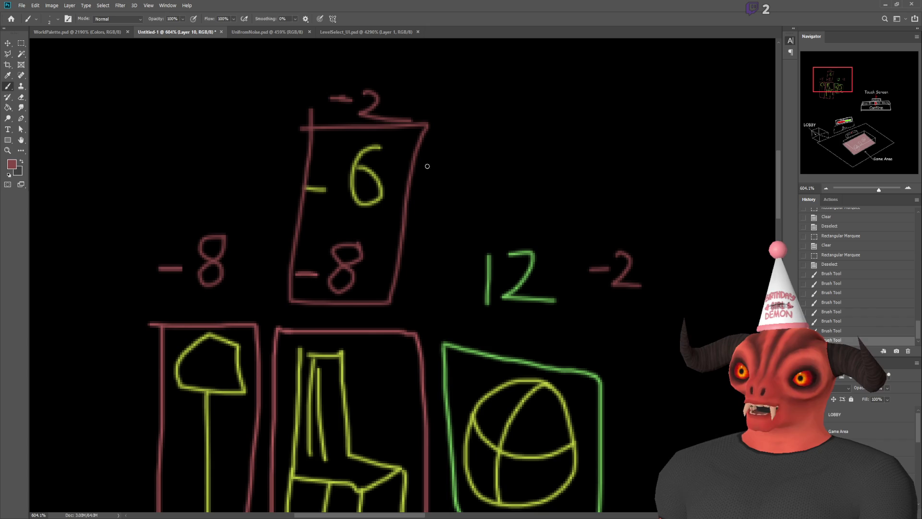
mouse_move(609, 162)
mouse_down()
mouse_move(627, 164)
mouse_move(633, 186)
mouse_move(637, 170)
mouse_up()
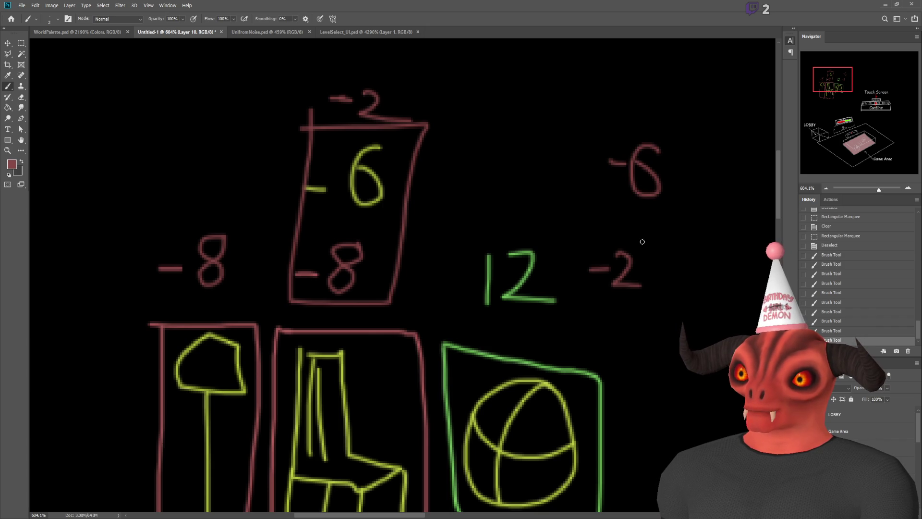
mouse_move(311, 67)
mouse_down()
mouse_move(408, 72)
mouse_move(425, 139)
mouse_up()
mouse_move(573, 112)
mouse_down()
mouse_move(668, 116)
mouse_move(553, 190)
mouse_move(557, 108)
mouse_up()
key(ctrl+z)
key(ctrl+z)
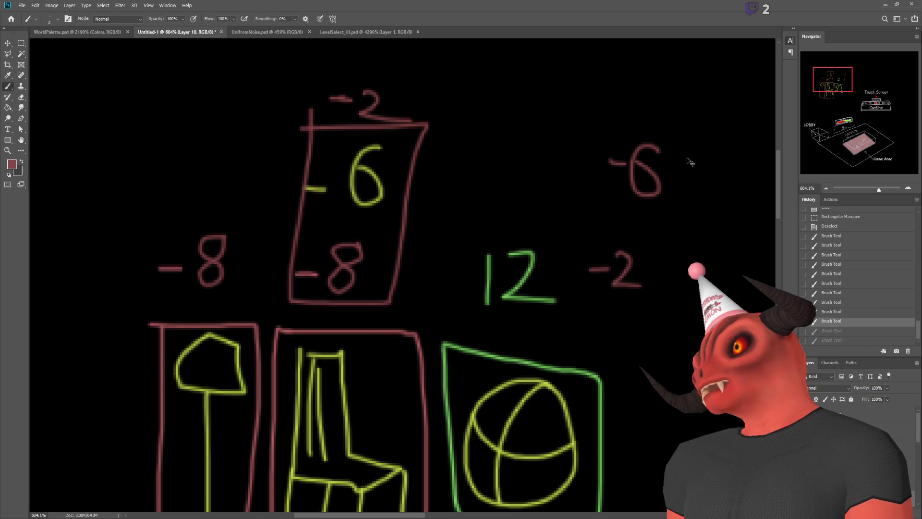
key(ctrl+z)
key(ctrl+z)
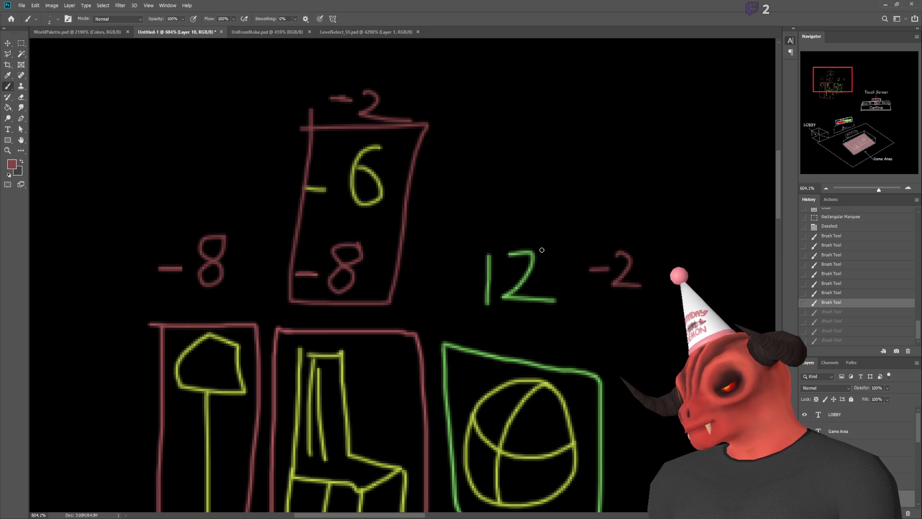
- Try a large frame around all the sketches, then undo it
scroll(557, 217, down, 1)
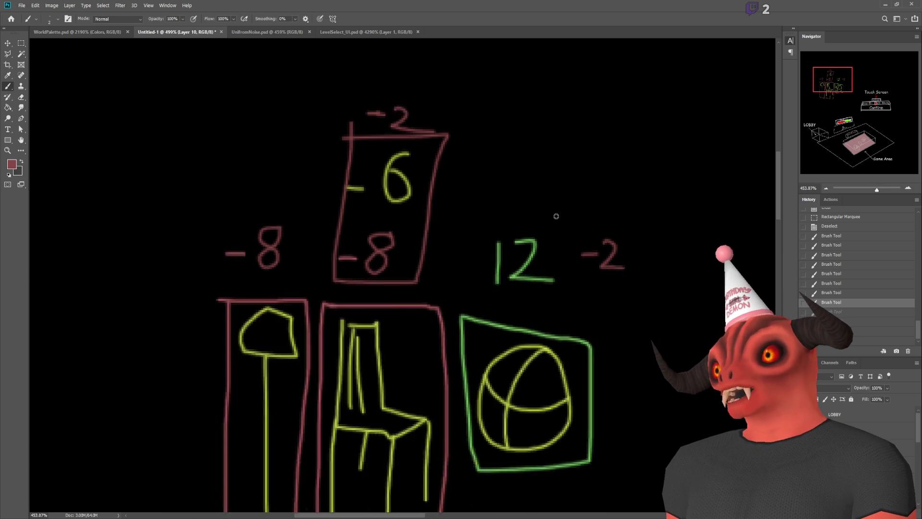
scroll(556, 217, up, 1)
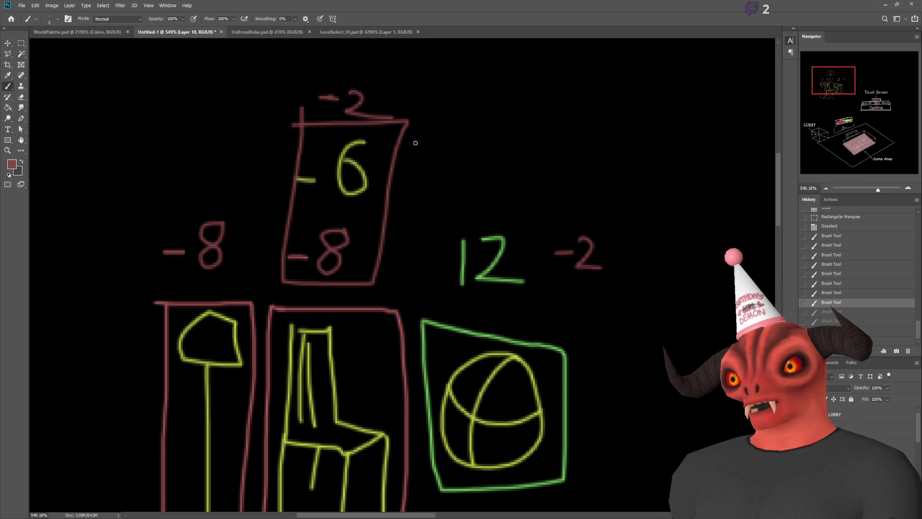
scroll(526, 197, down, 3)
scroll(521, 195, up, 4)
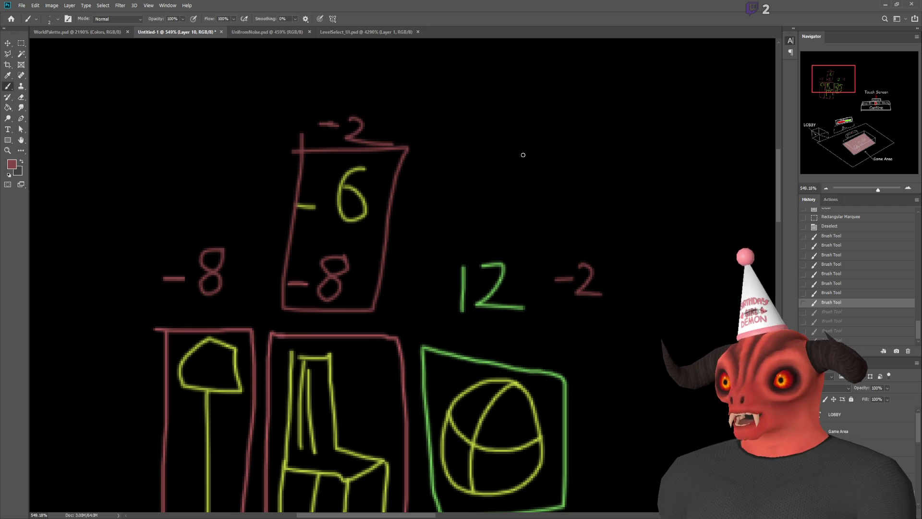
scroll(523, 155, down, 3)
scroll(509, 223, up, 2)
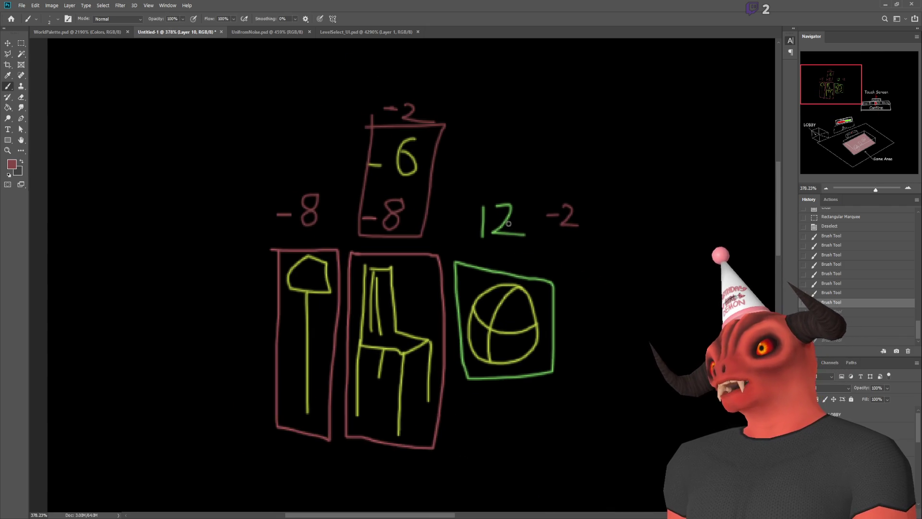
mouse_move(265, 86)
mouse_down()
mouse_move(604, 214)
mouse_move(556, 481)
mouse_move(243, 468)
mouse_move(252, 74)
mouse_up()
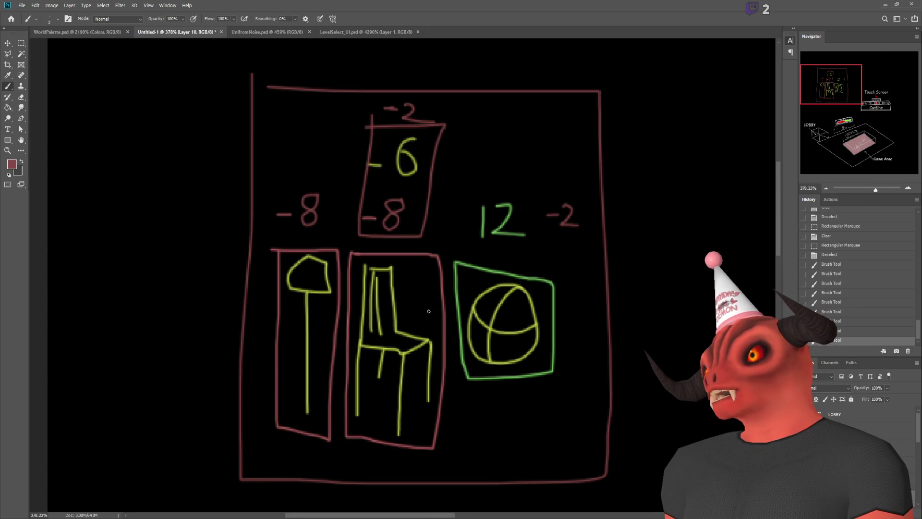
key(ctrl+z)
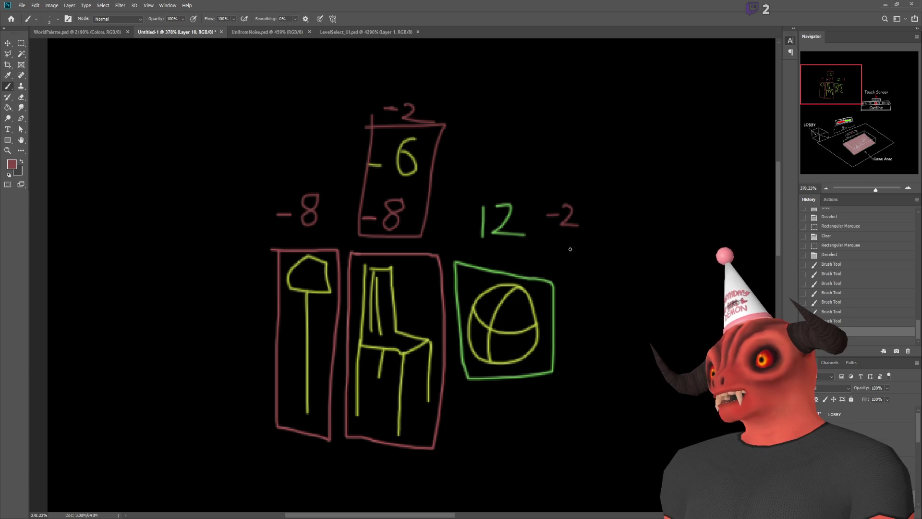
- Write a large red 16 at the upper right, beside the -2
scroll(494, 162, up, 2)
drag(543, 138, 530, 219)
mouse_move(597, 126)
mouse_down()
mouse_move(579, 212)
mouse_move(563, 192)
mouse_up()
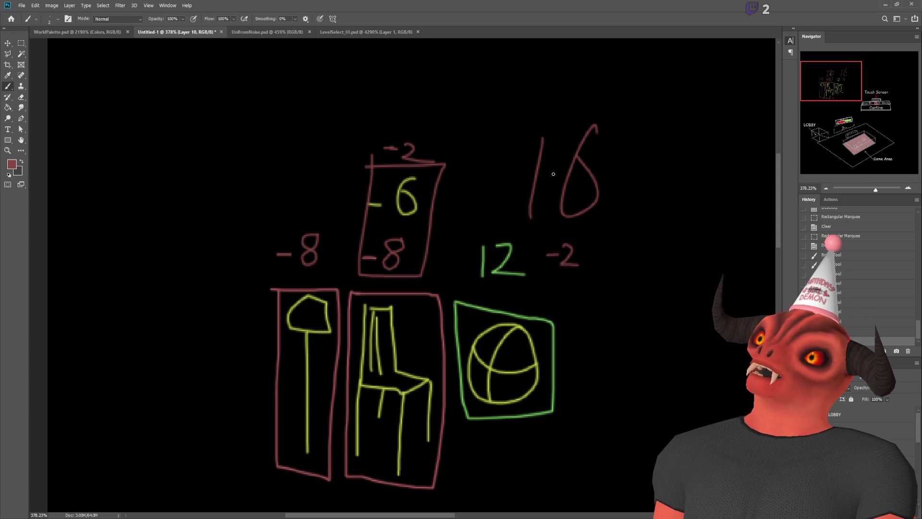
- Sample green from the ball's box and draw a row of four green squares
scroll(298, 182, up, 5)
scroll(405, 265, down, 3)
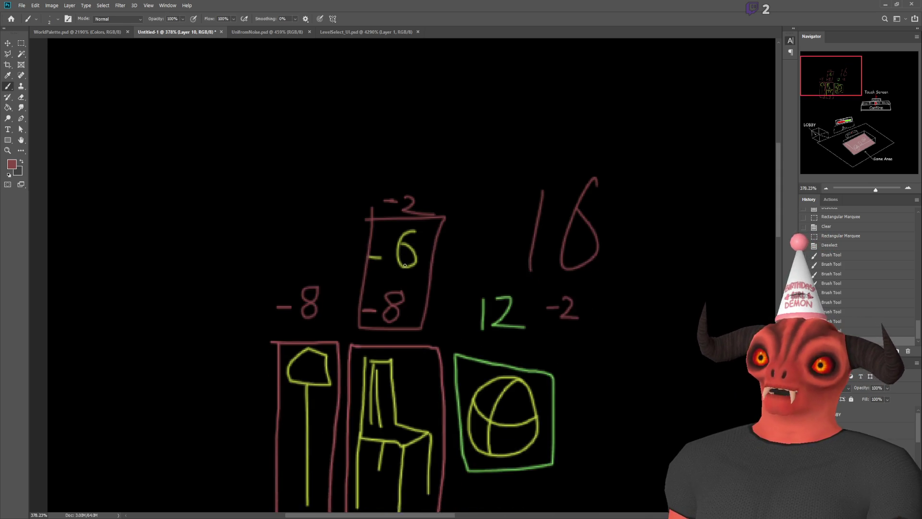
scroll(405, 266, down, 2)
scroll(443, 300, up, 5)
alt+click(443, 300)
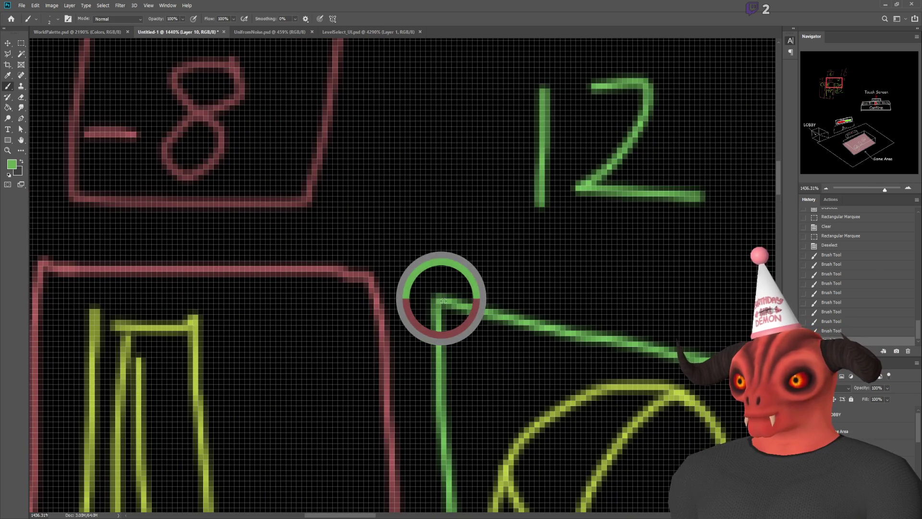
scroll(443, 301, down, 3)
scroll(395, 148, up, 4)
mouse_move(251, 100)
mouse_down()
mouse_move(245, 144)
mouse_move(308, 99)
mouse_move(228, 100)
mouse_up()
mouse_move(339, 100)
mouse_down()
mouse_move(332, 161)
mouse_move(391, 98)
mouse_move(346, 95)
mouse_up()
mouse_move(424, 98)
mouse_down()
mouse_move(420, 156)
mouse_move(473, 100)
mouse_move(419, 98)
mouse_up()
mouse_move(498, 102)
mouse_down()
mouse_move(570, 165)
mouse_move(500, 99)
mouse_move(479, 99)
mouse_up()
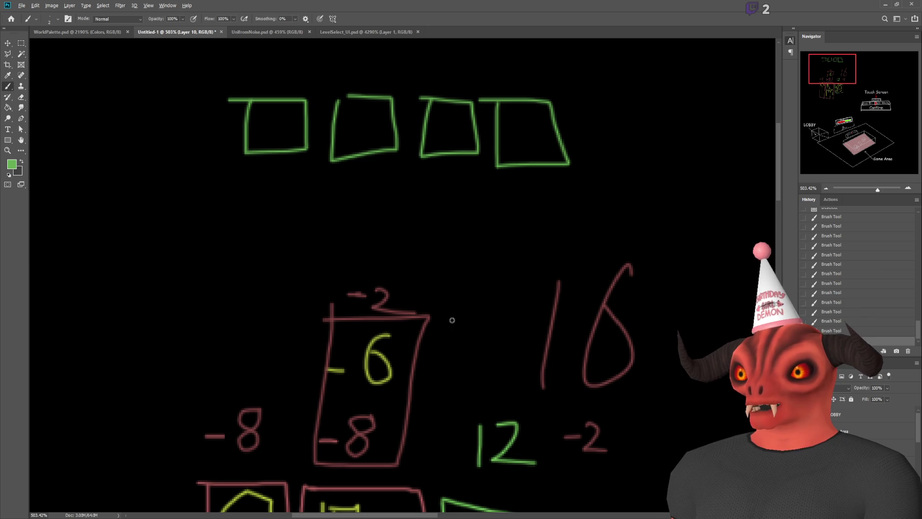
- Draw a dark-red square after the green ones, using red sampled from an existing stroke
alt+click(371, 317)
mouse_move(601, 107)
mouse_down()
mouse_move(599, 141)
mouse_move(666, 161)
mouse_move(604, 106)
mouse_up()
scroll(655, 133, down, 2)
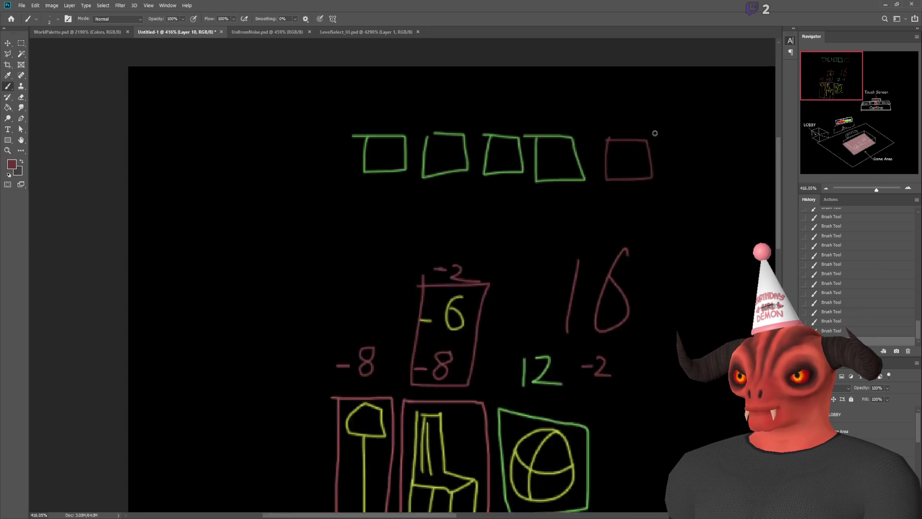
scroll(632, 139, up, 3)
scroll(228, 162, up, 5)
- Label the first green square 12, removing stray digits above the next squares
alt+click(237, 153)
scroll(351, 229, down, 6)
scroll(434, 170, up, 3)
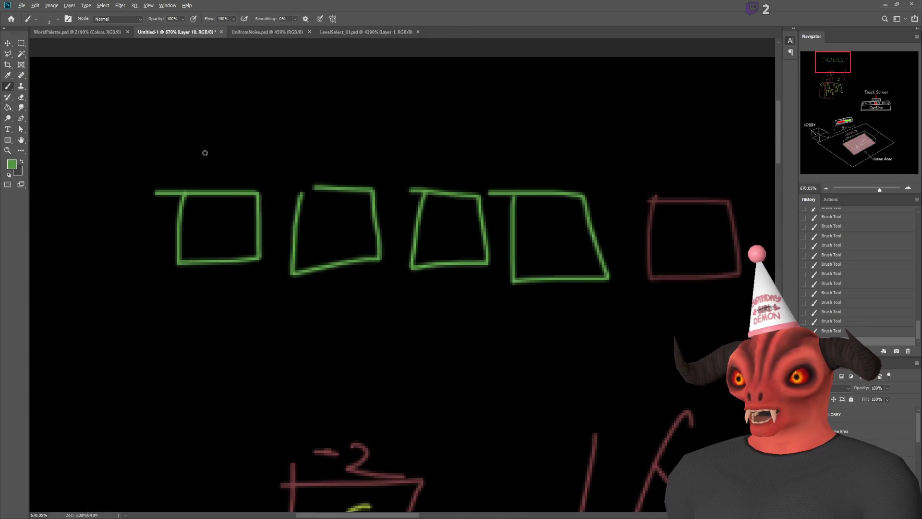
scroll(205, 153, down, 1)
mouse_move(194, 146)
mouse_down()
mouse_move(189, 167)
mouse_move(238, 162)
mouse_up()
mouse_move(307, 145)
mouse_down()
mouse_move(292, 170)
mouse_move(351, 157)
mouse_move(339, 172)
mouse_up()
key(ctrl+z)
mouse_move(386, 151)
mouse_down()
mouse_move(420, 170)
mouse_move(408, 163)
mouse_move(388, 178)
mouse_up()
key(ctrl+z)
- Write 36 and 48 in green above the third and fourth squares
mouse_move(439, 151)
mouse_down()
mouse_move(433, 162)
mouse_move(491, 171)
mouse_up()
drag(477, 150, 476, 182)
key(ctrl+z)
scroll(478, 182, up, 1)
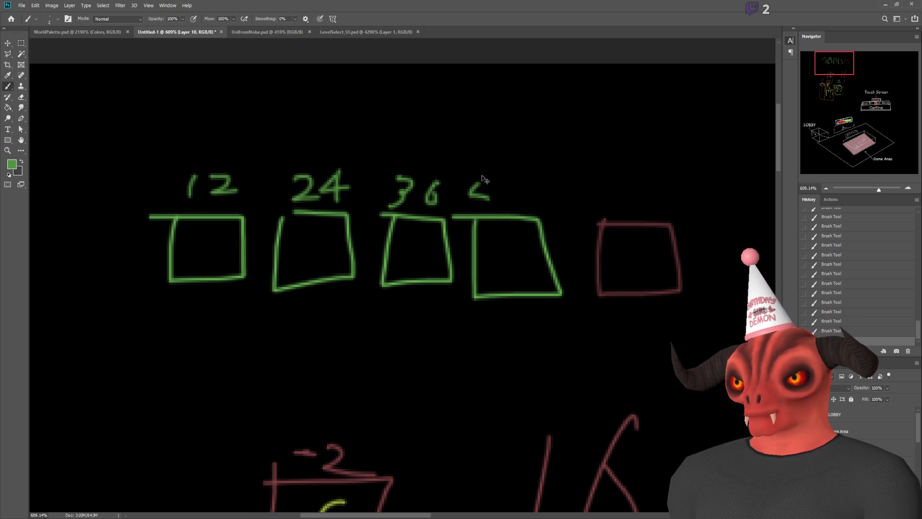
scroll(482, 178, down, 1)
drag(481, 153, 478, 178)
mouse_move(522, 149)
mouse_down()
mouse_move(514, 149)
mouse_move(510, 185)
mouse_move(521, 153)
mouse_up()
- Draw a dark-red minus sign above the red square, then resample green from the 8
alt+click(604, 194)
mouse_move(586, 180)
mouse_down()
mouse_move(606, 176)
mouse_move(600, 164)
mouse_up()
key(ctrl+z)
scroll(626, 169, up, 3)
alt+click(411, 168)
scroll(411, 168, down, 5)
scroll(289, 191, up, 2)
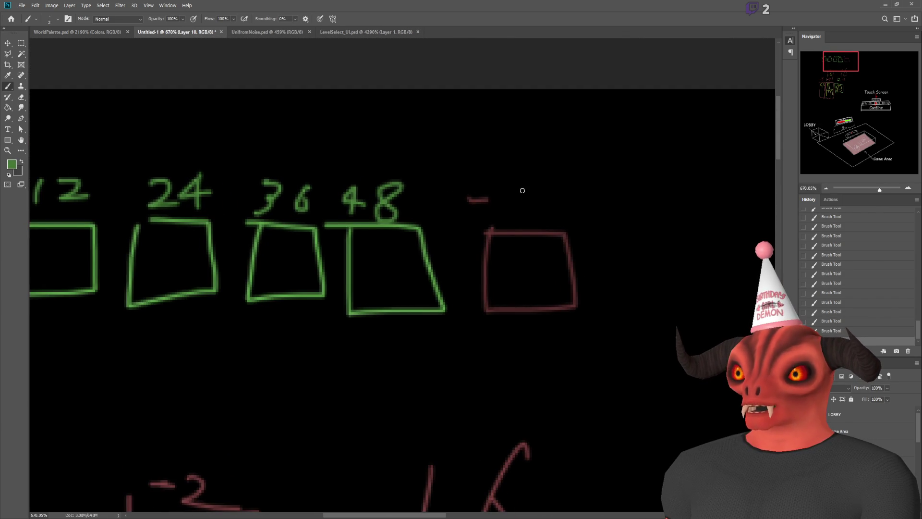
- Write a 4 and a 2 after the red minus sign, making the score -42
mouse_move(518, 186)
mouse_down()
mouse_move(528, 203)
mouse_move(510, 230)
mouse_up()
key(ctrl+z)
drag(516, 185, 514, 219)
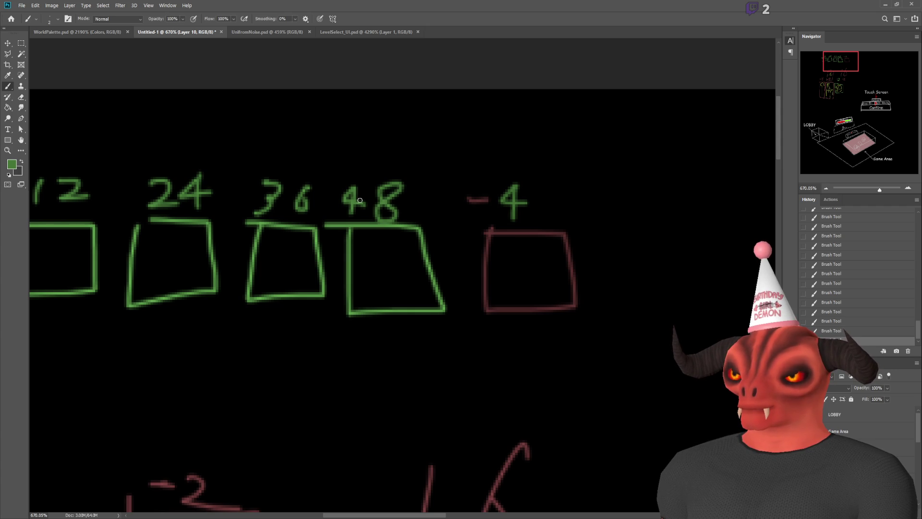
mouse_move(537, 189)
mouse_down()
mouse_move(539, 219)
mouse_move(569, 216)
mouse_up()
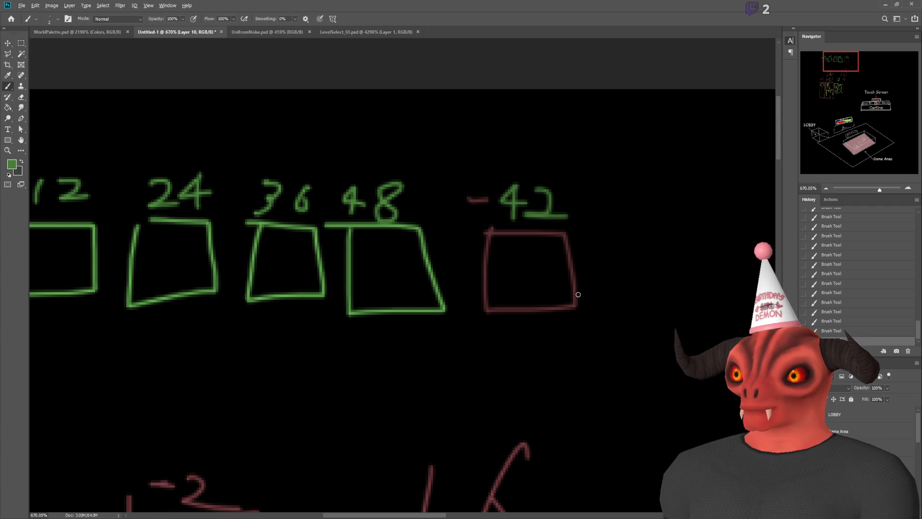
scroll(476, 295, down, 4)
scroll(499, 313, up, 3)
scroll(499, 314, down, 2)
scroll(509, 250, up, 1)
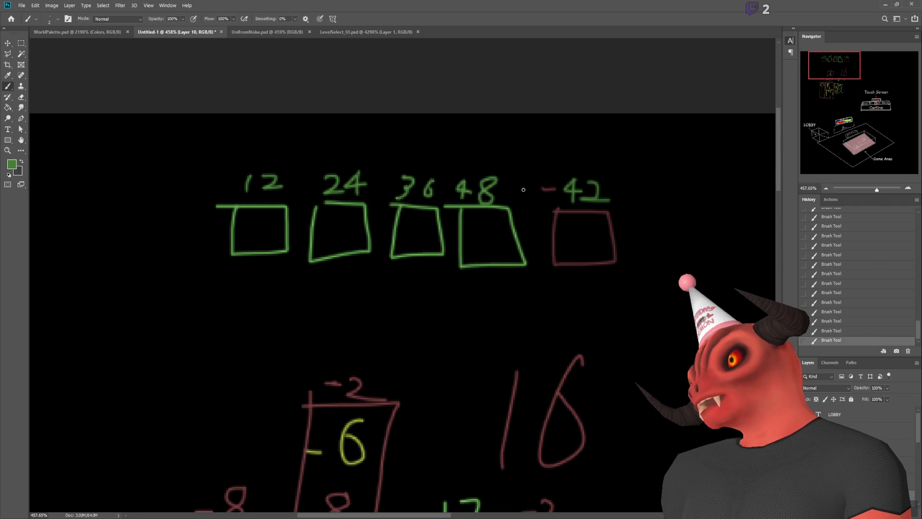
- Add a dash right of -42 and repaint it in the 6's yellow-green
drag(628, 188, 640, 187)
scroll(625, 212, down, 3)
scroll(466, 349, up, 5)
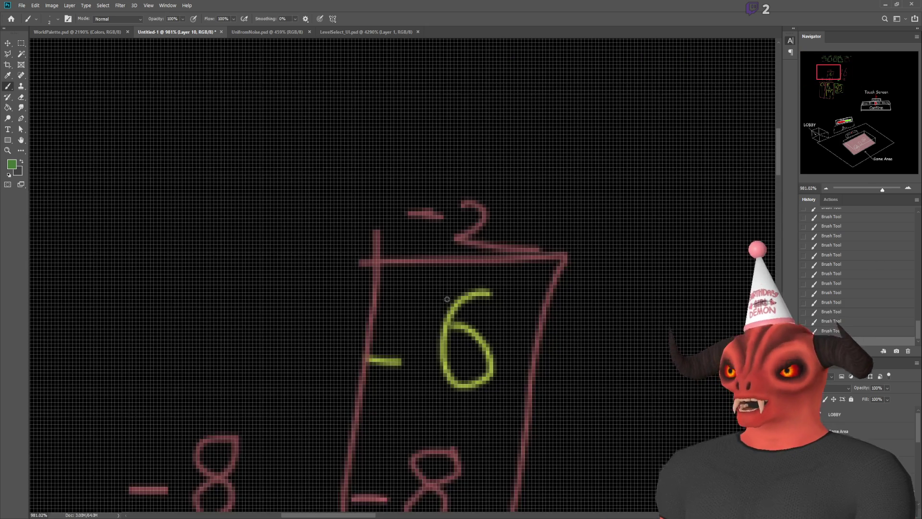
alt+click(447, 318)
scroll(448, 318, down, 4)
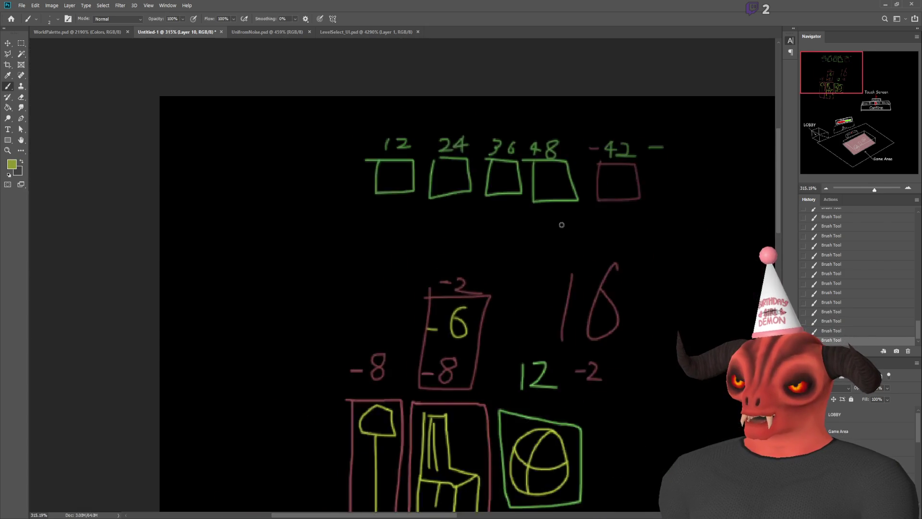
scroll(661, 156, up, 4)
mouse_move(662, 156)
mouse_down()
mouse_move(705, 155)
mouse_move(659, 155)
mouse_up()
- Zoom in on -42 and erase its 2 using rectangular selections and Delete
alt+click(576, 182)
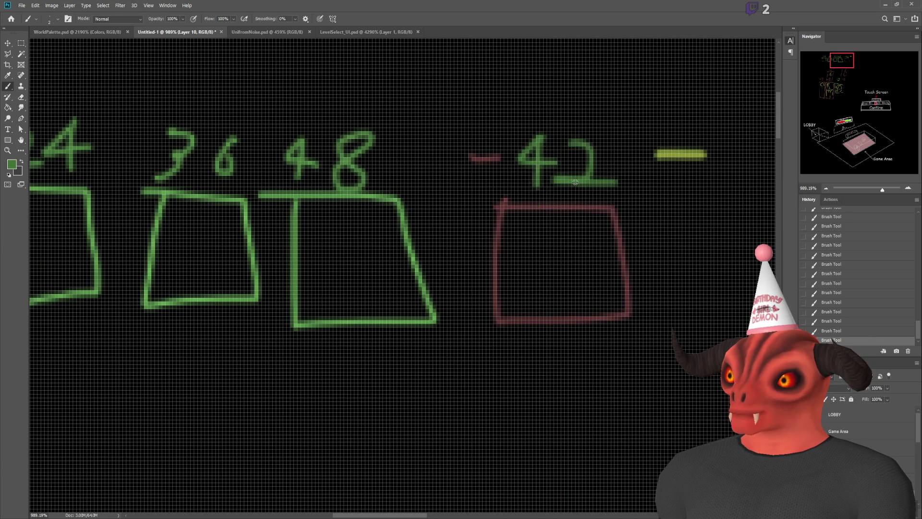
scroll(576, 183, down, 4)
scroll(570, 173, up, 3)
scroll(569, 173, down, 3)
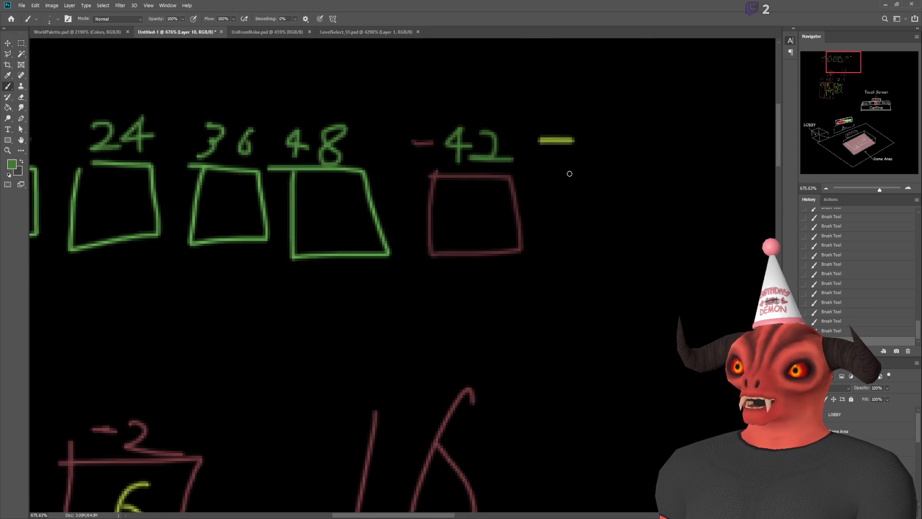
scroll(397, 319, down, 1)
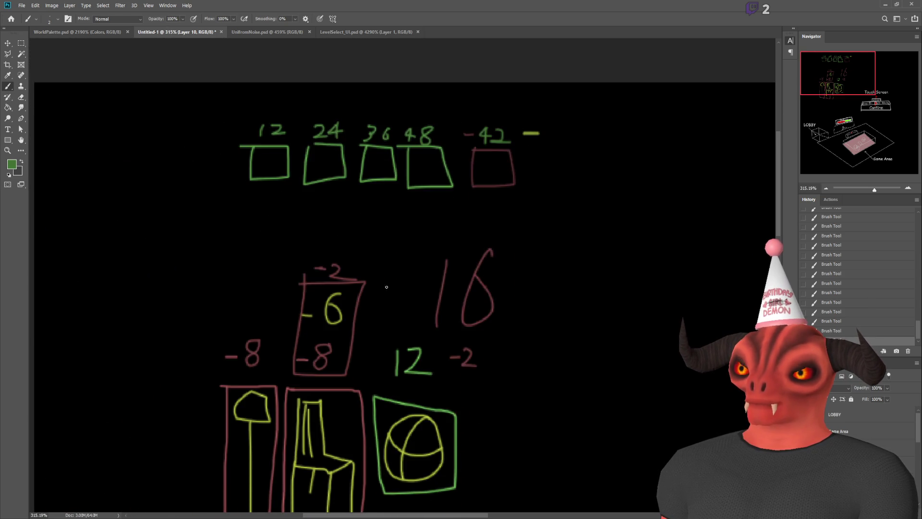
scroll(492, 180, up, 2)
alt+click(524, 163)
scroll(524, 163, up, 7)
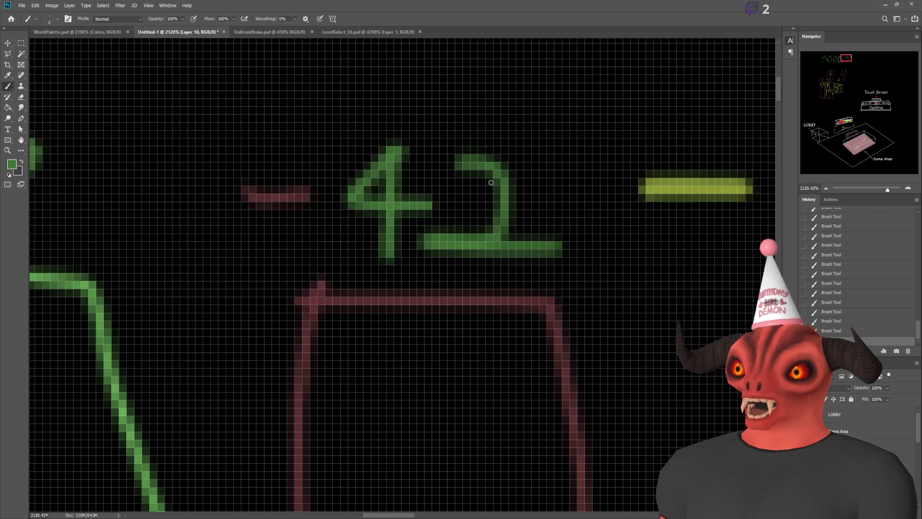
click(23, 43)
mouse_move(582, 124)
mouse_down()
mouse_move(555, 170)
mouse_move(441, 257)
mouse_up()
key(Delete)
key(ctrl+d)
drag(416, 225, 441, 258)
key(Delete)
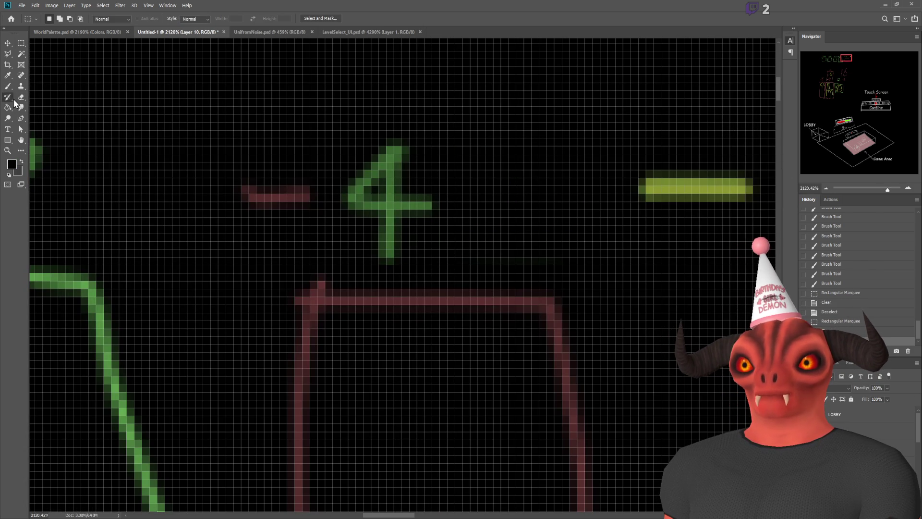
- Return to the brush in the 4's green and try an 8 after -4, undoing it
click(8, 86)
alt+click(390, 205)
key(ctrl+d)
mouse_move(500, 150)
mouse_down()
mouse_move(451, 249)
mouse_move(500, 155)
mouse_move(469, 243)
mouse_move(519, 154)
mouse_move(506, 144)
mouse_up()
key(ctrl+z)
- Paint a 3 and 4 after the yellow dash so it reads -34
scroll(610, 300, down, 5)
scroll(598, 288, up, 4)
scroll(315, 278, down, 6)
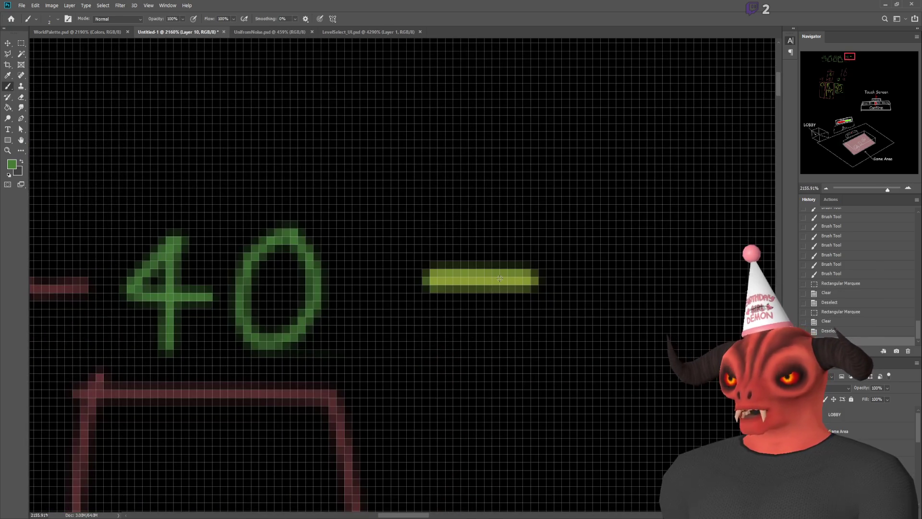
scroll(315, 279, up, 3)
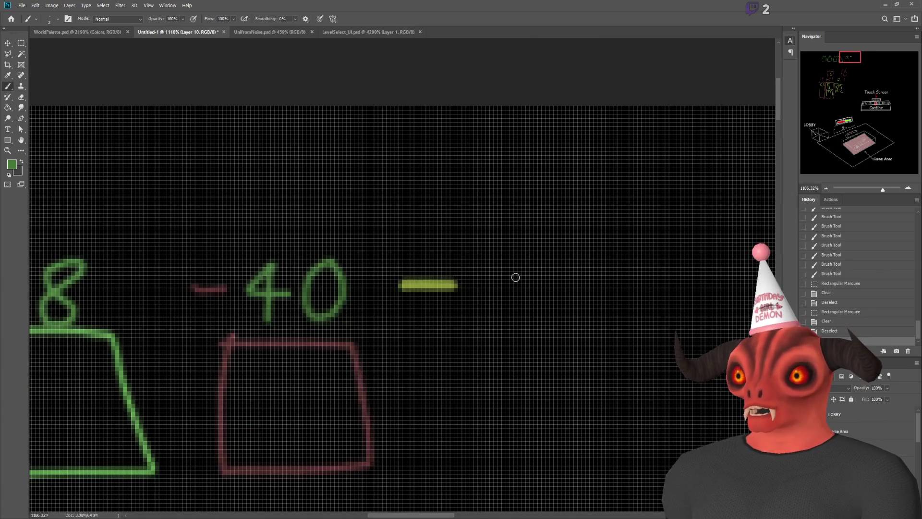
mouse_move(469, 261)
mouse_down()
mouse_move(504, 261)
mouse_move(505, 301)
mouse_move(464, 318)
mouse_up()
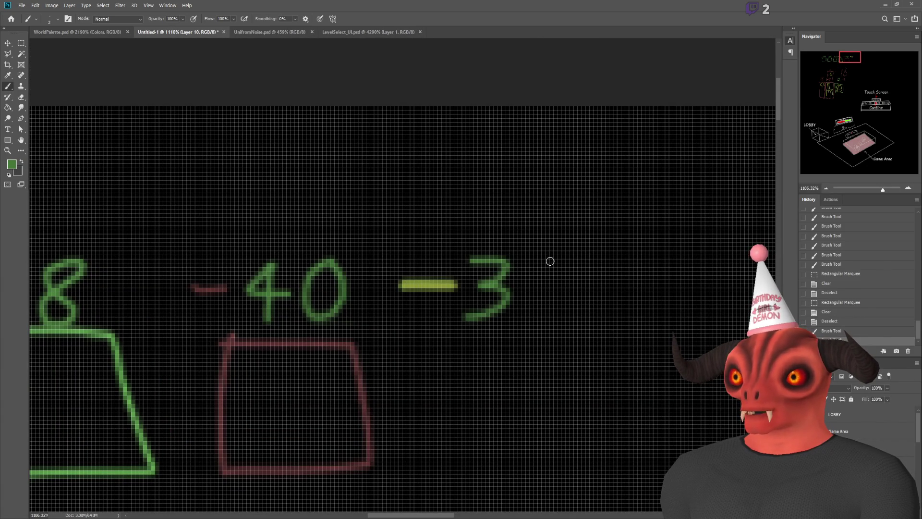
mouse_move(539, 255)
mouse_down()
mouse_move(572, 286)
mouse_move(534, 327)
mouse_move(551, 379)
mouse_up()
scroll(534, 327, down, 4)
scroll(539, 350, up, 4)
key(ctrl+z)
scroll(551, 380, down, 6)
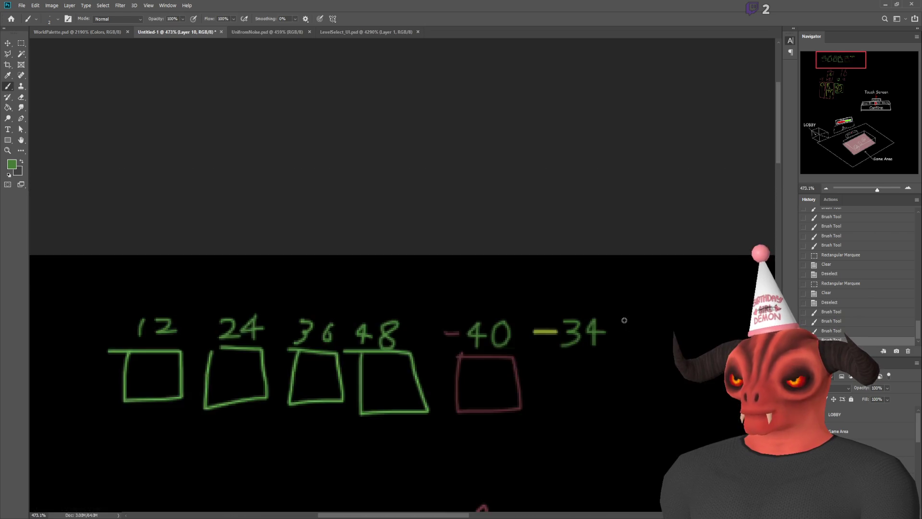
scroll(523, 379, up, 2)
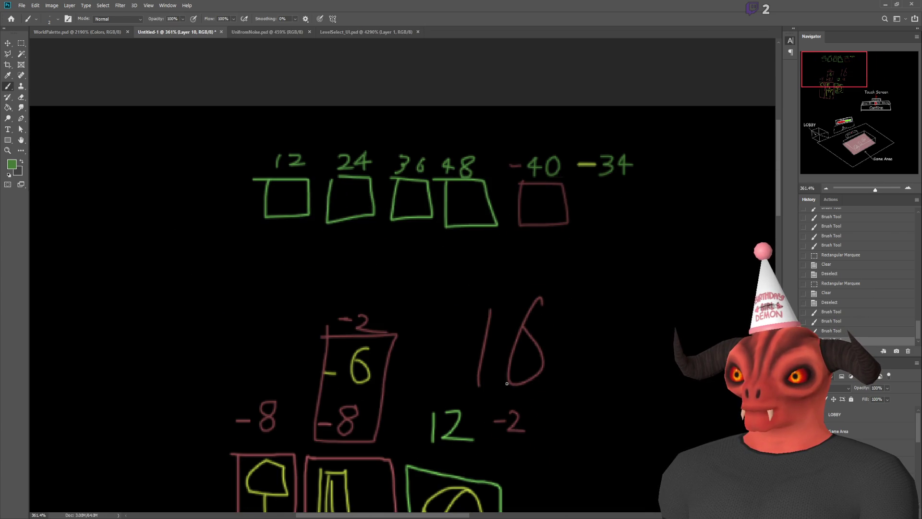
scroll(504, 364, down, 1)
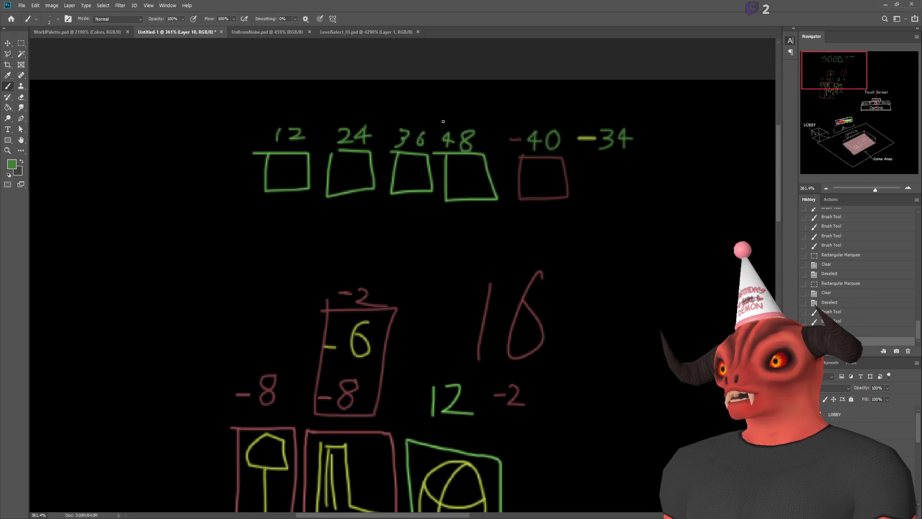
scroll(309, 344, down, 4)
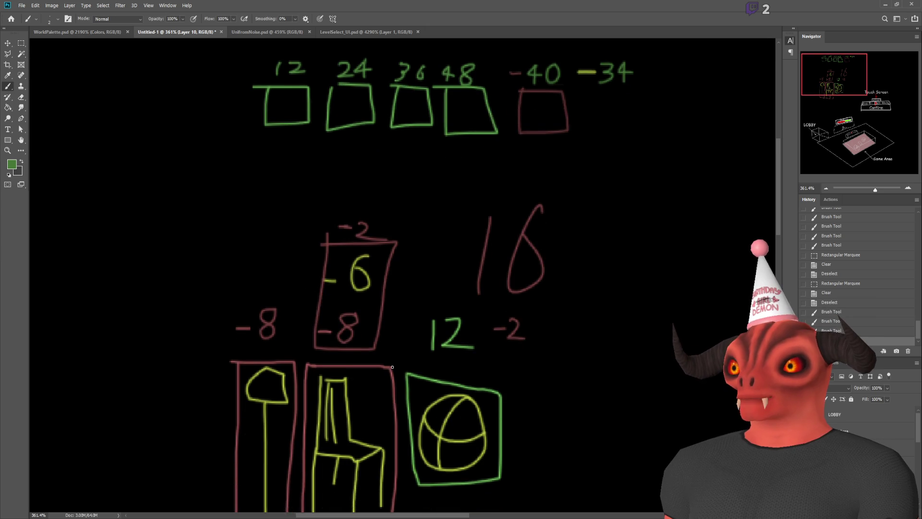
scroll(432, 359, up, 2)
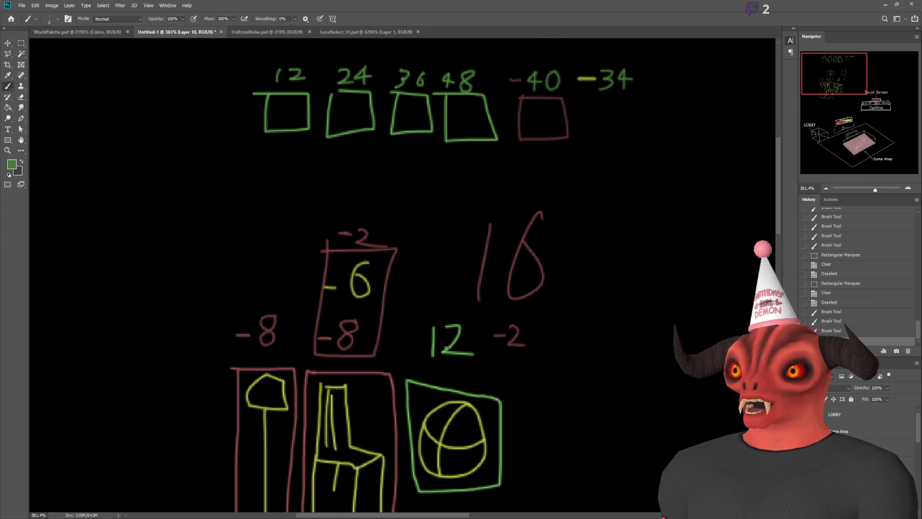
scroll(446, 348, up, 2)
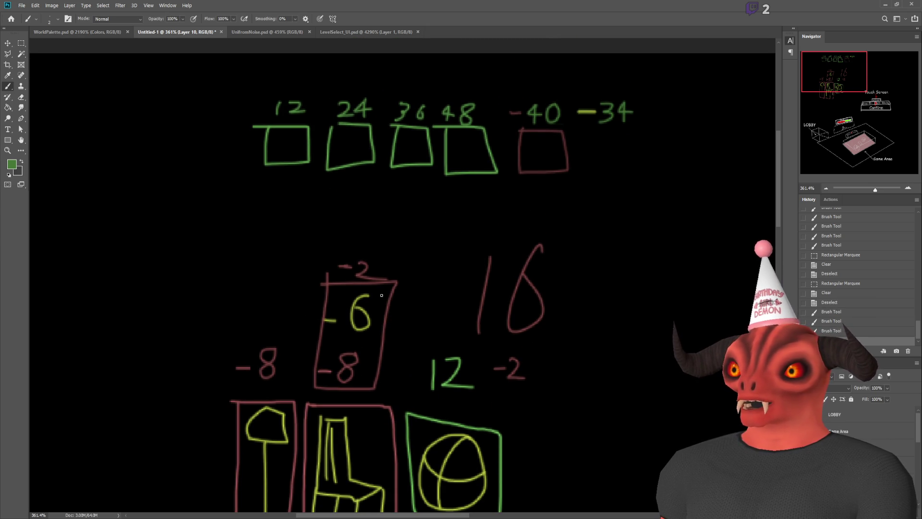
- Write a yellow-green -6 above -34 and a dark-red -8 above -40
alt+click(359, 298)
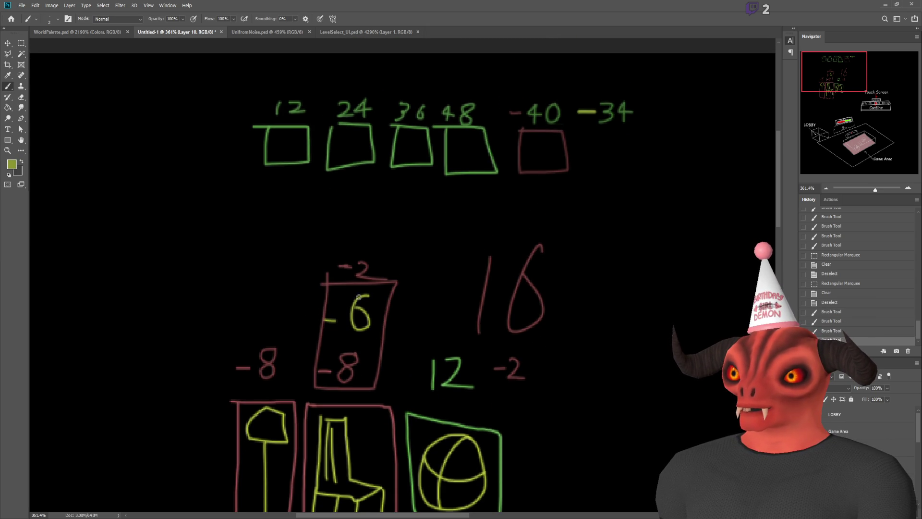
mouse_move(587, 78)
mouse_down()
mouse_move(622, 89)
mouse_move(608, 82)
mouse_up()
alt+click(373, 283)
alt+scroll(365, 285, up, 6)
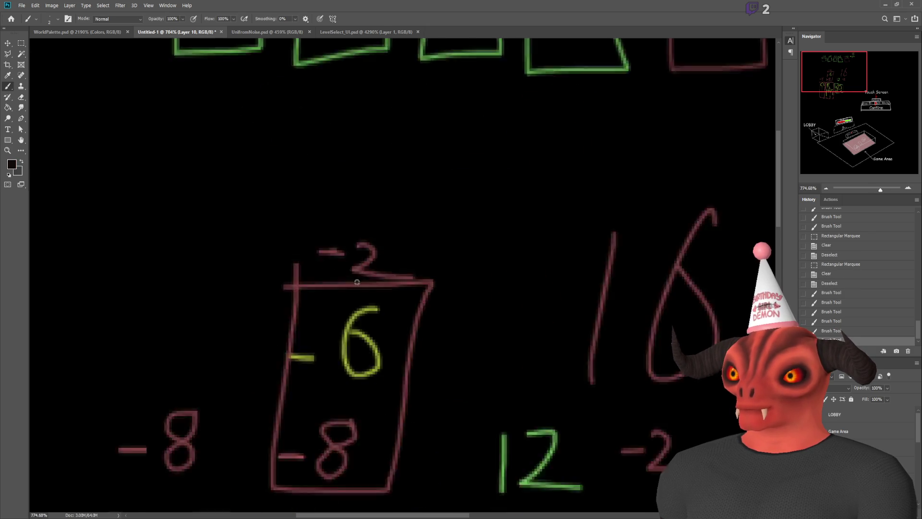
alt+click(360, 282)
alt+scroll(358, 289, down, 6)
alt+scroll(624, 96, up, 3)
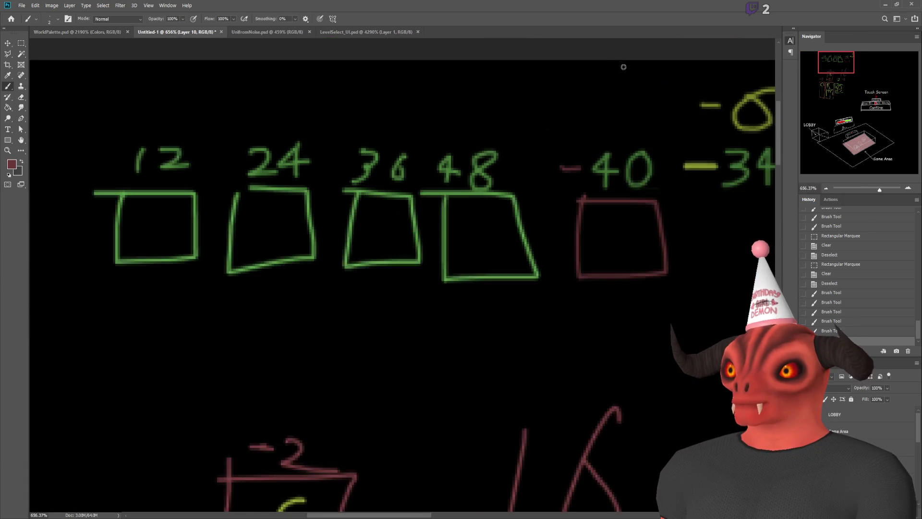
mouse_move(629, 99)
mouse_down()
mouse_move(620, 130)
mouse_move(637, 90)
mouse_up()
alt+scroll(718, 216, down, 3)
alt+scroll(683, 222, up, 1)
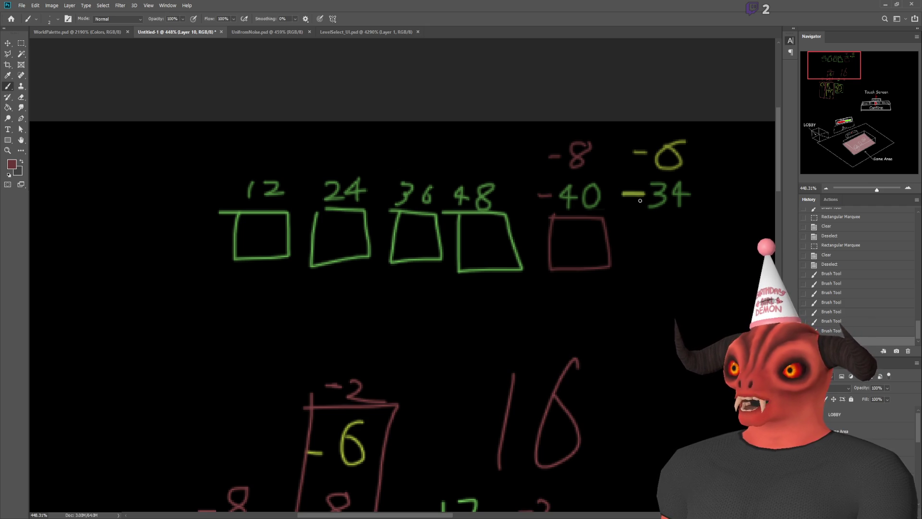
- Brush a red divider between the 24 and 36 boxes, plus a baseline with end and middle ticks
drag(379, 284, 385, 159)
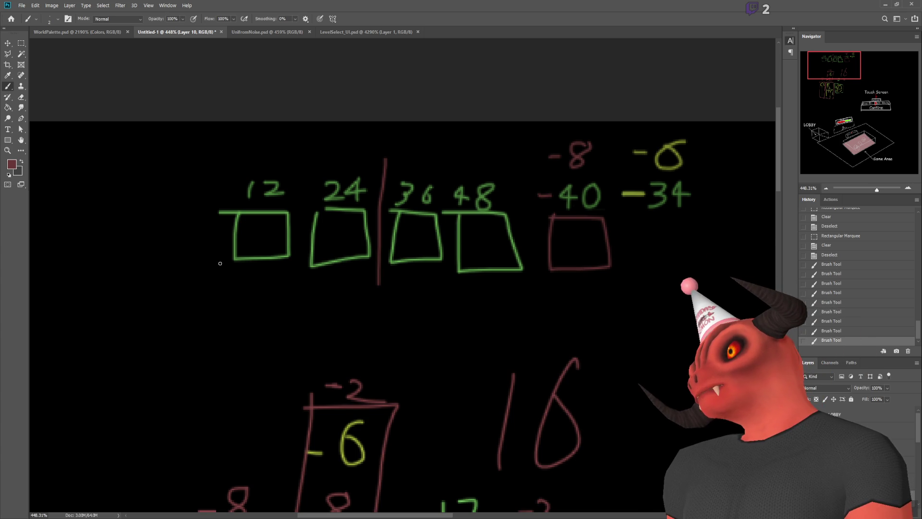
drag(205, 278, 652, 298)
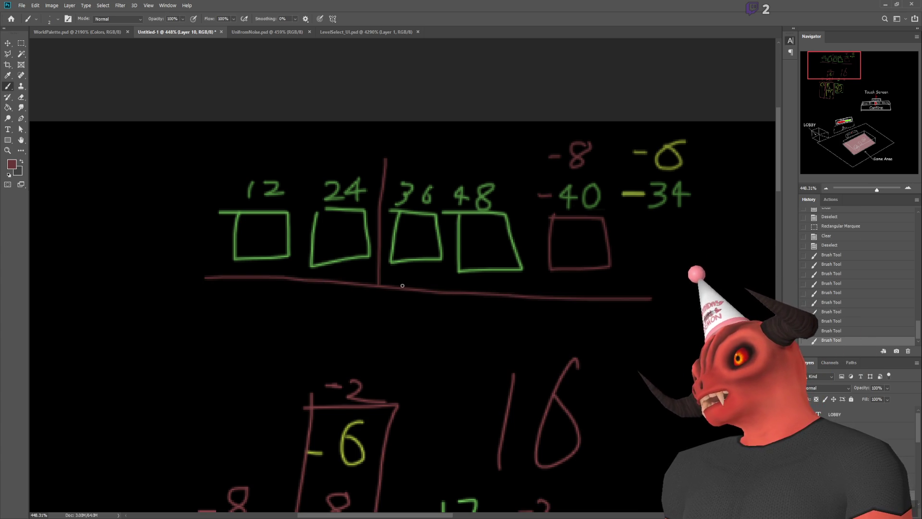
drag(417, 283, 416, 298)
drag(645, 274, 651, 311)
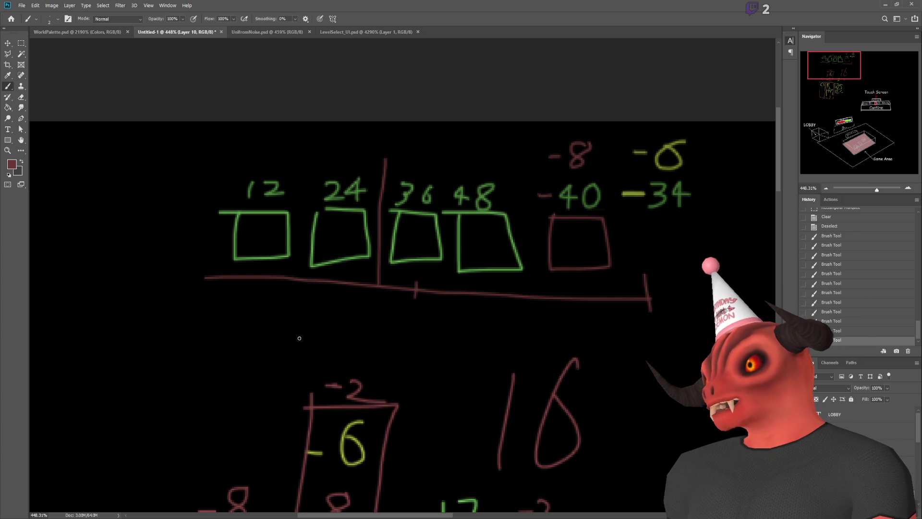
drag(198, 261, 199, 293)
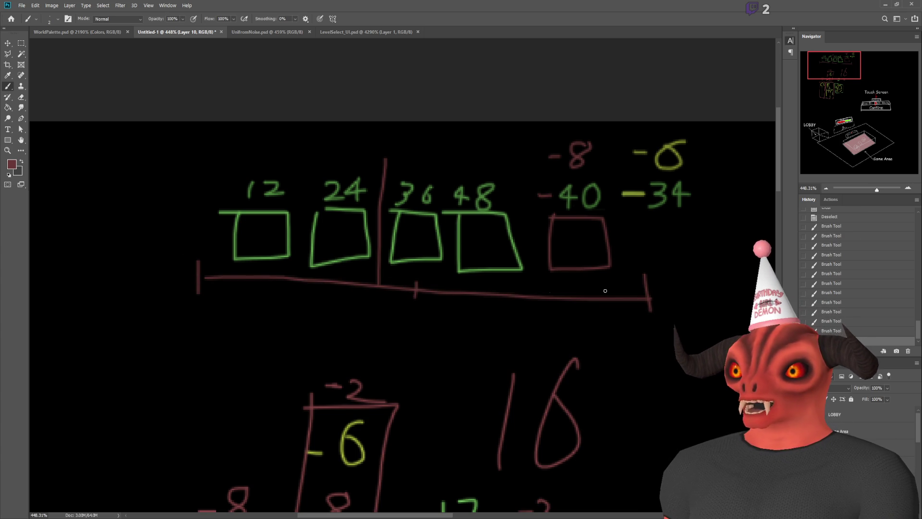
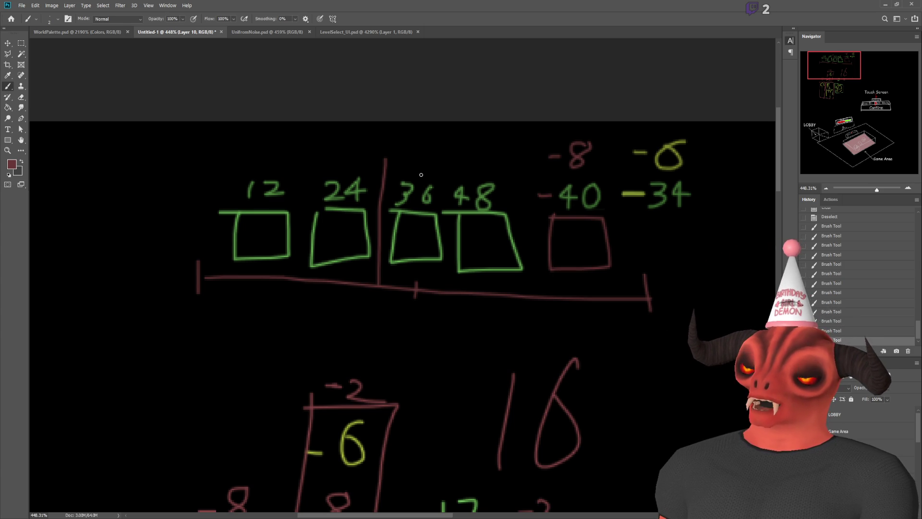
- Try red arcs, brackets and loops around the -8/-40 column, undoing each attempt
scroll(542, 204, down, 3)
scroll(278, 225, up, 4)
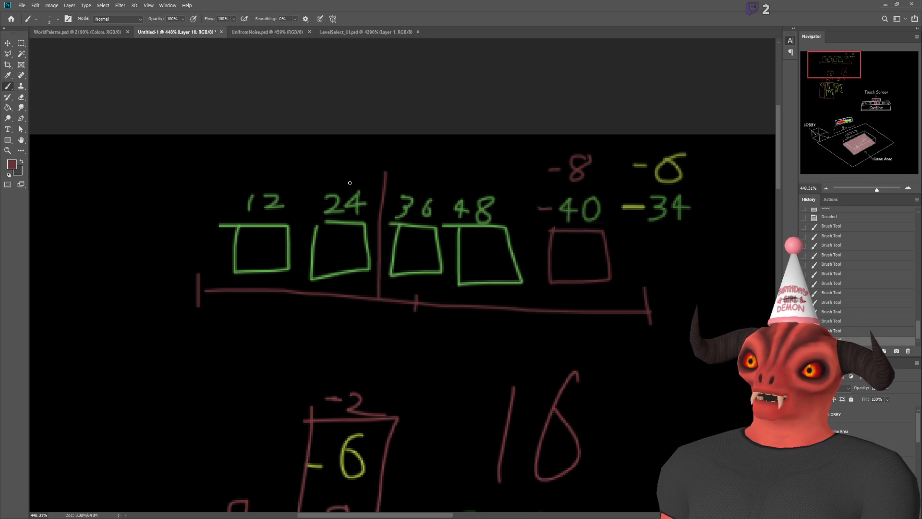
mouse_move(272, 190)
mouse_down()
mouse_move(479, 181)
mouse_move(550, 198)
mouse_up()
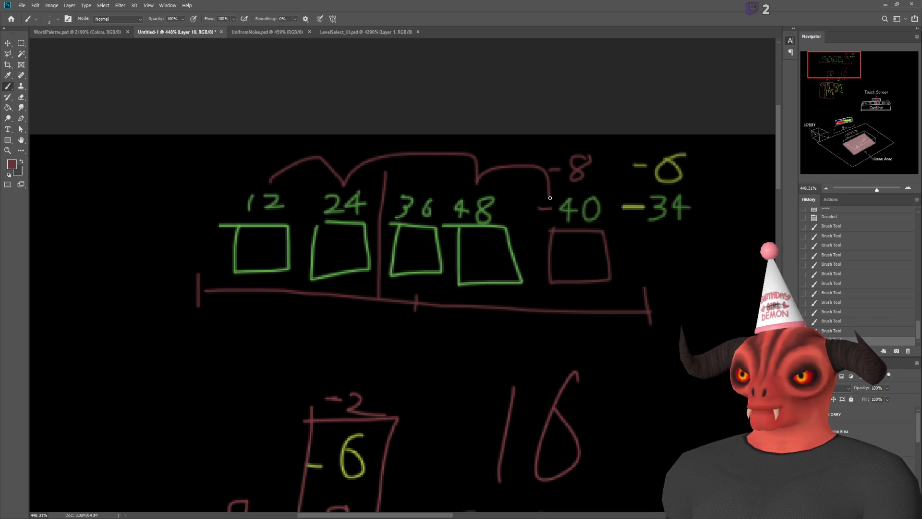
key(ctrl+z)
mouse_move(265, 181)
mouse_down()
mouse_move(433, 147)
mouse_move(495, 182)
mouse_move(569, 190)
mouse_up()
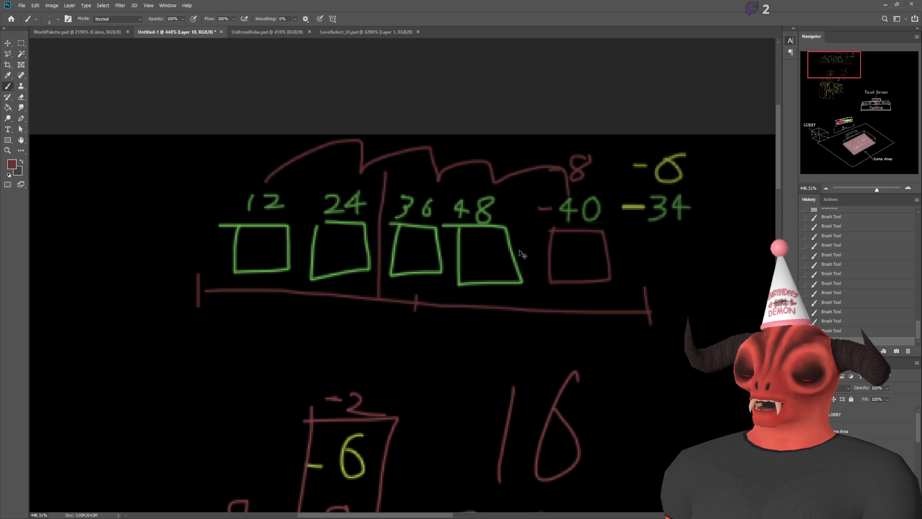
key(ctrl+z)
scroll(599, 244, down, 1)
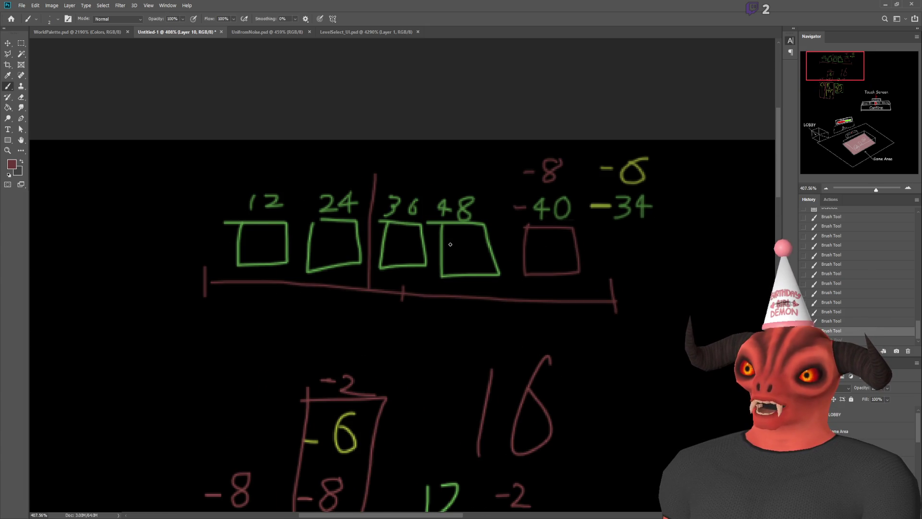
drag(518, 158, 528, 281)
key(ctrl+z)
mouse_move(661, 142)
mouse_down()
mouse_move(596, 218)
mouse_move(653, 142)
mouse_up()
key(ctrl+z)
mouse_move(513, 167)
mouse_down()
mouse_move(551, 288)
mouse_move(571, 149)
mouse_up()
key(ctrl+z)
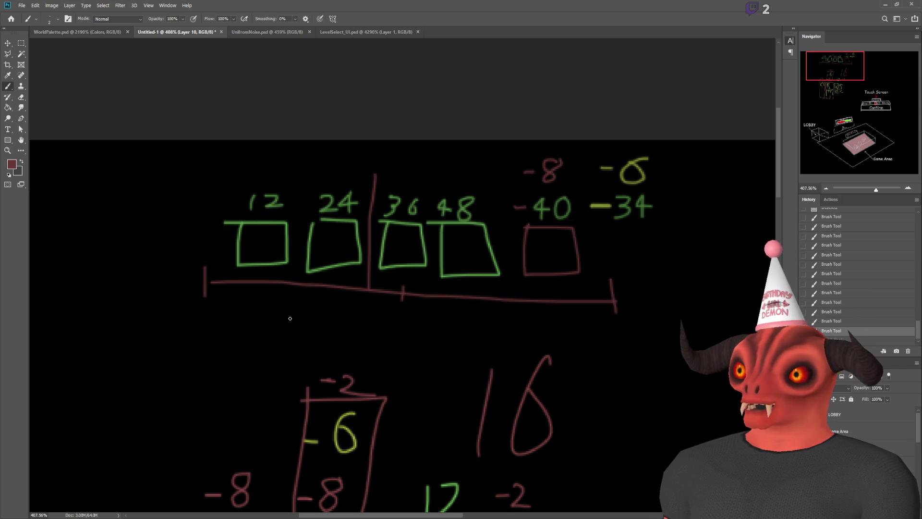
- Sketch a green X and a red leftward line extension, then undo both
scroll(236, 263, up, 5)
alt+click(237, 252)
scroll(298, 264, down, 5)
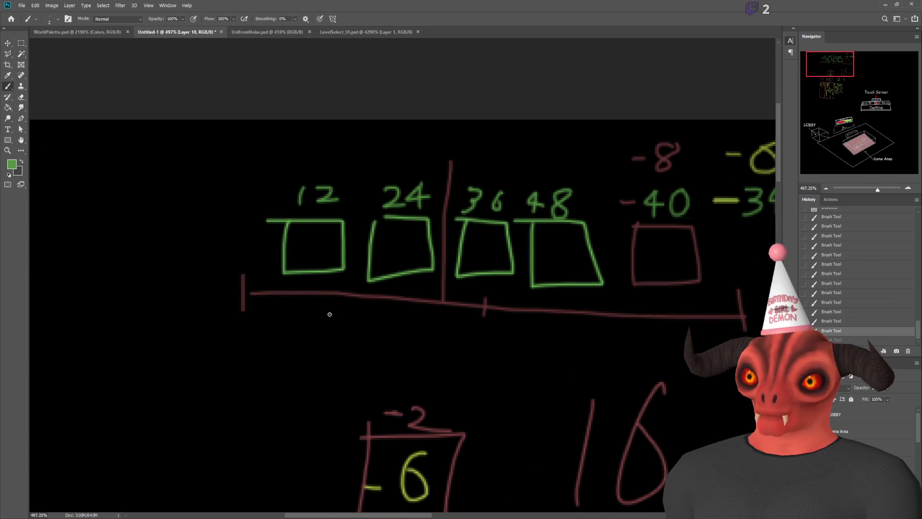
drag(331, 313, 316, 366)
drag(305, 327, 385, 353)
scroll(266, 305, down, 2)
scroll(265, 304, up, 2)
alt+click(311, 309)
drag(56, 302, 206, 306)
scroll(280, 309, down, 2)
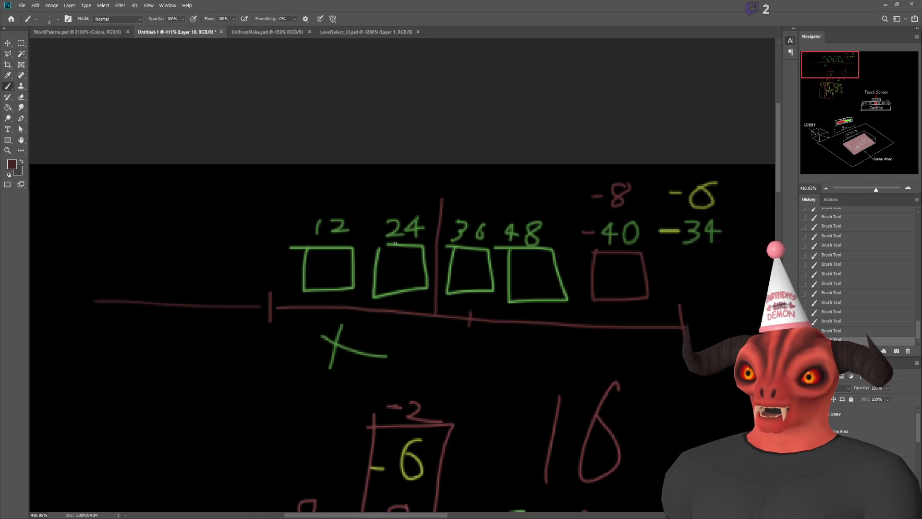
scroll(518, 228, up, 2)
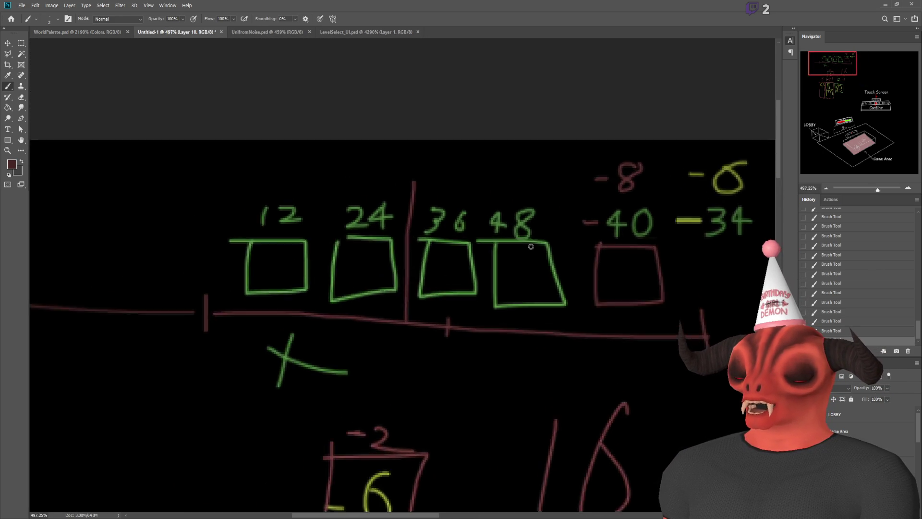
scroll(259, 331, up, 2)
key(ctrl+z)
key(ctrl+z)
key(ctrl+z)
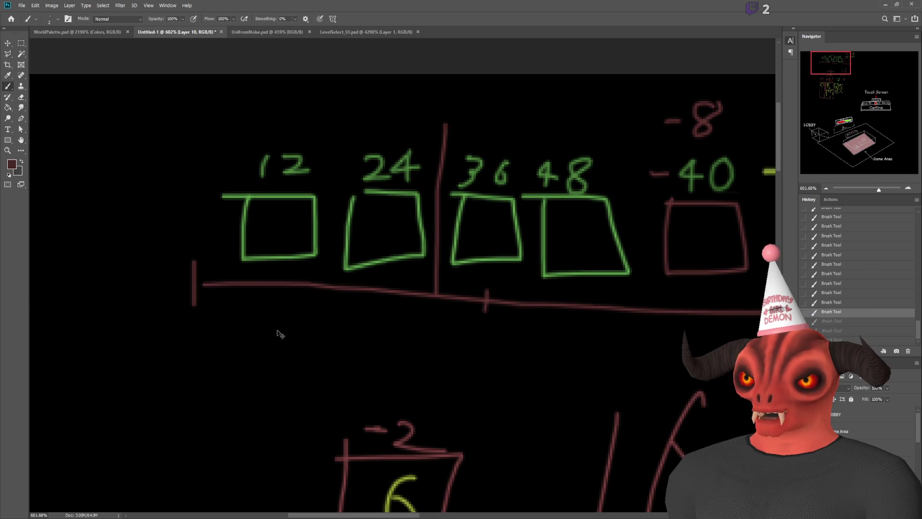
- Eyedrop the box-outline green and draw a short green plus stroke below the line
alt+click(238, 195)
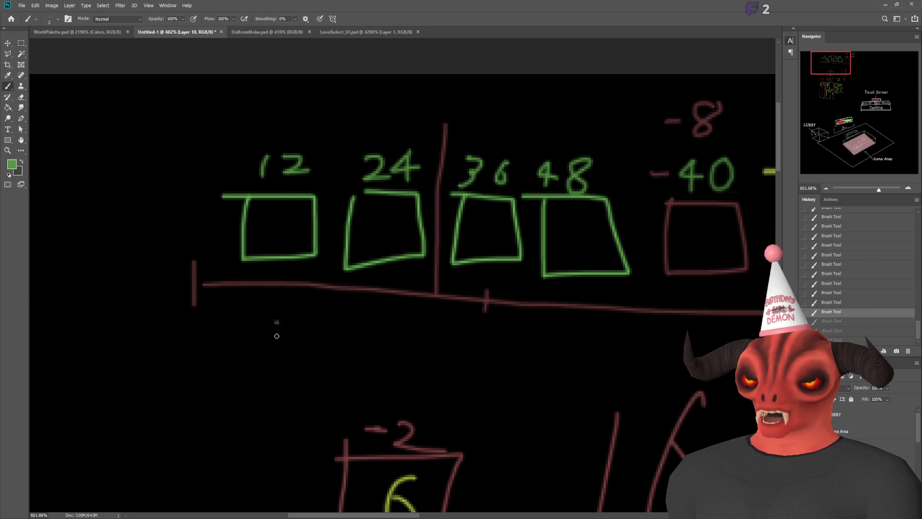
key(ctrl+z)
drag(222, 303, 222, 312)
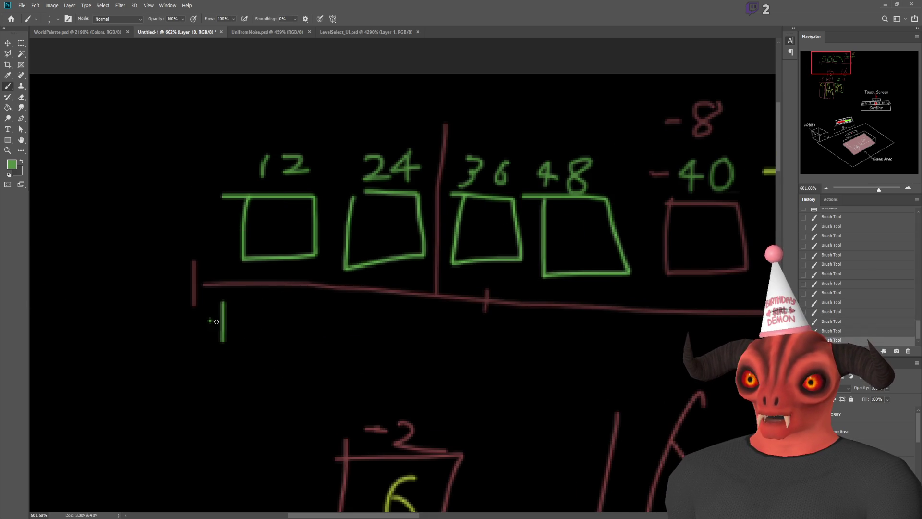
alt+click(194, 285)
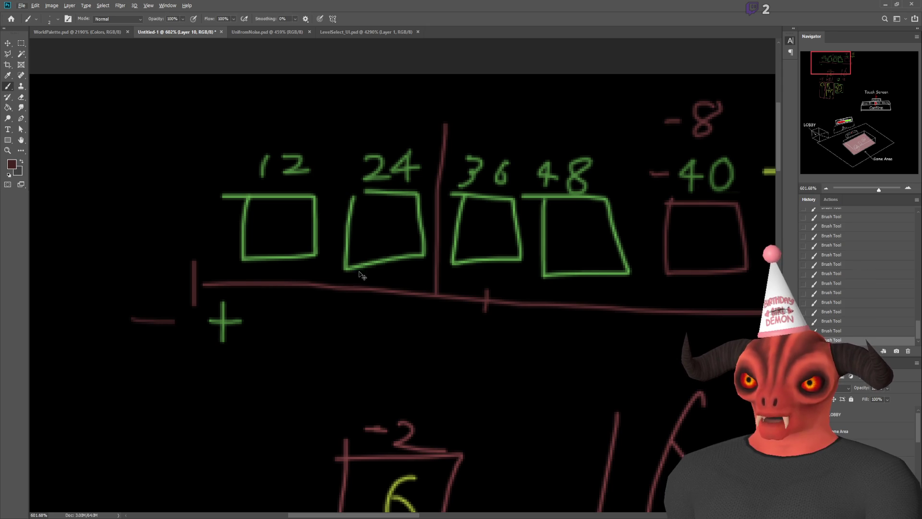
key(ctrl+z)
scroll(349, 464, up, 5)
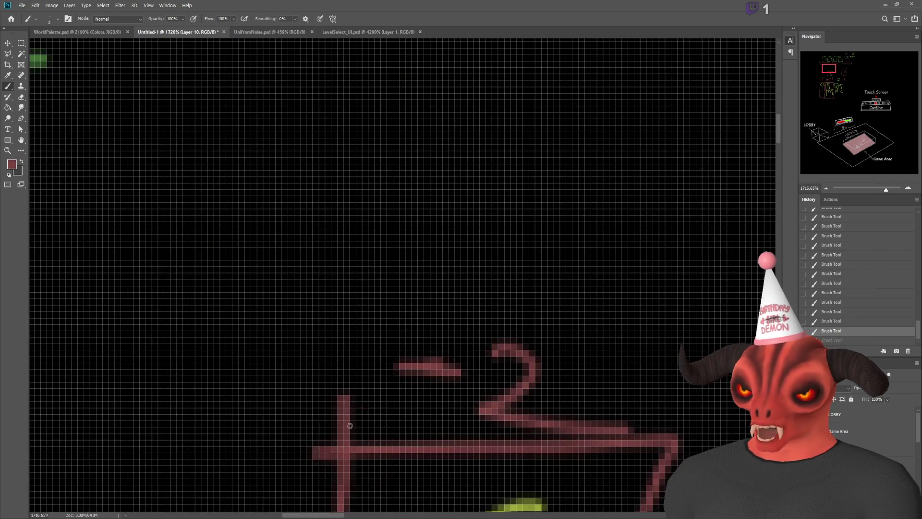
scroll(350, 426, down, 4)
scroll(224, 264, down, 2)
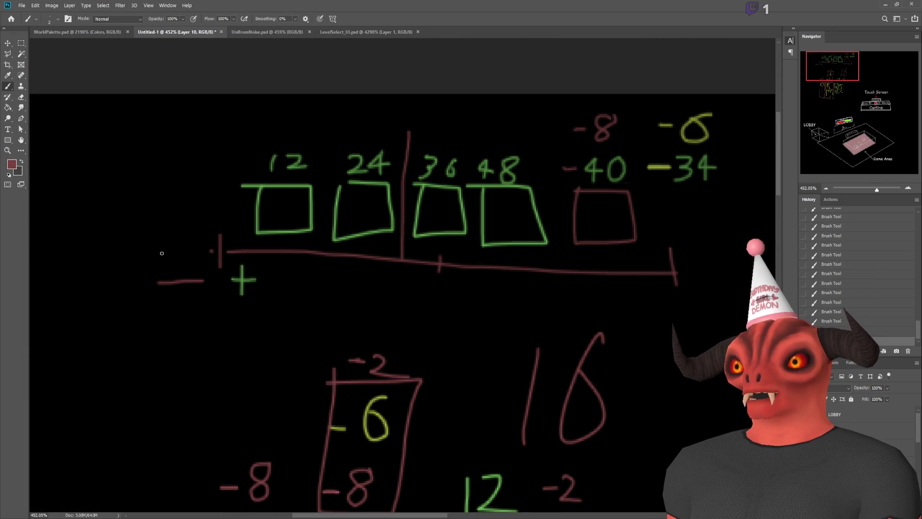
- Extend the red number line left past its start tick
drag(210, 250, 30, 257)
scroll(237, 319, down, 1)
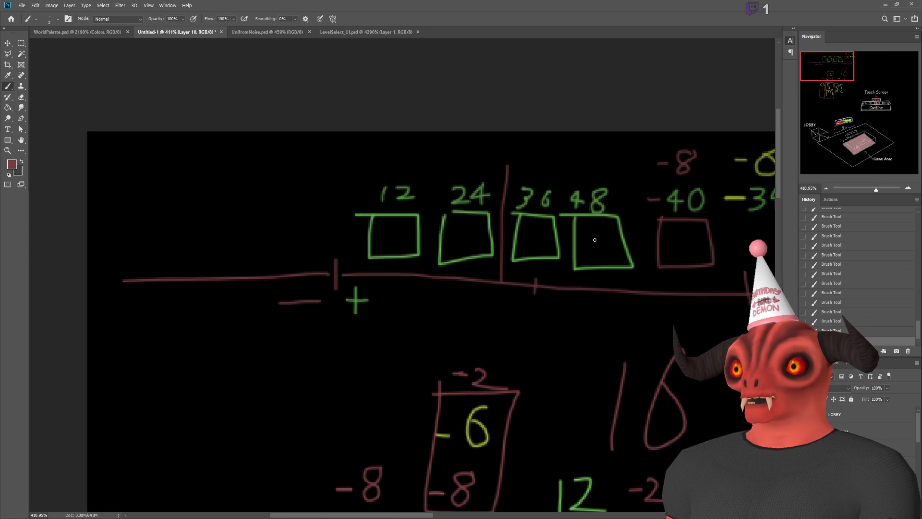
scroll(635, 215, down, 1)
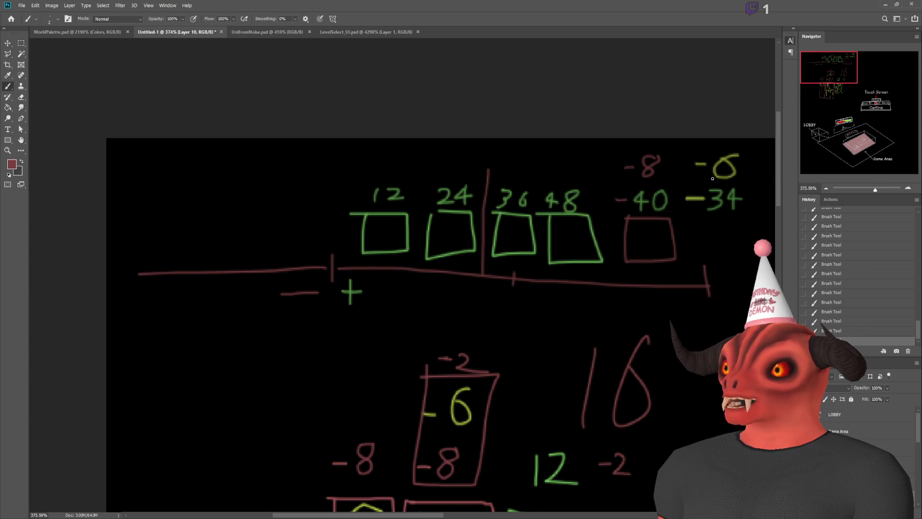
scroll(712, 174, up, 1)
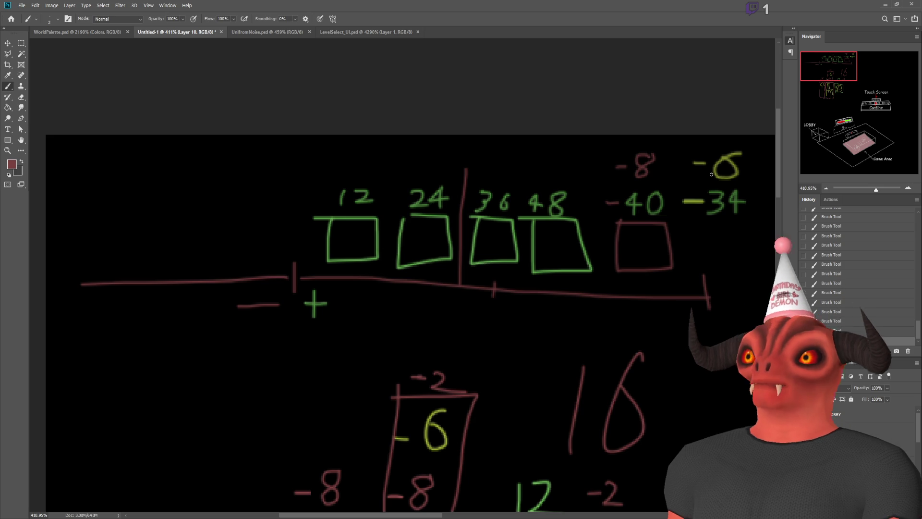
scroll(613, 212, down, 5)
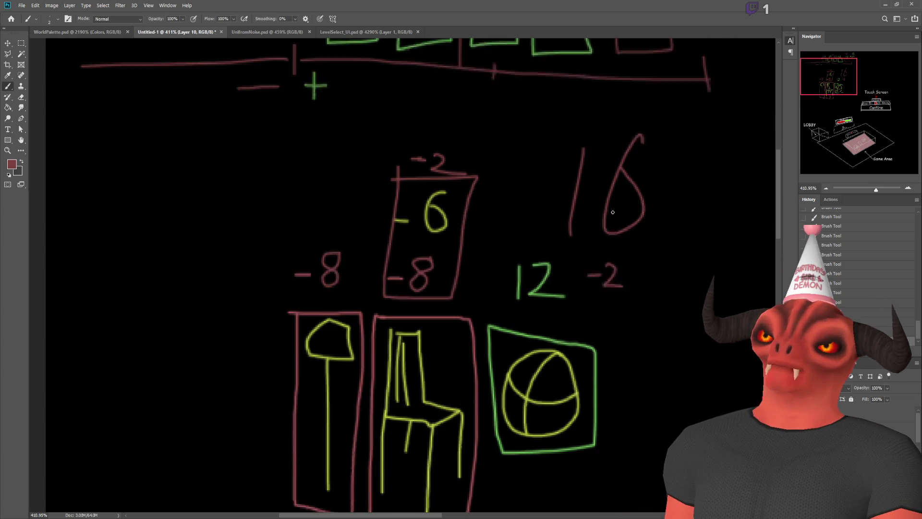
scroll(613, 211, down, 1)
drag(835, 90, 839, 89)
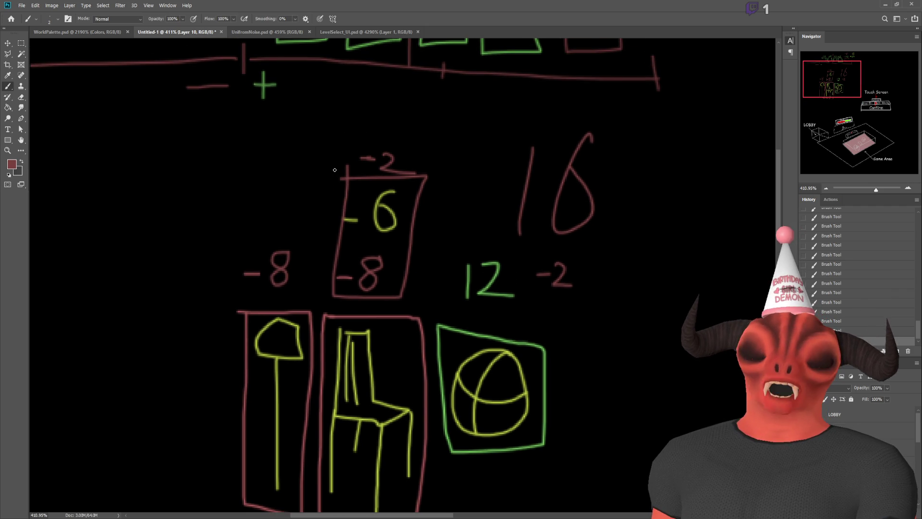
scroll(325, 250, up, 5)
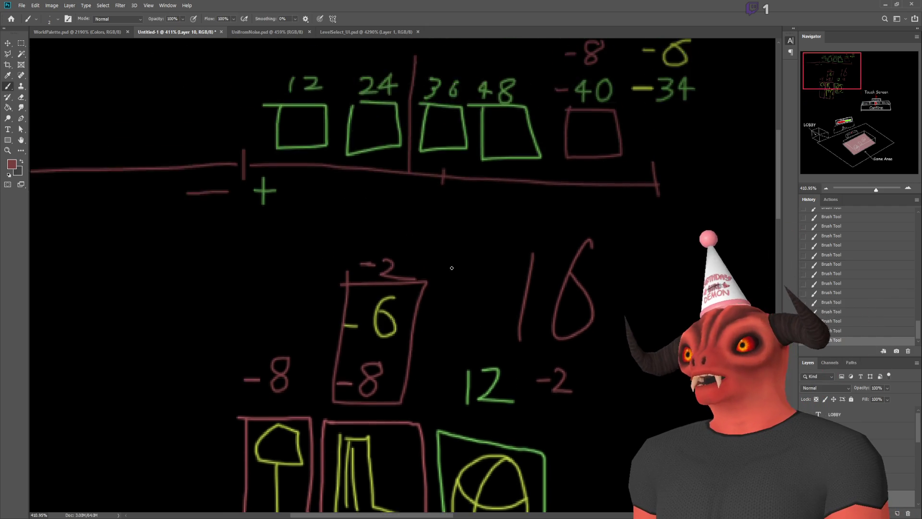
- Sketch a 13 above the -8, then marquee-erase it together with the 8
alt+scroll(521, 129, up, 5)
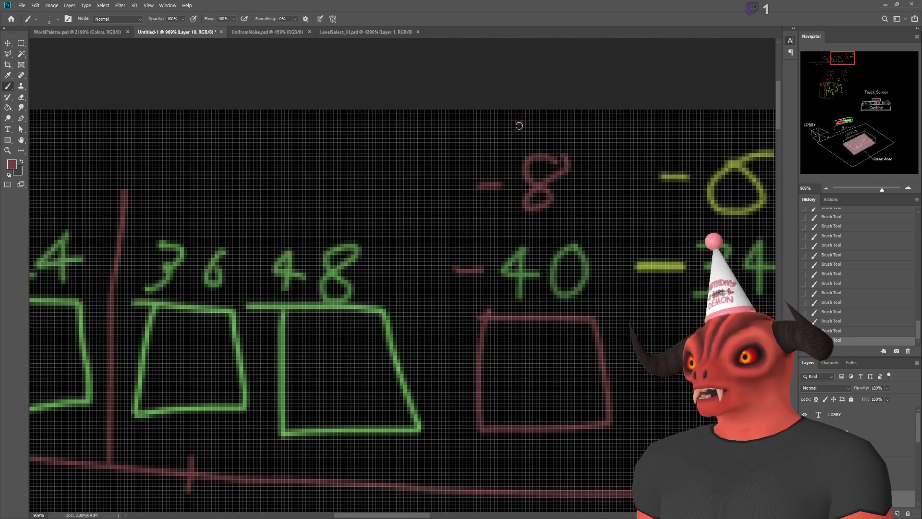
drag(518, 121, 512, 156)
drag(548, 120, 587, 150)
alt+scroll(602, 139, up, 2)
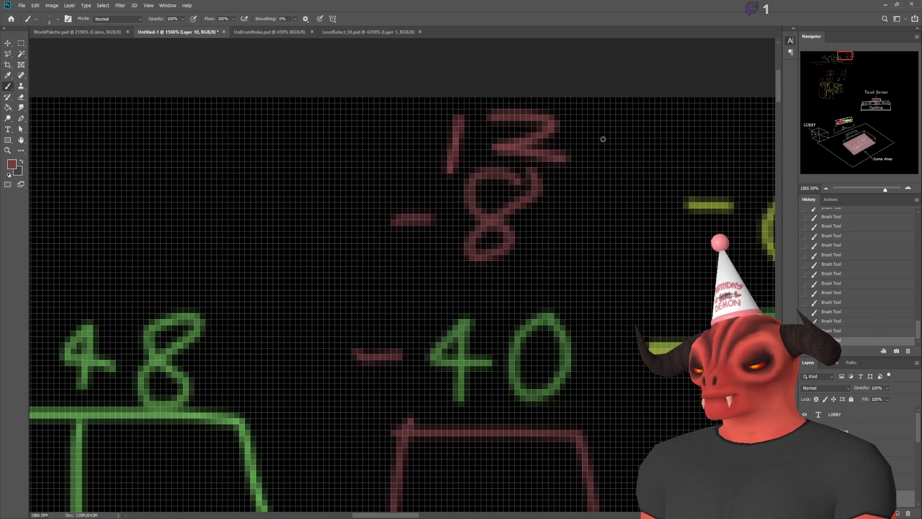
click(21, 43)
drag(449, 105, 587, 282)
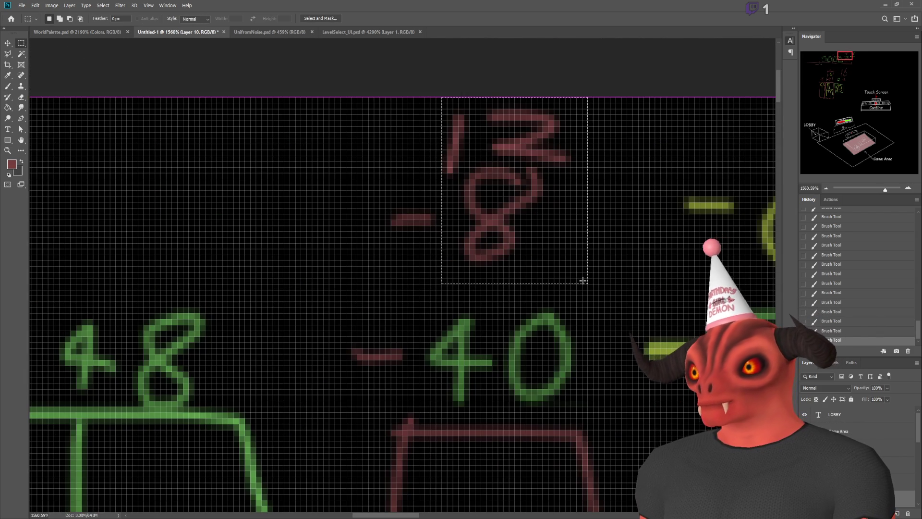
key(Delete)
- Brush a 1 and 2 after the red minus to make -12
click(7, 86)
drag(466, 174, 463, 265)
drag(483, 188, 554, 267)
alt+scroll(514, 313, up, 3)
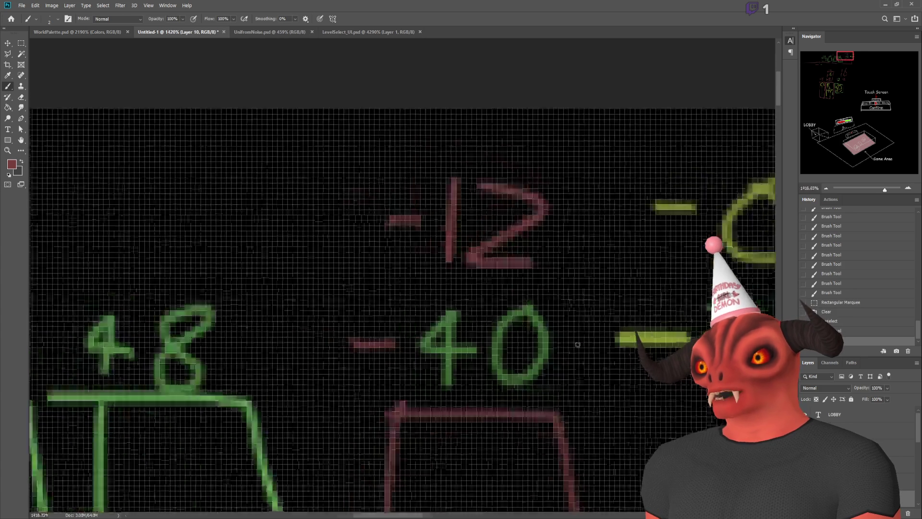
- Eyedrop the green and clear the 40 and 34 digits with marquee and Delete
alt+click(461, 305)
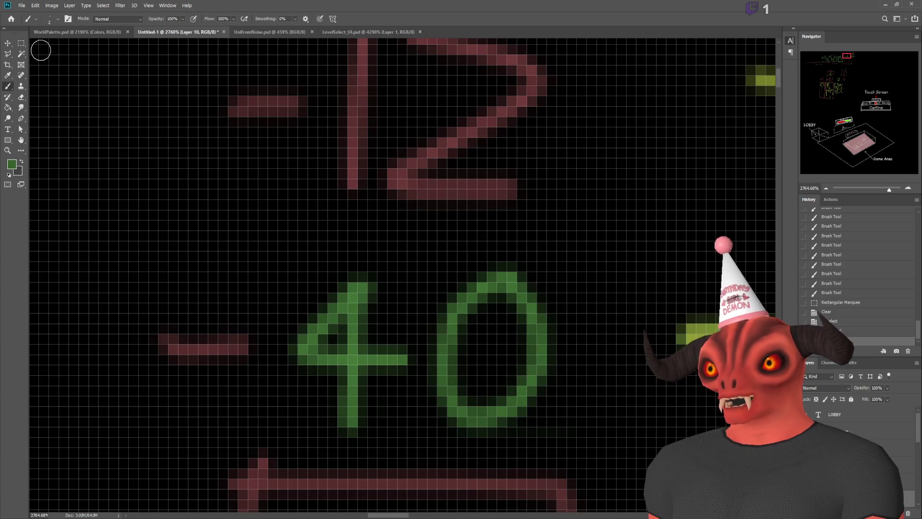
click(21, 43)
mouse_move(269, 231)
mouse_down()
mouse_move(513, 438)
mouse_move(577, 437)
mouse_up()
key(Delete)
mouse_move(847, 55)
mouse_down()
mouse_move(878, 97)
mouse_move(852, 56)
mouse_up()
drag(371, 135, 663, 360)
key(Delete)
key(ctrl+d)
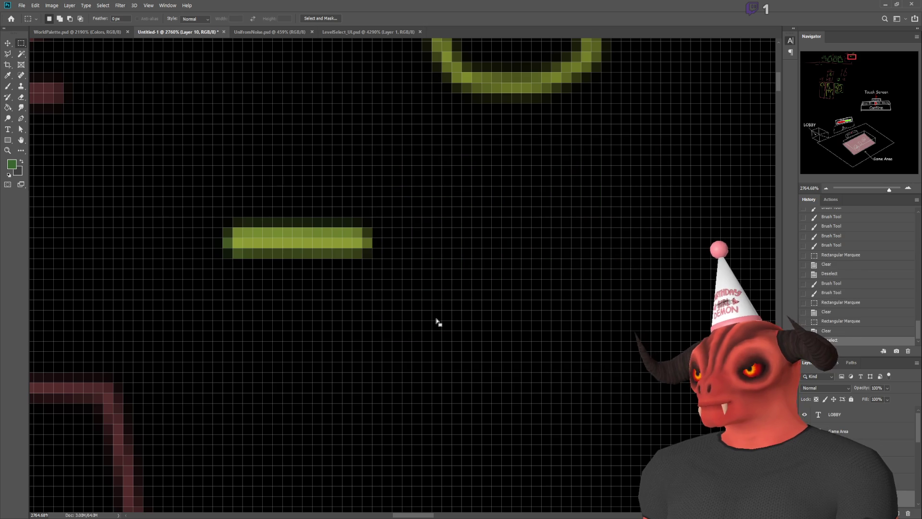
- Brush a green 3 and 8 after the red minus to make -38
scroll(417, 290, down, 5)
scroll(162, 188, up, 3)
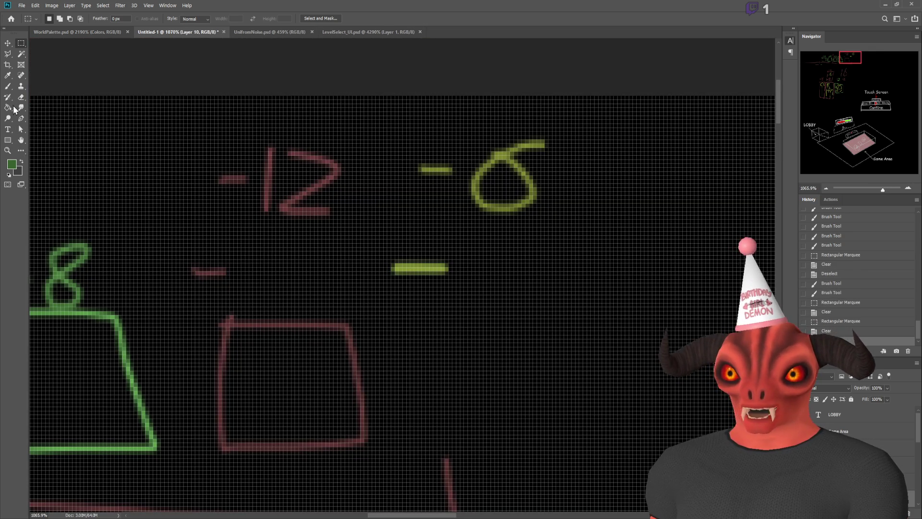
key(b)
alt+click(113, 313)
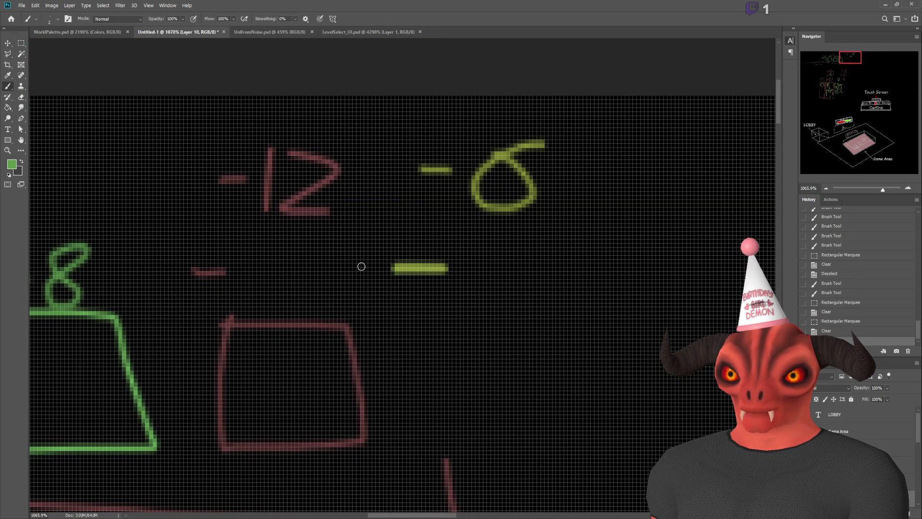
drag(240, 251, 240, 291)
mouse_move(314, 253)
mouse_down()
mouse_move(284, 263)
mouse_move(307, 288)
mouse_move(314, 255)
mouse_up()
- Brush a green 3 and 2 after the green minus to make -32
drag(501, 244, 514, 291)
key(ctrl+z)
mouse_move(460, 240)
mouse_down()
mouse_move(496, 269)
mouse_move(435, 300)
mouse_up()
mouse_move(515, 242)
mouse_down()
mouse_move(481, 299)
mouse_move(567, 308)
mouse_up()
scroll(439, 416, down, 3)
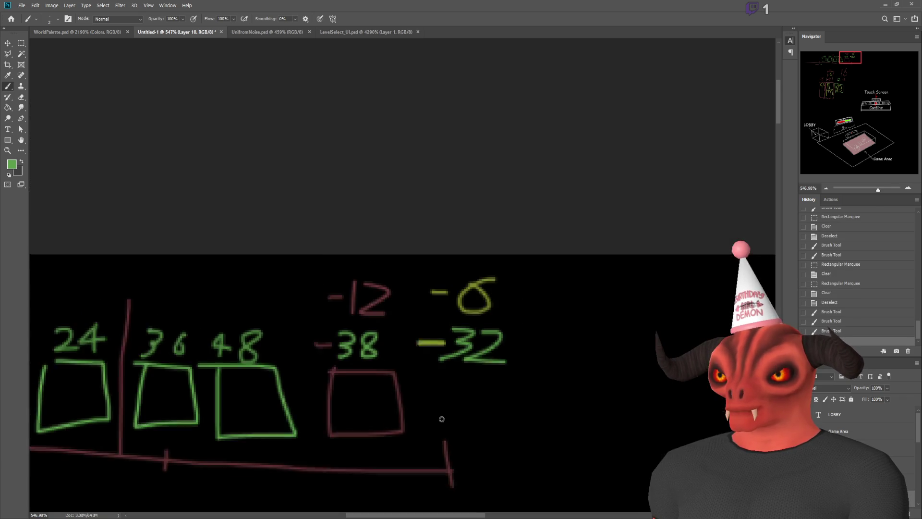
- Paint a green curve above the divider line
scroll(255, 428, up, 2)
scroll(139, 369, down, 2)
scroll(140, 369, down, 2)
scroll(402, 295, down, 5)
scroll(402, 294, left, 5)
scroll(391, 206, up, 2)
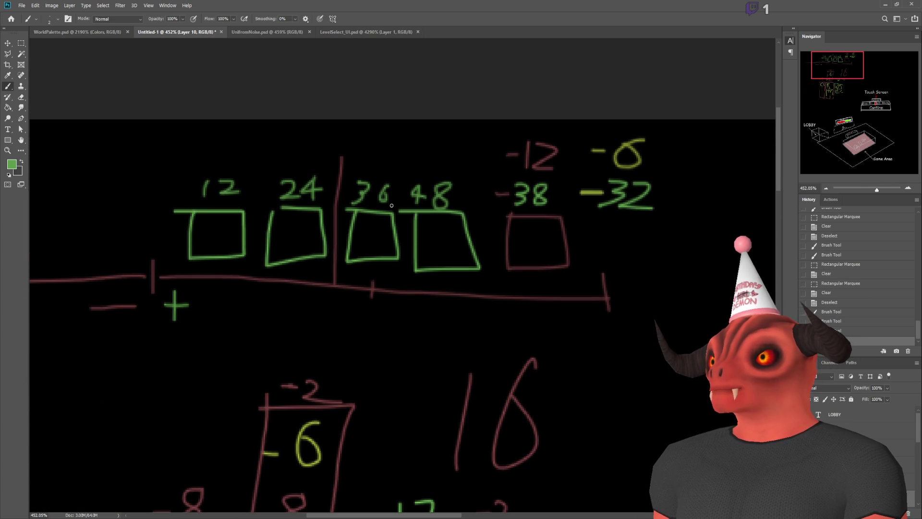
drag(345, 136, 343, 158)
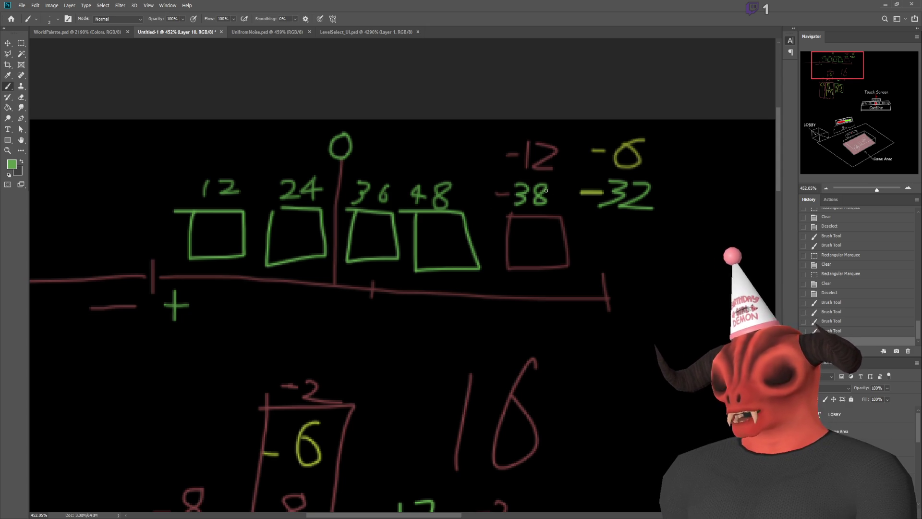
- Erase the 8 of -38 with a rectangular selection
scroll(549, 162, up, 3)
click(18, 44)
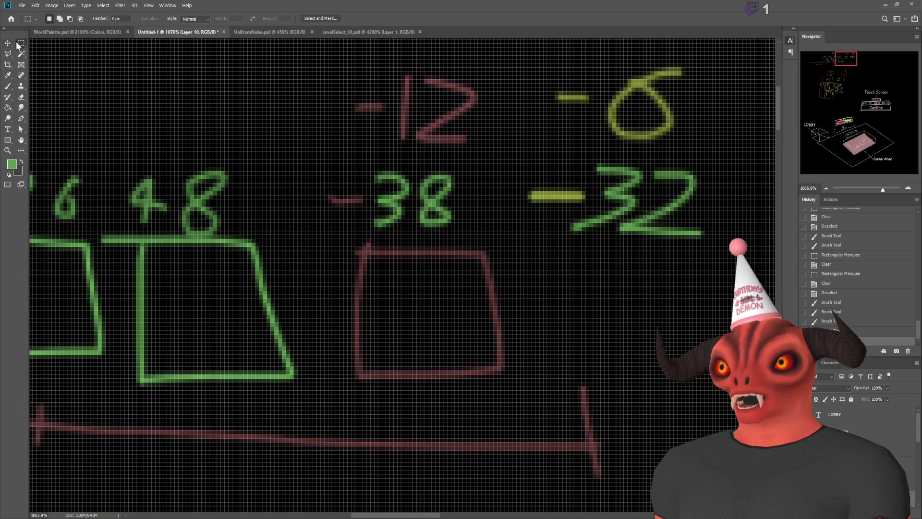
drag(412, 164, 460, 236)
key(Delete)
key(ctrl+d)
- Erase the 2 of -32 and leftover marks beside the 3
drag(620, 220, 686, 282)
key(Delete)
key(ctrl+d)
drag(754, 48, 644, 245)
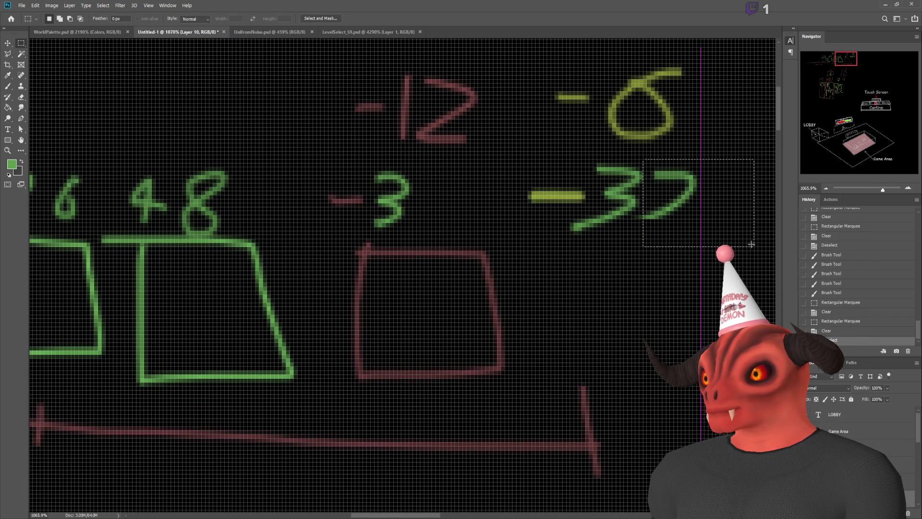
key(Delete)
key(ctrl+d)
mouse_move(631, 206)
mouse_down()
mouse_move(690, 300)
mouse_move(691, 248)
mouse_up()
key(Delete)
key(ctrl+d)
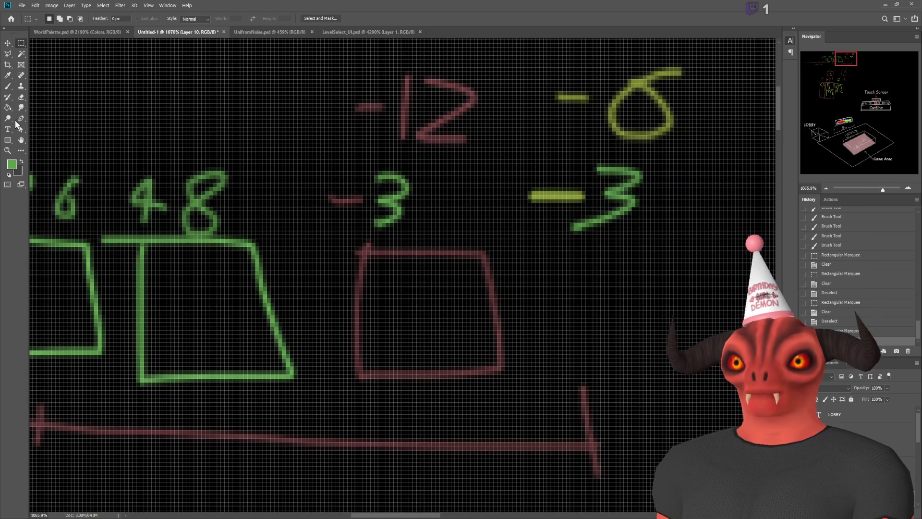
- Brush a 6 and a 0 to make -36 and -30, then view the whole diagram
click(8, 88)
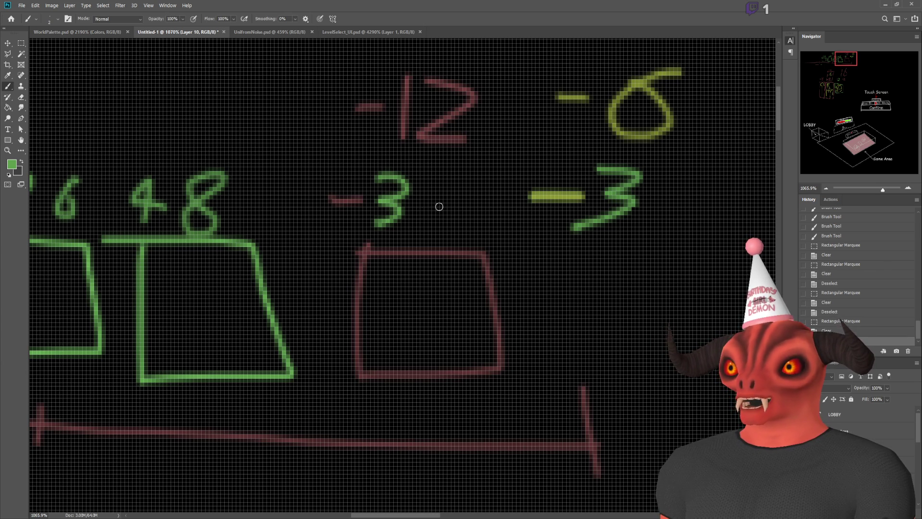
mouse_move(449, 176)
mouse_down()
mouse_move(414, 214)
mouse_move(423, 203)
mouse_up()
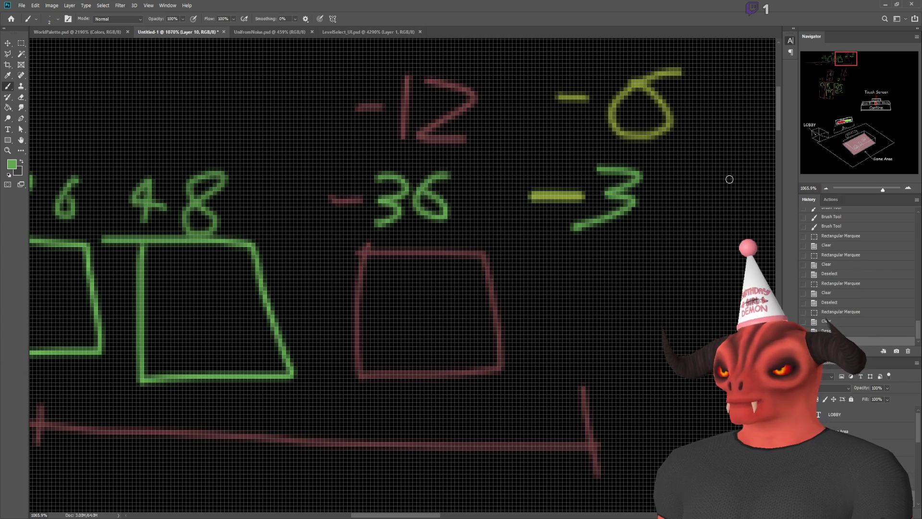
drag(661, 172, 670, 188)
scroll(598, 340, down, 5)
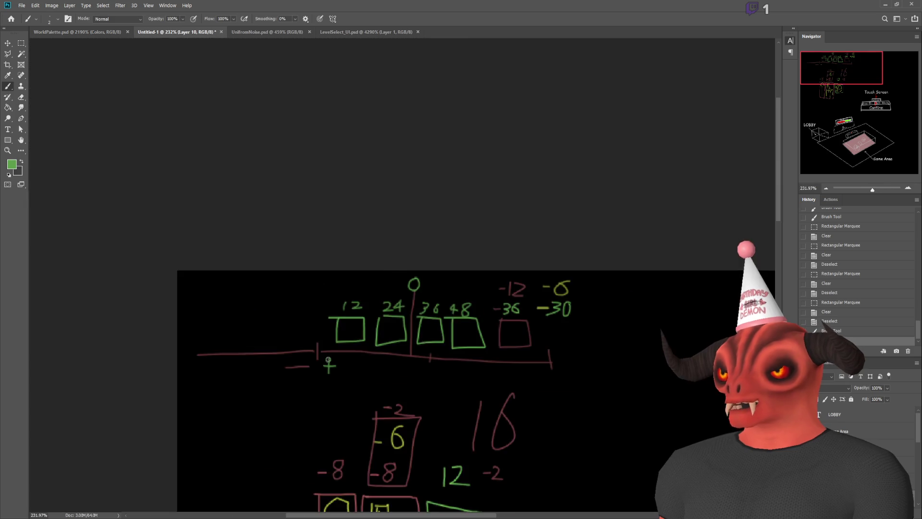
scroll(584, 344, up, 3)
scroll(584, 344, down, 2)
drag(638, 354, 554, 381)
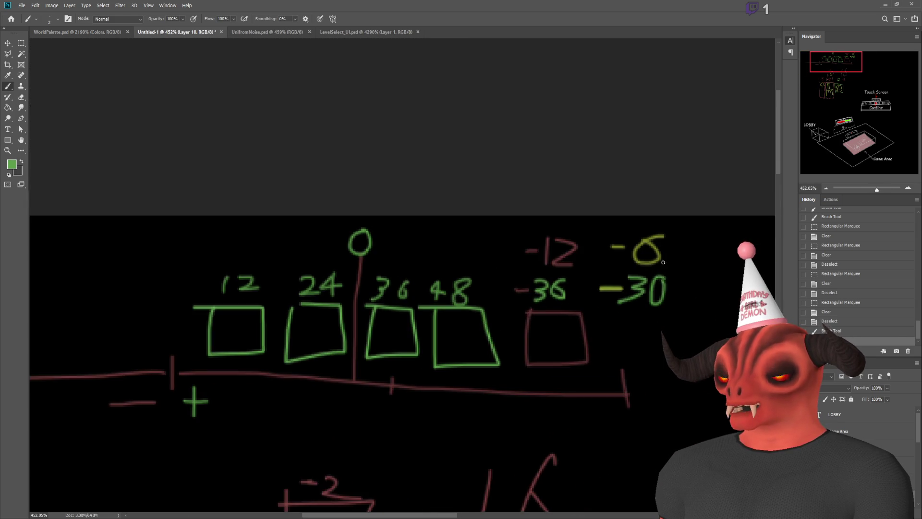
- Sketch two trial strokes near the 0 marker and undo both
scroll(312, 389, up, 2)
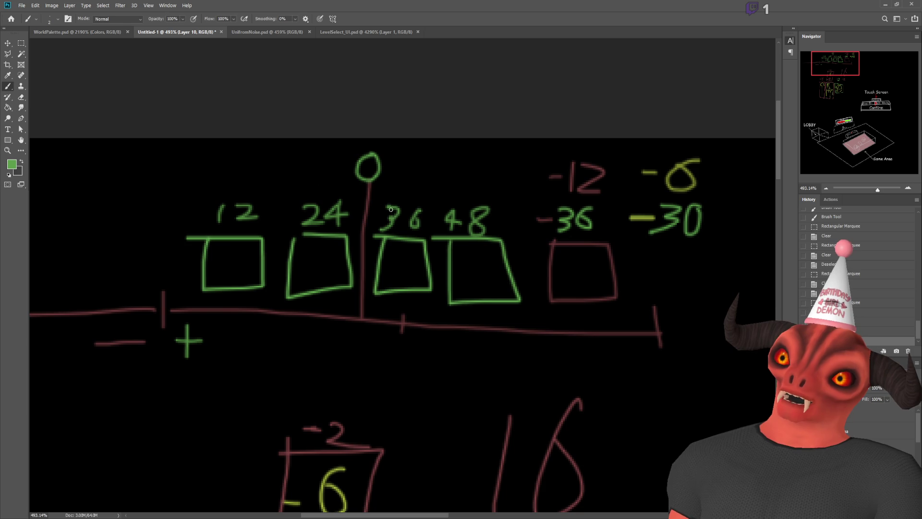
mouse_move(359, 180)
mouse_down()
mouse_move(428, 194)
mouse_move(369, 204)
mouse_up()
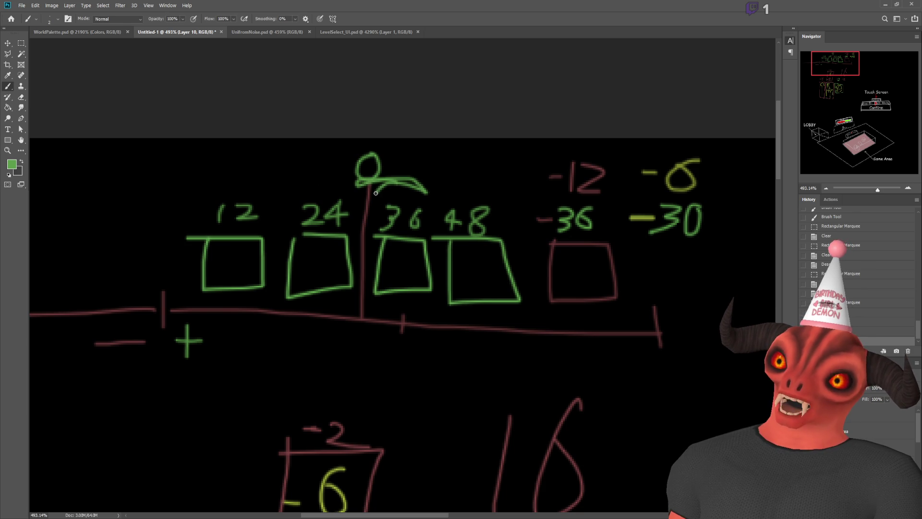
key(ctrl+z)
mouse_move(374, 140)
mouse_down()
mouse_move(337, 379)
mouse_move(353, 302)
mouse_up()
key(ctrl+z)
key(ctrl+z)
scroll(382, 255, down, 1)
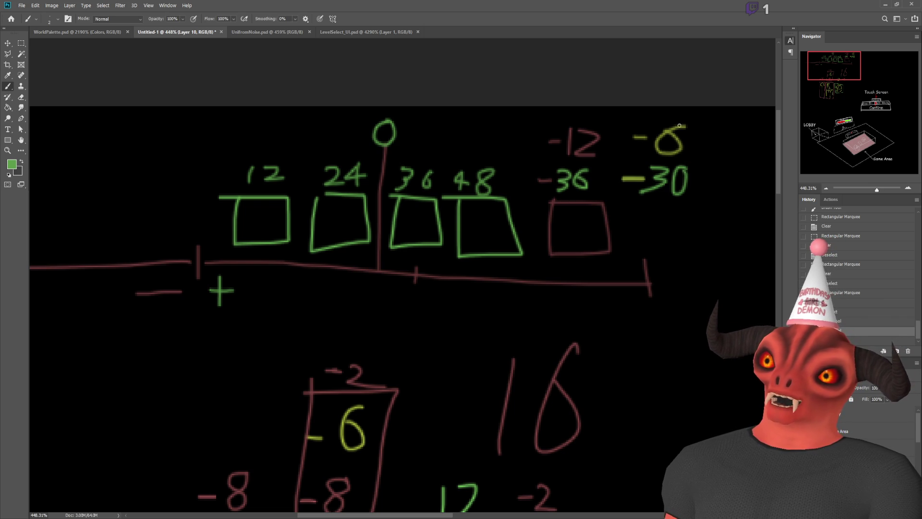
scroll(718, 149, down, 2)
scroll(737, 145, up, 3)
scroll(737, 144, up, 3)
scroll(340, 133, right, 10)
scroll(340, 134, down, 2)
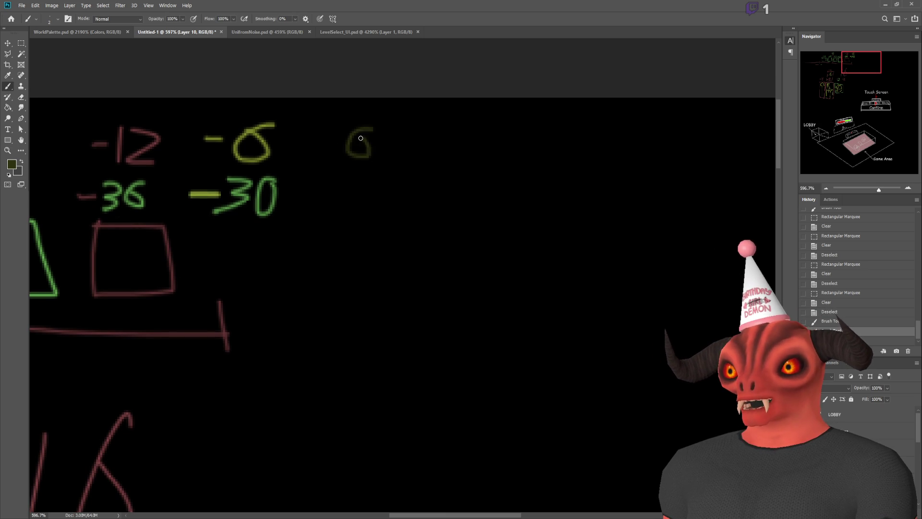
scroll(256, 151, up, 5)
- Sample the yellow-green ink and paint two more -6 values after the existing -6
alt+click(93, 284)
mouse_move(505, 67)
mouse_down()
mouse_move(432, 78)
mouse_move(394, 103)
mouse_up()
key(ctrl+z)
click(424, 122)
drag(463, 126, 473, 123)
mouse_move(597, 62)
mouse_down()
mouse_move(490, 123)
mouse_move(545, 153)
mouse_up()
scroll(593, 195, down, 2)
key(ctrl+z)
scroll(426, 182, up, 2)
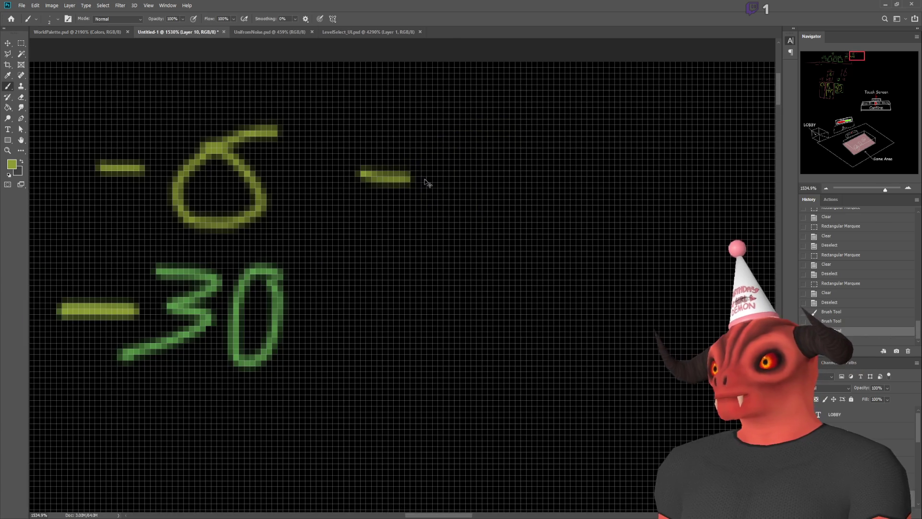
mouse_move(489, 121)
mouse_down()
mouse_move(469, 181)
mouse_move(454, 154)
mouse_move(427, 146)
mouse_up()
key(ctrl+z)
mouse_move(616, 124)
mouse_down()
mouse_move(641, 197)
mouse_move(589, 155)
mouse_up()
mouse_move(544, 173)
mouse_down()
mouse_move(574, 173)
mouse_move(521, 173)
mouse_up()
- Sample the green ink and paint 24 and 18 to the right of -30
alt+click(239, 308)
scroll(331, 317, down, 3)
scroll(347, 318, up, 2)
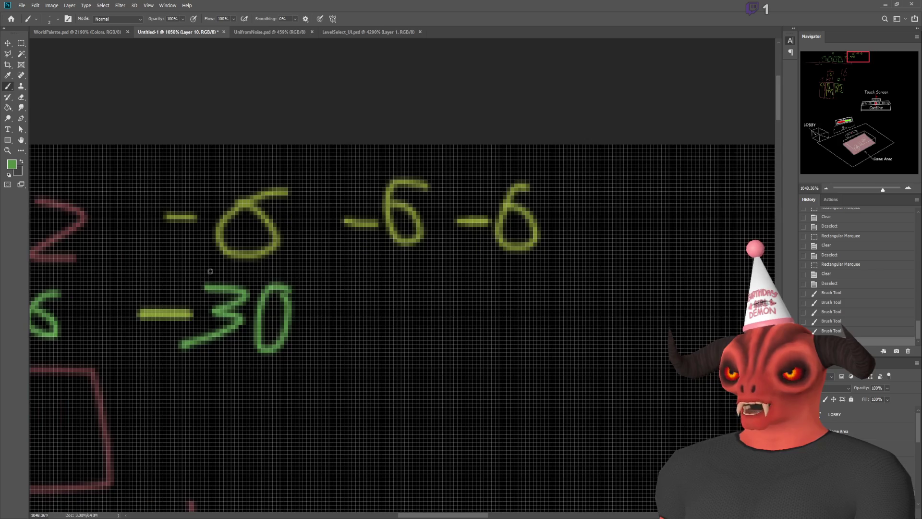
drag(358, 283, 398, 329)
drag(435, 276, 469, 307)
drag(432, 331, 437, 279)
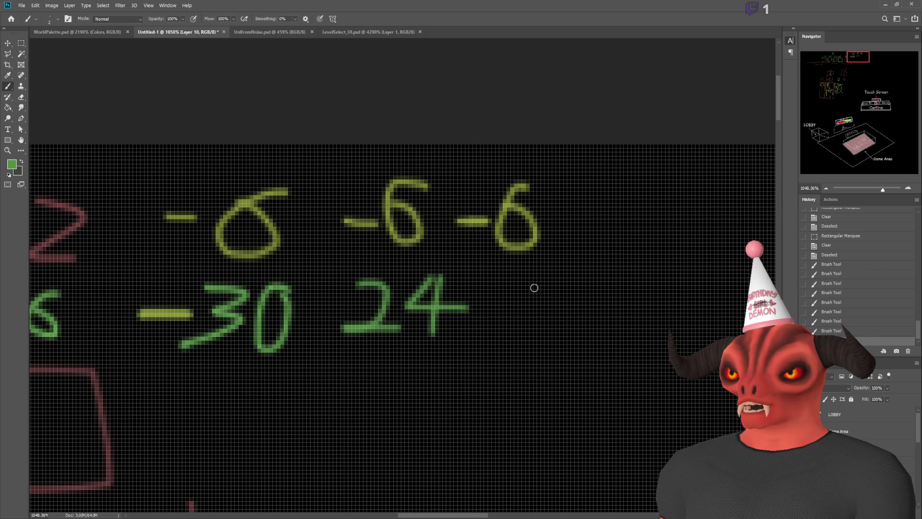
drag(511, 272, 509, 339)
mouse_move(559, 276)
mouse_down()
mouse_move(526, 341)
mouse_move(567, 283)
mouse_up()
- Draw a red divider line between 12 and 24
scroll(567, 298, down, 3)
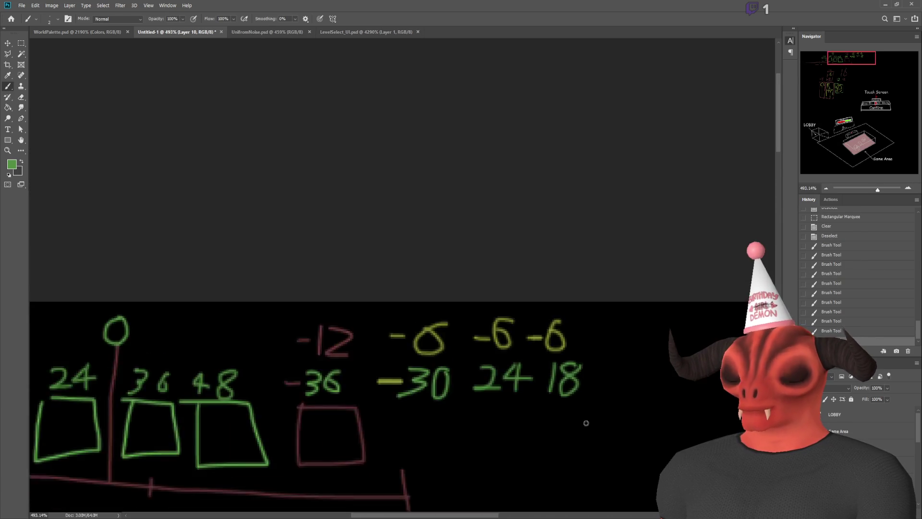
scroll(371, 409, down, 1)
scroll(221, 265, up, 2)
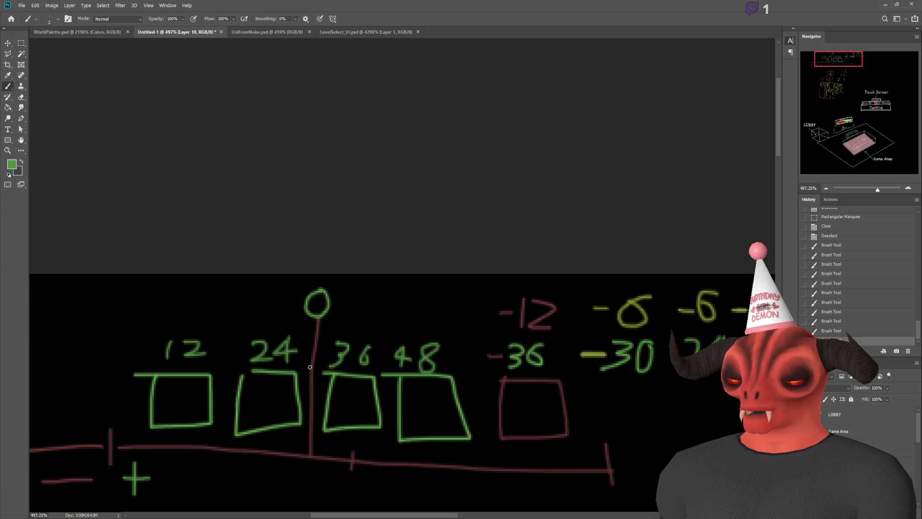
drag(236, 252, 215, 397)
scroll(314, 351, down, 2)
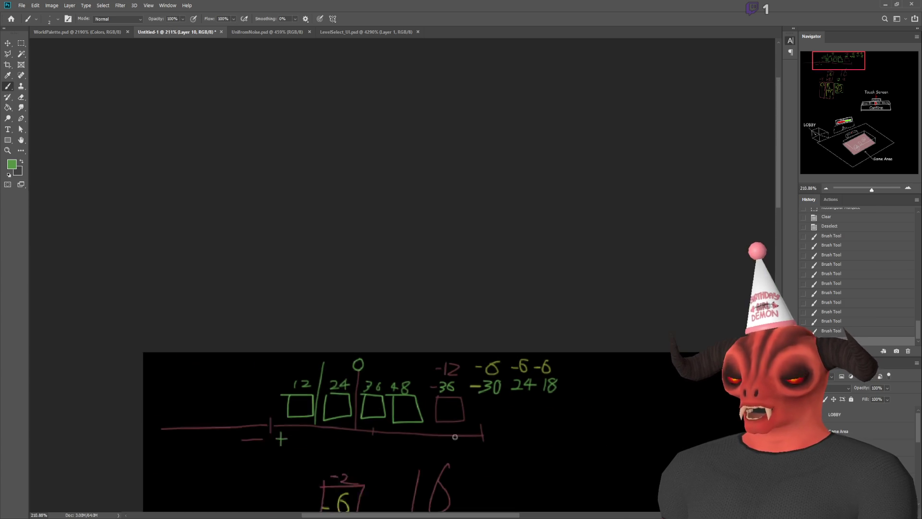
scroll(357, 339, up, 1)
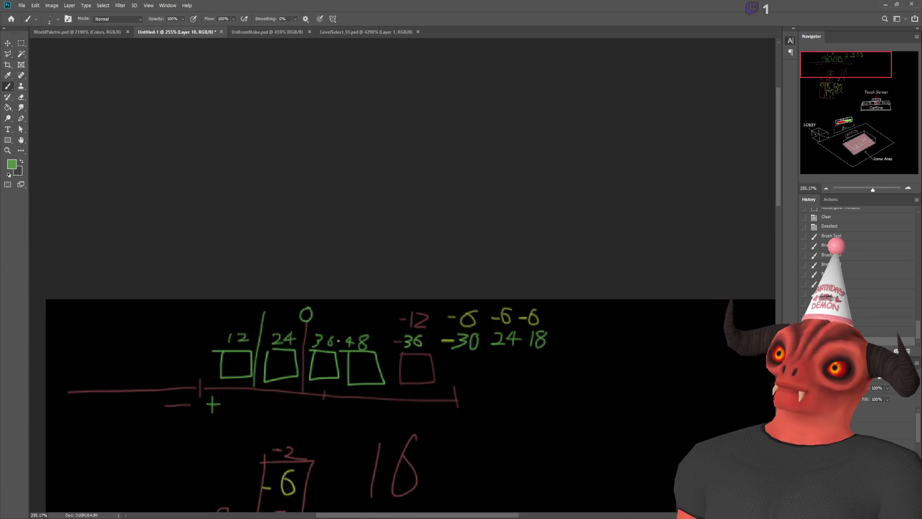
scroll(338, 341, down, 1)
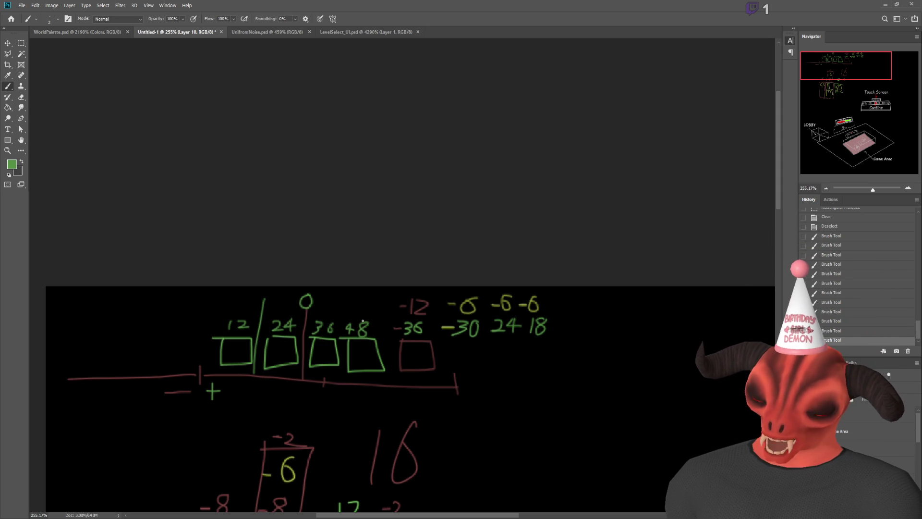
drag(531, 316, 537, 296)
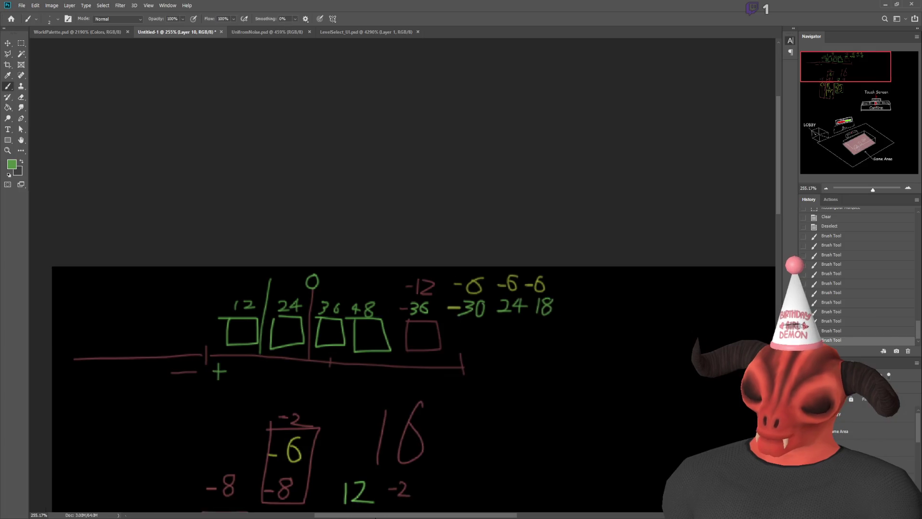
- Draw a green plus above 12 and a green bracket around the -6 -6 -6 / -30 24 18 group
drag(467, 377, 520, 377)
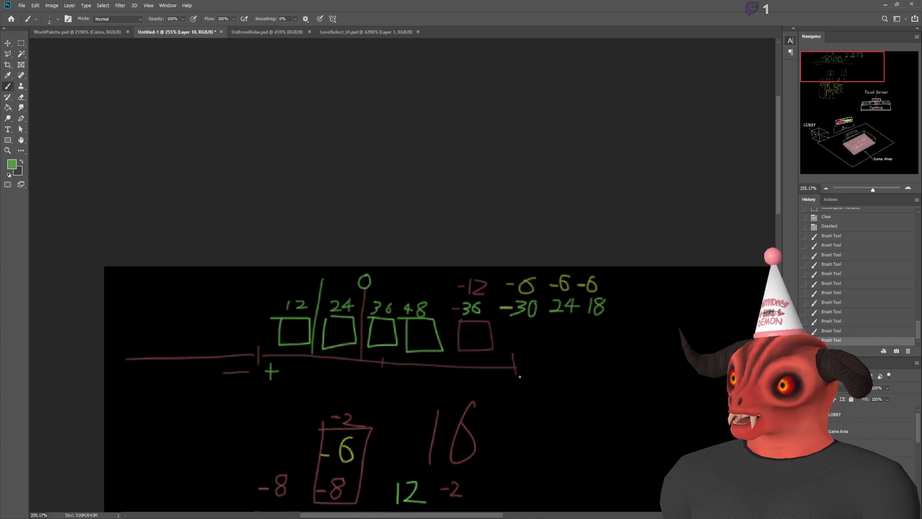
scroll(520, 376, down, 1)
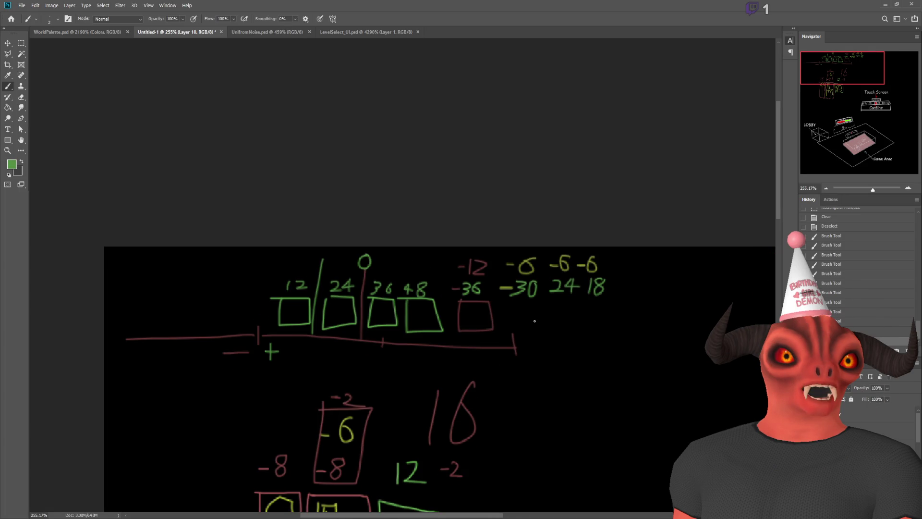
scroll(481, 297, up, 2)
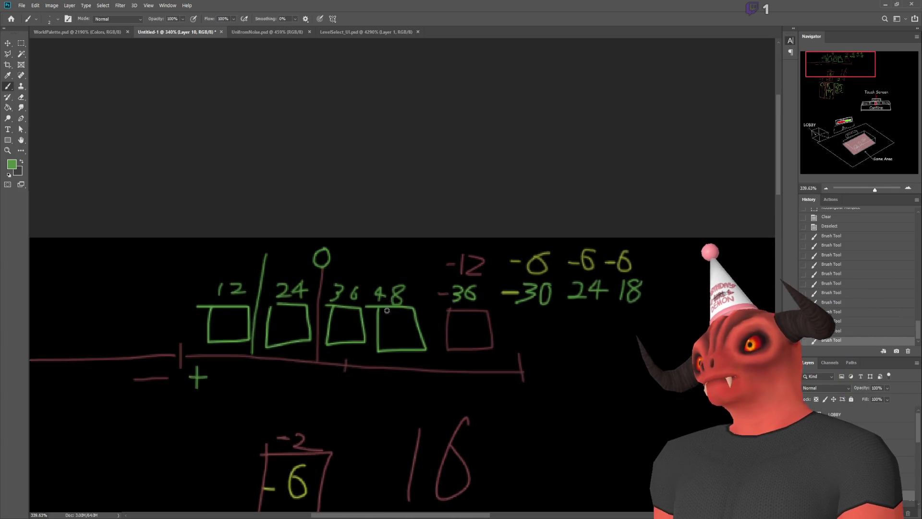
scroll(432, 307, down, 2)
scroll(399, 312, up, 2)
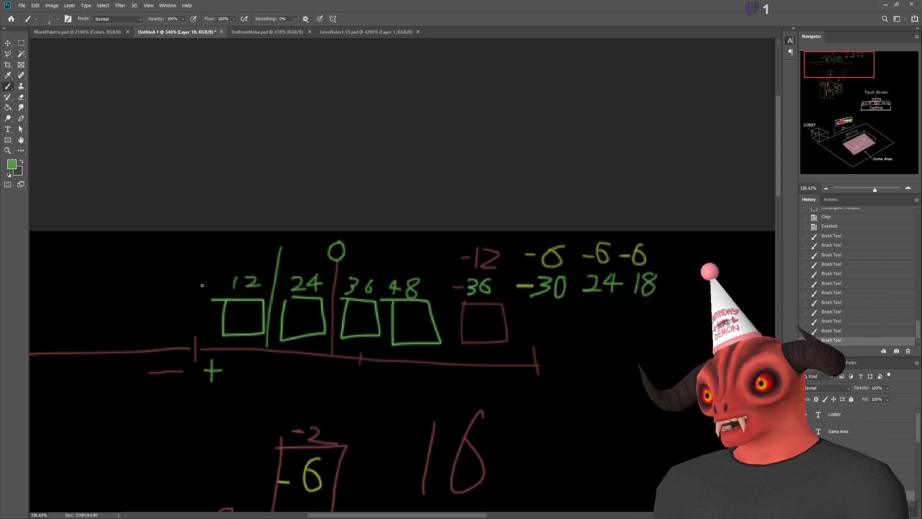
mouse_move(206, 256)
mouse_down()
mouse_move(251, 255)
mouse_move(226, 279)
mouse_up()
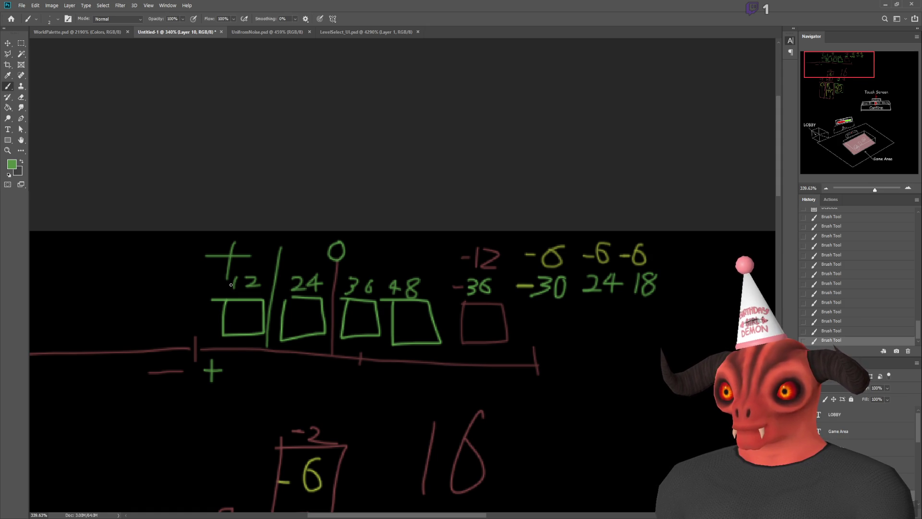
mouse_move(515, 235)
mouse_down()
mouse_move(515, 306)
mouse_move(692, 318)
mouse_move(681, 237)
mouse_move(514, 229)
mouse_move(514, 240)
mouse_move(683, 236)
mouse_up()
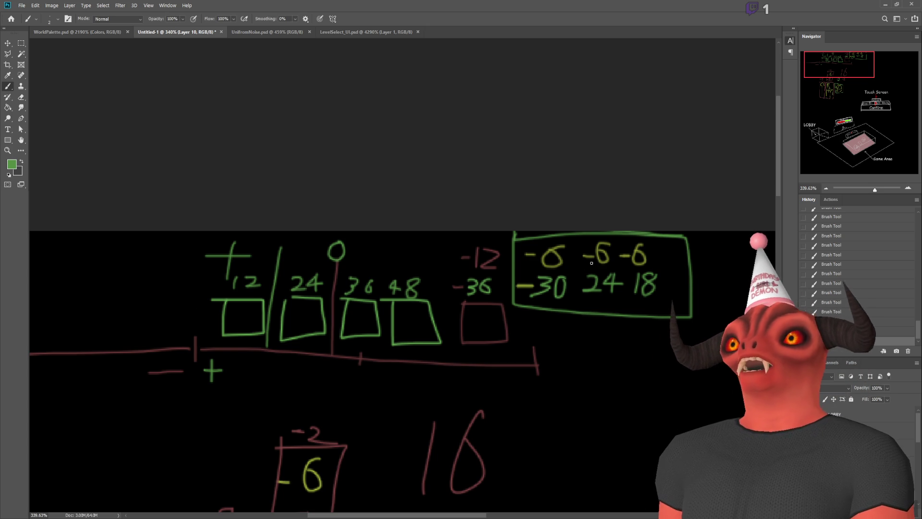
- Sample the yellow-green ink and turn the three yellow 6s into 8s
scroll(349, 371, down, 3)
scroll(305, 382, up, 5)
alt+click(177, 339)
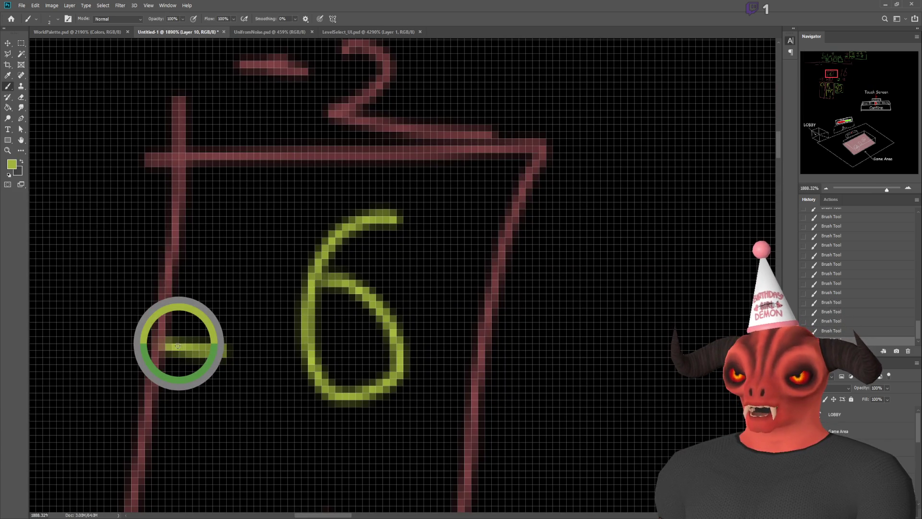
scroll(555, 231, down, 5)
drag(814, 64, 867, 50)
scroll(665, 138, up, 4)
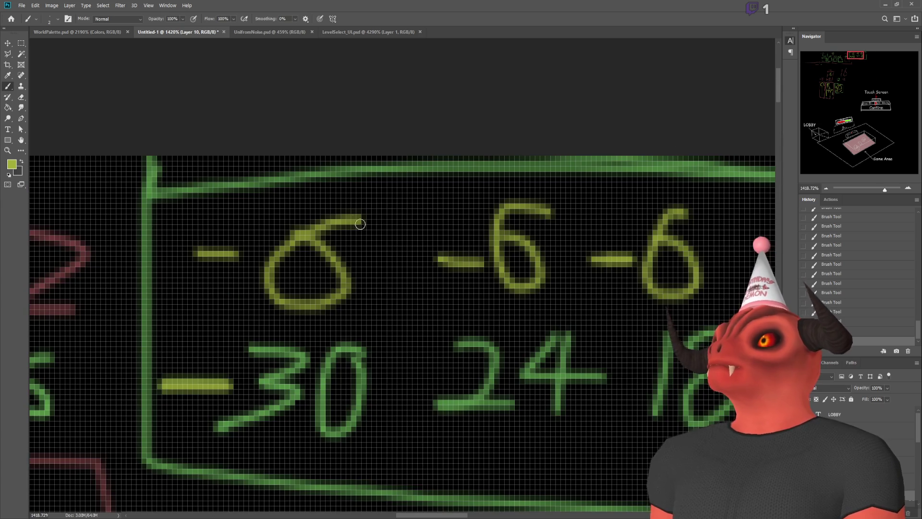
drag(342, 261, 359, 225)
drag(547, 211, 531, 247)
mouse_move(674, 206)
mouse_down()
mouse_move(698, 248)
mouse_move(689, 261)
mouse_up()
scroll(553, 217, down, 3)
scroll(480, 216, up, 3)
- Sample green, then erase the old 30 24 18 and a leftover stroke with rectangular selections
alt+click(423, 397)
drag(423, 398, 366, 261)
scroll(260, 178, down, 5)
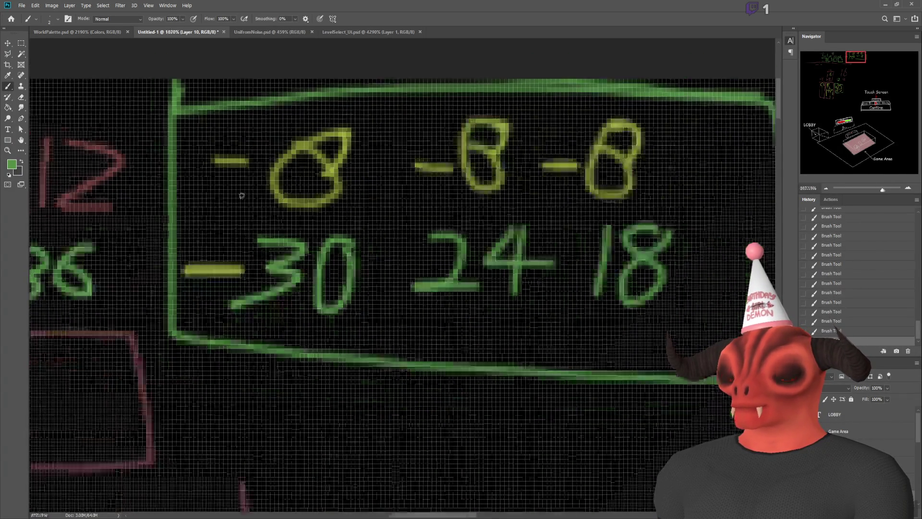
click(21, 43)
drag(255, 193, 442, 238)
key(Delete)
drag(240, 219, 263, 242)
key(Delete)
click(257, 232)
- Brush 28, 20 and 12 in green on the second row of the box
click(7, 86)
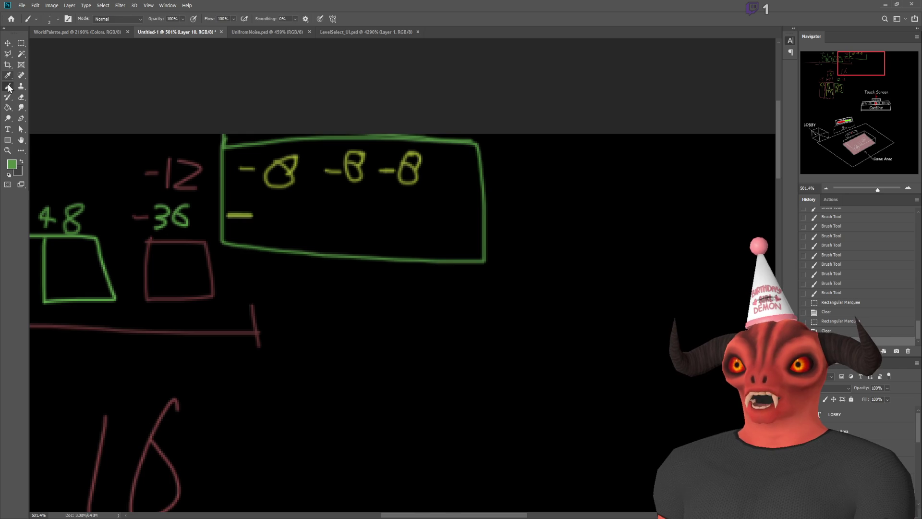
scroll(531, 288, down, 5)
scroll(531, 288, up, 5)
scroll(663, 271, up, 2)
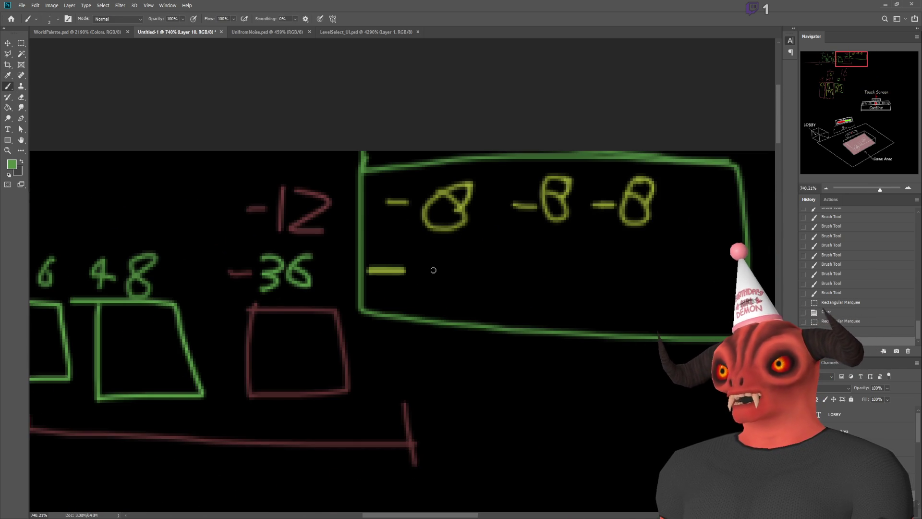
mouse_move(423, 252)
mouse_down()
mouse_move(417, 282)
mouse_move(451, 282)
mouse_up()
mouse_move(480, 248)
mouse_down()
mouse_move(466, 272)
mouse_move(484, 245)
mouse_move(518, 284)
mouse_move(545, 284)
mouse_up()
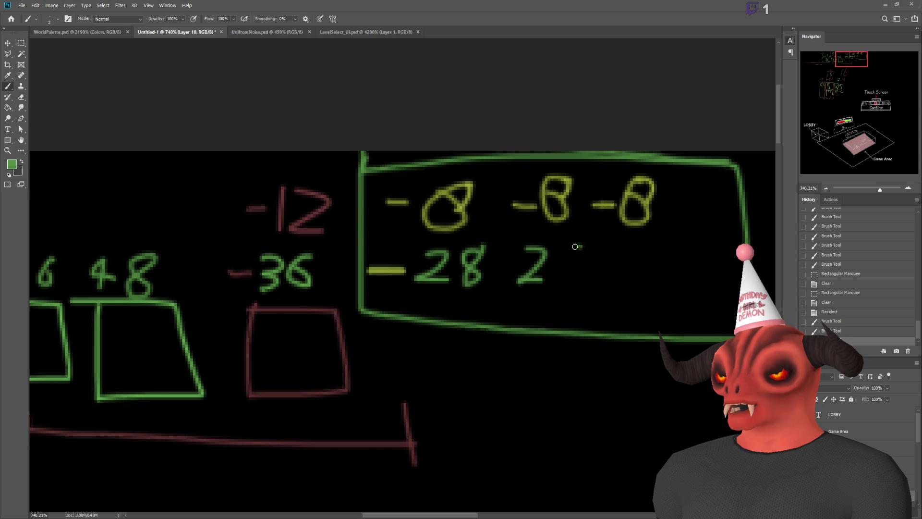
drag(579, 246, 579, 274)
mouse_move(630, 245)
mouse_down()
mouse_move(625, 297)
mouse_move(686, 297)
mouse_up()
scroll(556, 365, down, 4)
scroll(544, 368, up, 1)
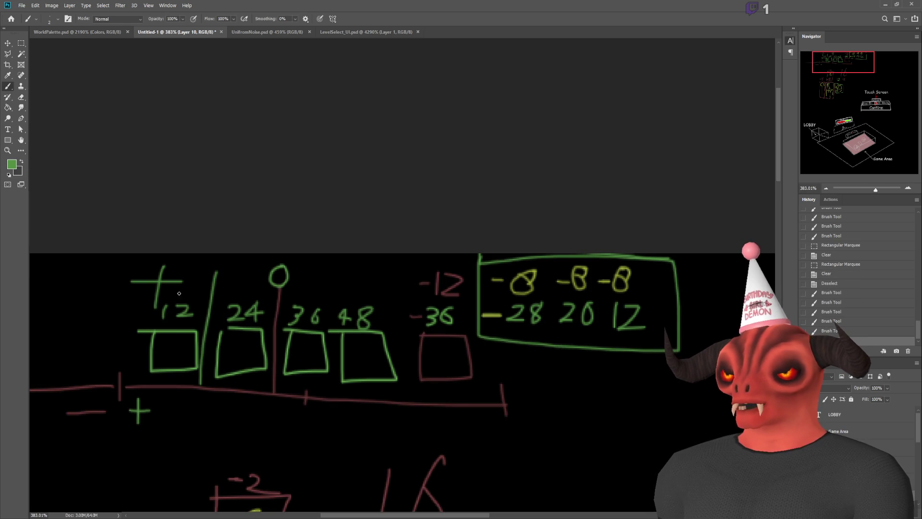
- Add a small green mark beside the plus above 12, undoing a trial box around -12 and a long stroke
drag(186, 271, 198, 279)
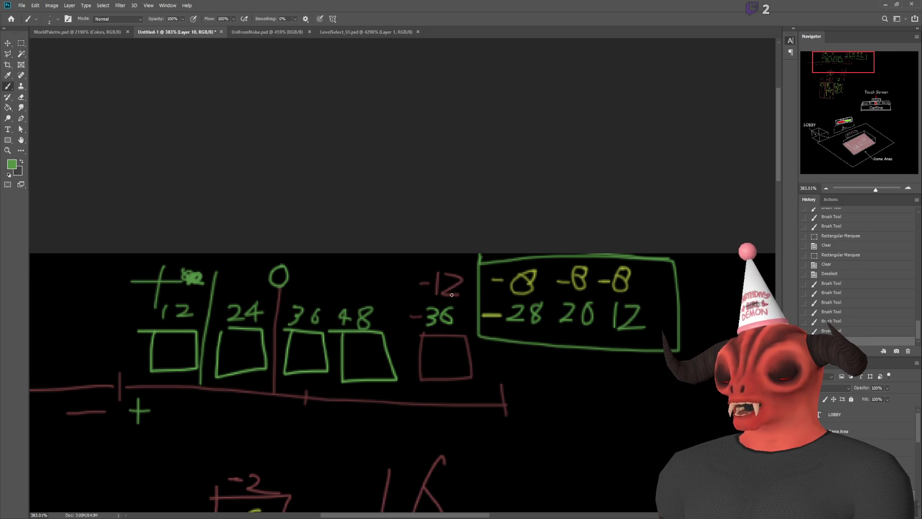
mouse_move(465, 264)
mouse_down()
mouse_move(422, 288)
mouse_move(485, 303)
mouse_move(475, 263)
mouse_move(625, 261)
mouse_move(644, 296)
mouse_move(493, 278)
mouse_move(493, 269)
mouse_up()
key(ctrl+z)
key(ctrl+z)
scroll(473, 349, down, 2)
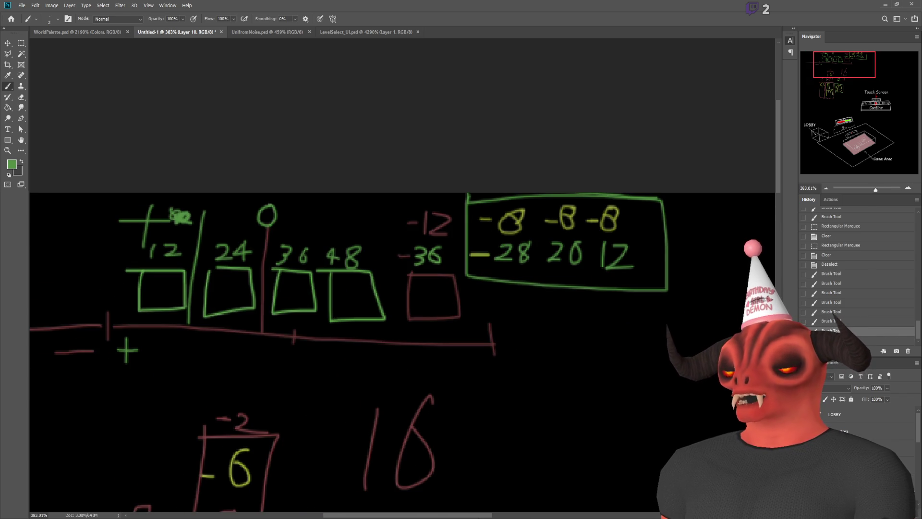
scroll(340, 325, left, 2)
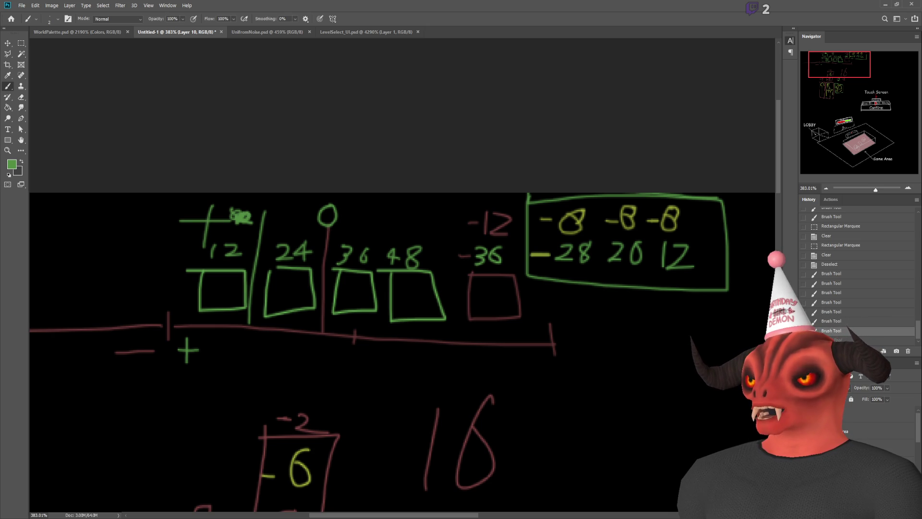
scroll(397, 511, left, 5)
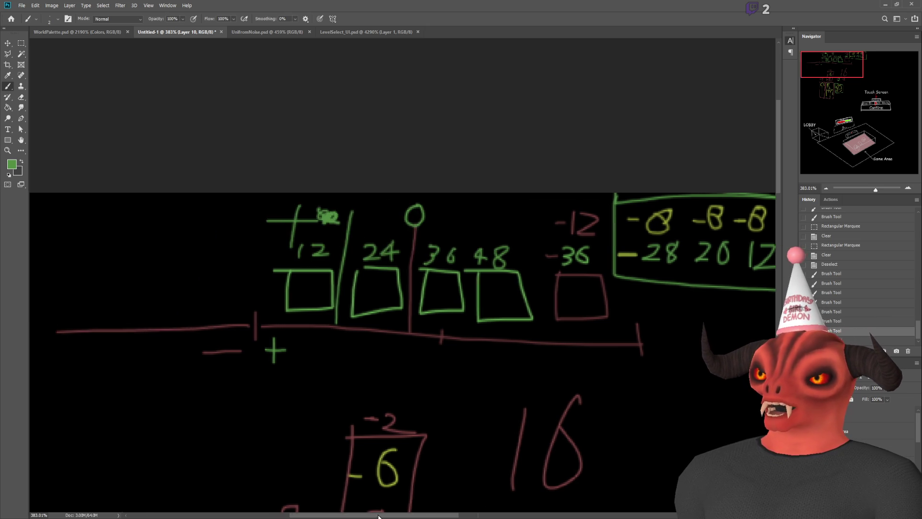
scroll(280, 290, right, 3)
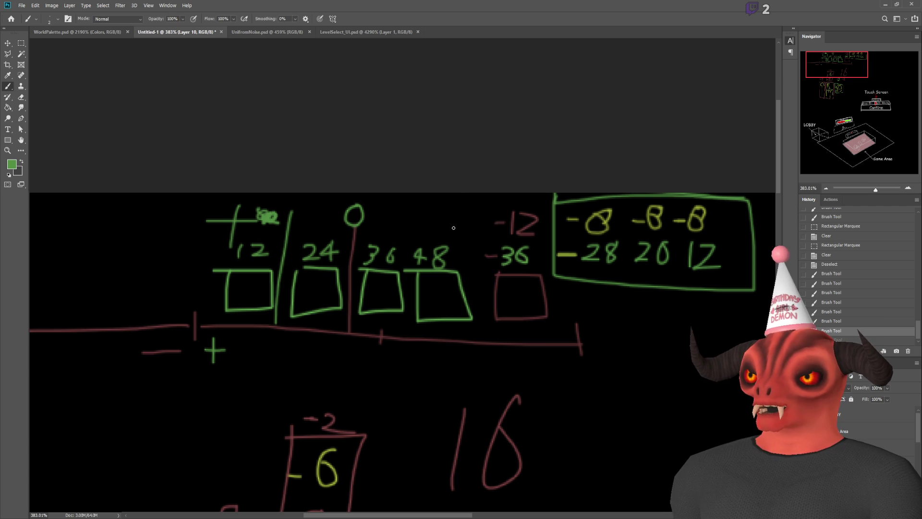
mouse_move(195, 297)
mouse_down()
mouse_move(210, 203)
mouse_move(191, 216)
mouse_move(187, 252)
mouse_up()
key(ctrl+z)
key(ctrl+z)
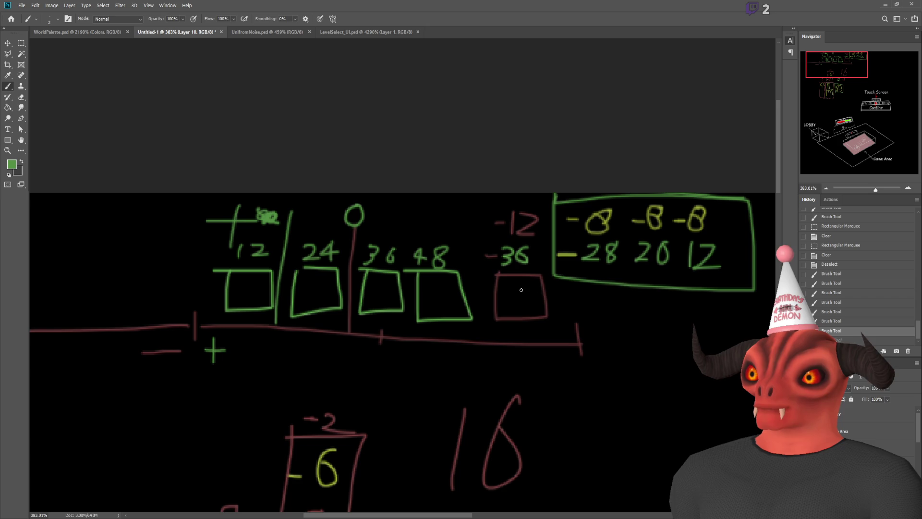
- Sample the dark red of the red box and draw a red X inside the 48 box
alt+click(516, 274)
scroll(516, 275, up, 5)
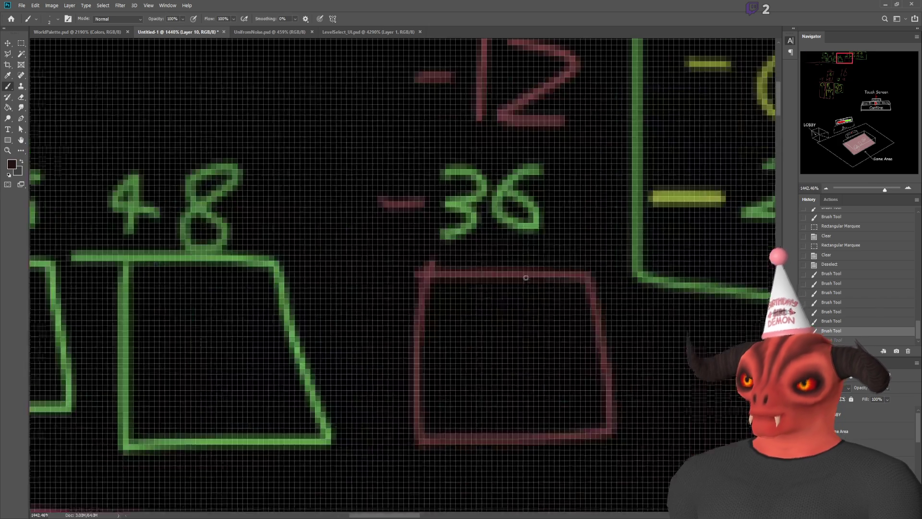
alt+click(522, 275)
drag(156, 286, 255, 425)
drag(249, 295, 121, 403)
- Draw a dashed red vertical line at the sketch's left edge down to the number line
scroll(227, 418, down, 5)
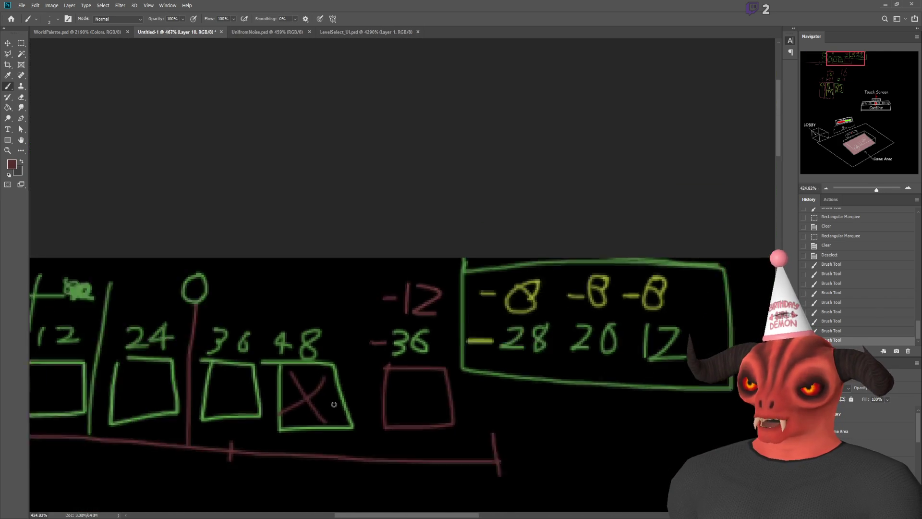
mouse_move(73, 383)
mouse_down()
mouse_move(260, 367)
mouse_move(272, 338)
mouse_move(251, 288)
mouse_move(252, 247)
mouse_up()
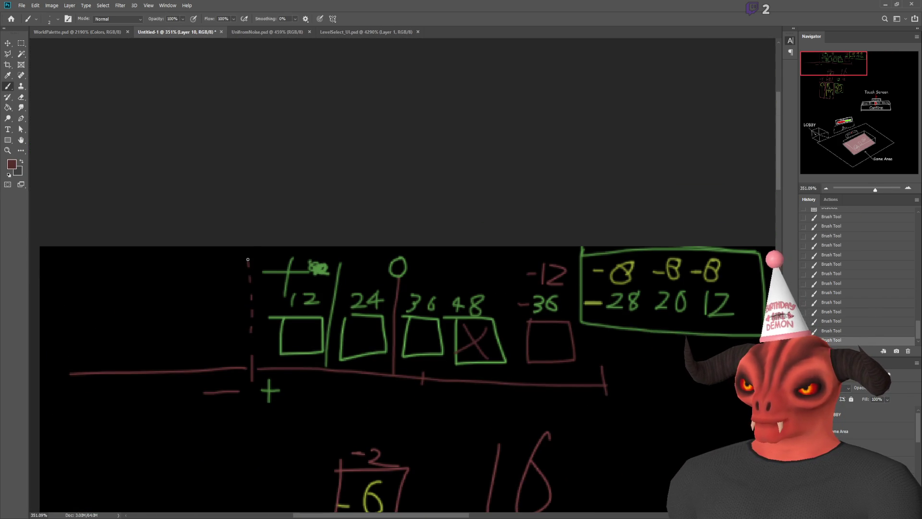
scroll(239, 287, up, 1)
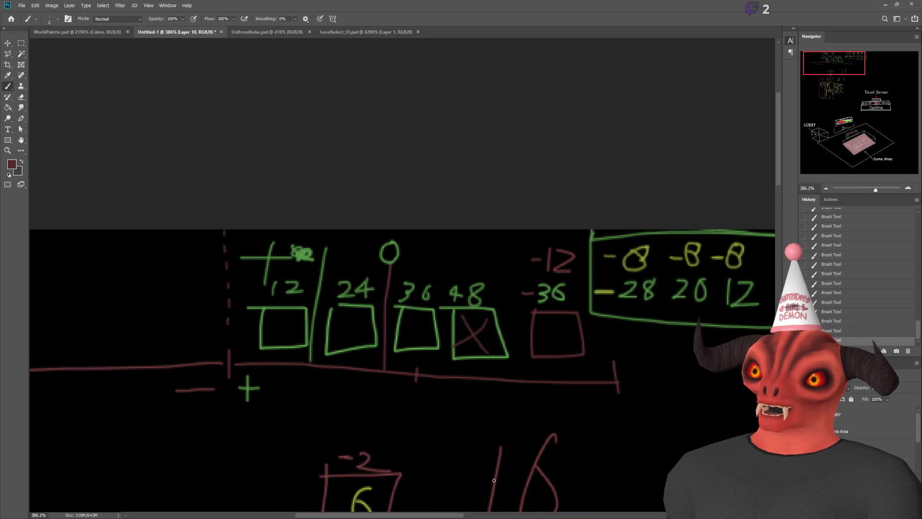
drag(743, 282, 662, 282)
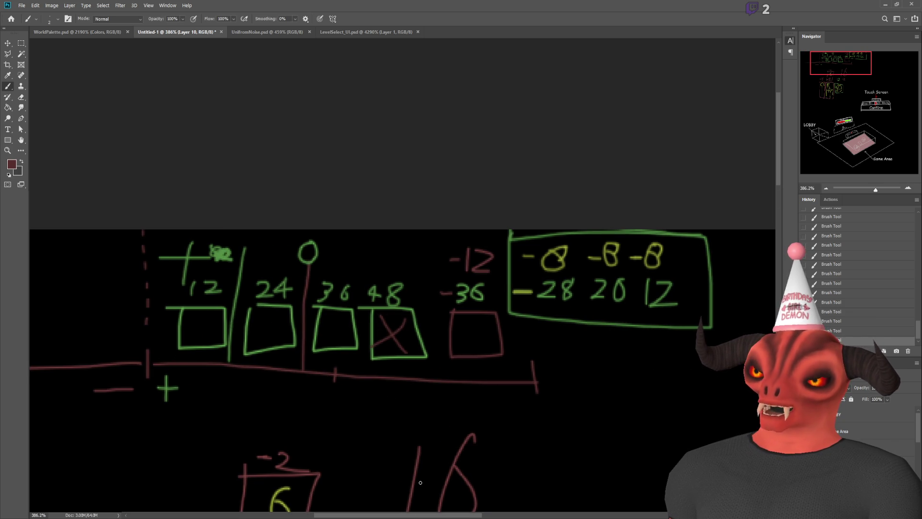
drag(409, 515, 399, 516)
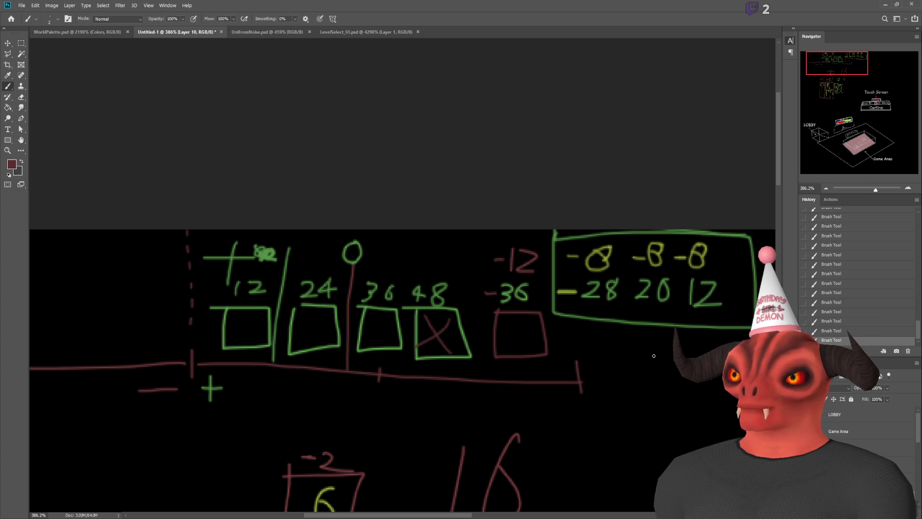
- Try writing a yellow -8 below the box, undoing both strokes
scroll(710, 223, up, 5)
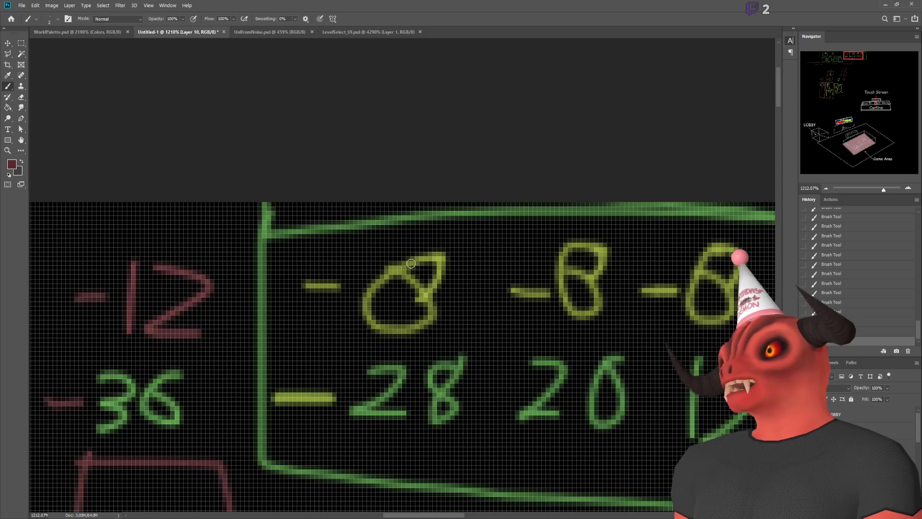
alt+click(436, 247)
scroll(566, 307, down, 5)
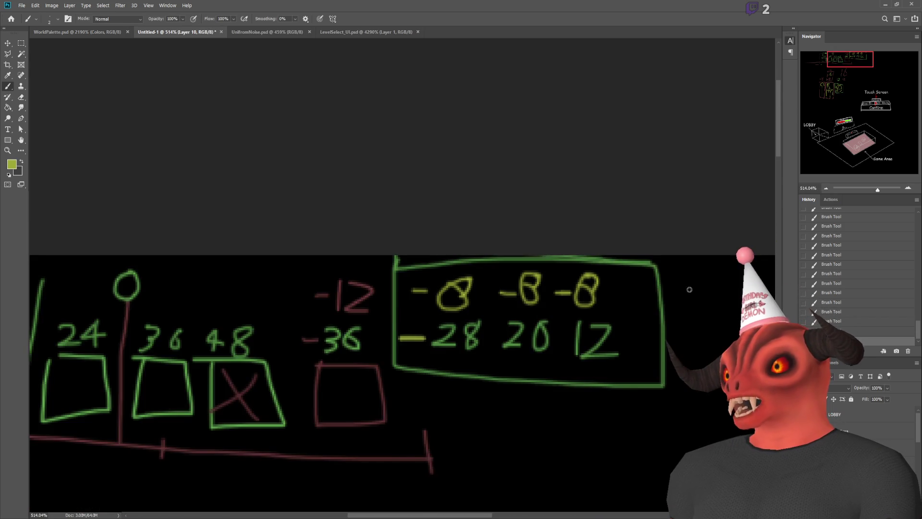
scroll(635, 340, up, 3)
mouse_move(557, 308)
mouse_down()
mouse_move(515, 313)
mouse_move(560, 330)
mouse_move(581, 304)
mouse_move(559, 352)
mouse_move(584, 312)
mouse_up()
key(ctrl+z)
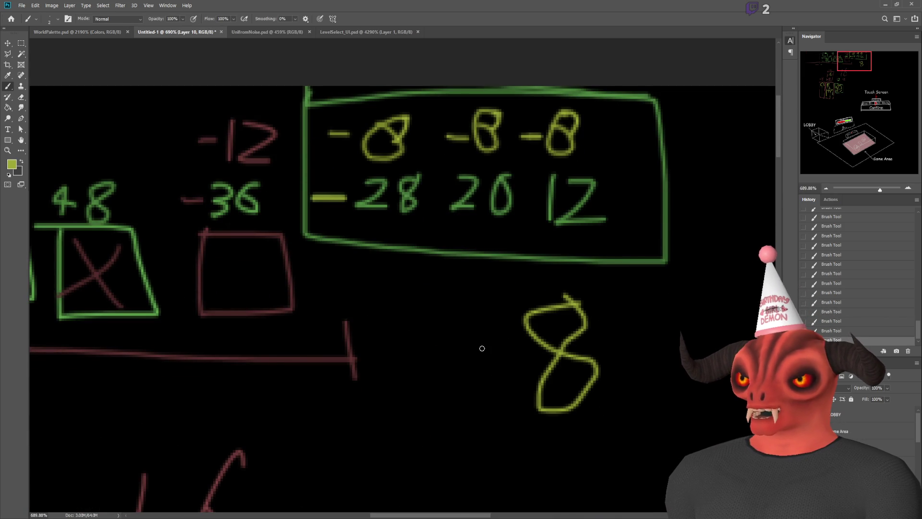
mouse_move(478, 365)
mouse_down()
mouse_move(529, 364)
mouse_move(524, 355)
mouse_up()
key(ctrl+z)
scroll(609, 369, down, 2)
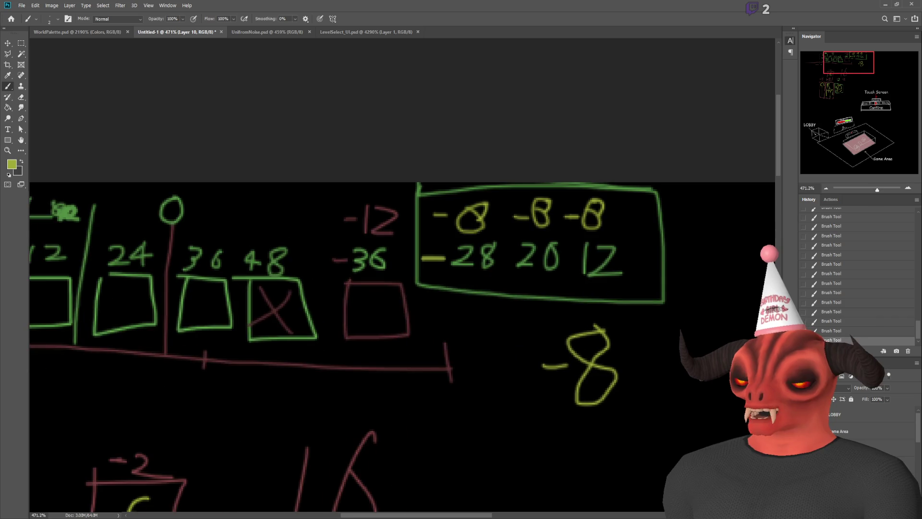
scroll(448, 220, up, 2)
- Sample the maroon colour and write a -12 to the right of the -8
alt+click(367, 199)
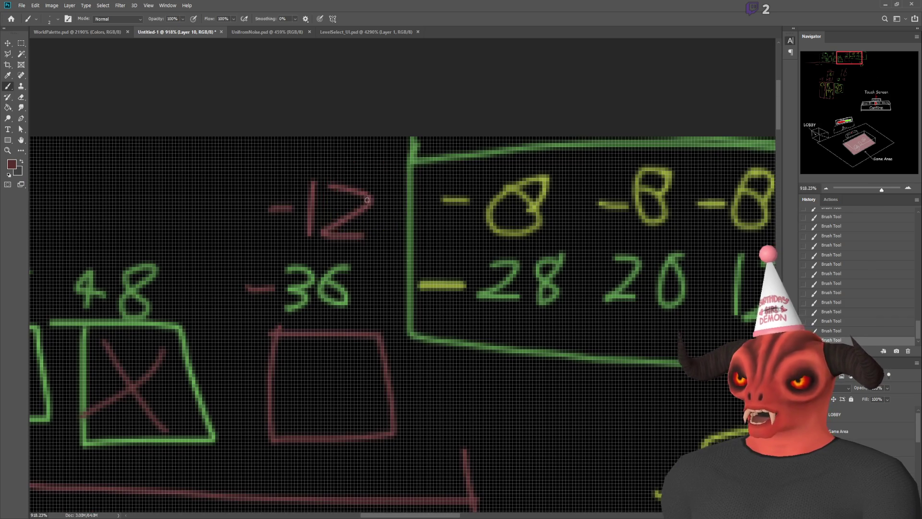
scroll(445, 299, down, 3)
scroll(723, 407, up, 2)
drag(556, 351, 611, 357)
mouse_move(635, 312)
mouse_down()
mouse_move(621, 403)
mouse_move(701, 389)
mouse_up()
scroll(701, 390, down, 2)
drag(672, 355, 691, 431)
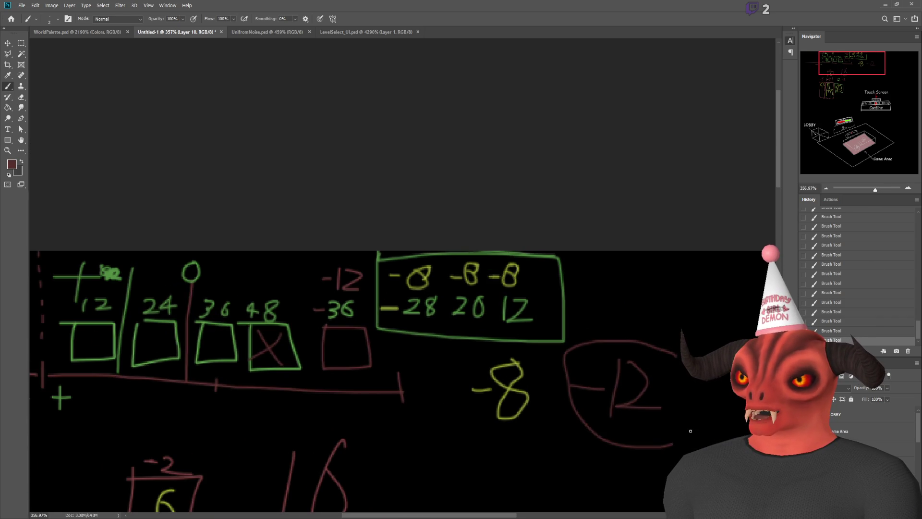
key(ctrl+z)
scroll(640, 452, down, 1)
scroll(641, 451, up, 2)
- Write a yellow-green M above the -8
drag(808, 105, 846, 67)
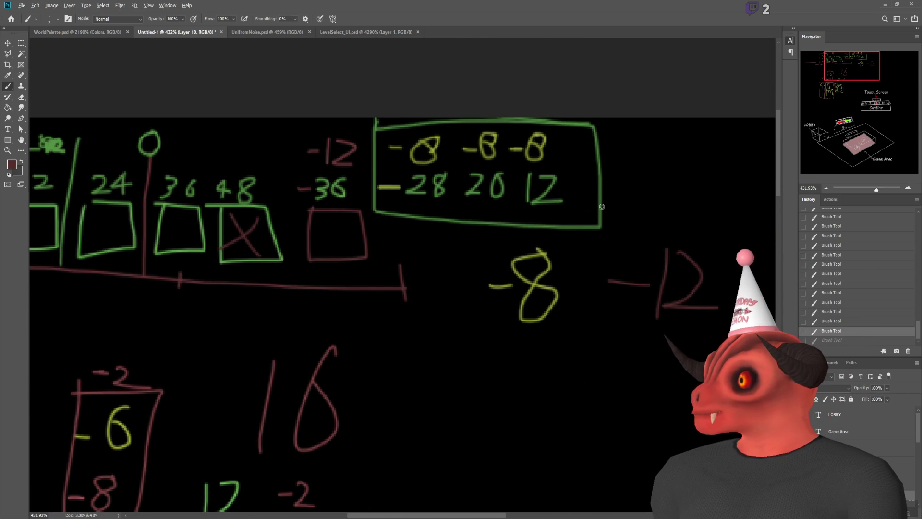
scroll(602, 206, left, 2)
scroll(622, 289, up, 3)
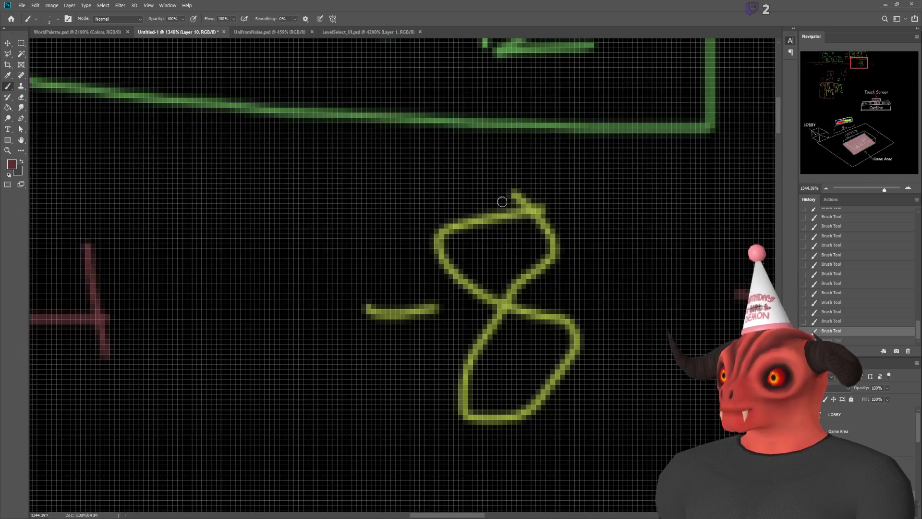
scroll(570, 258, down, 2)
scroll(404, 194, up, 1)
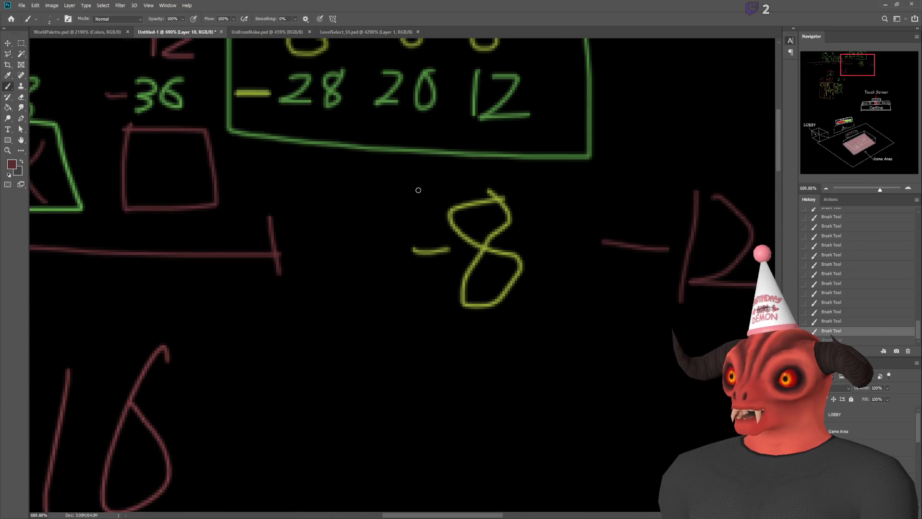
alt+click(455, 210)
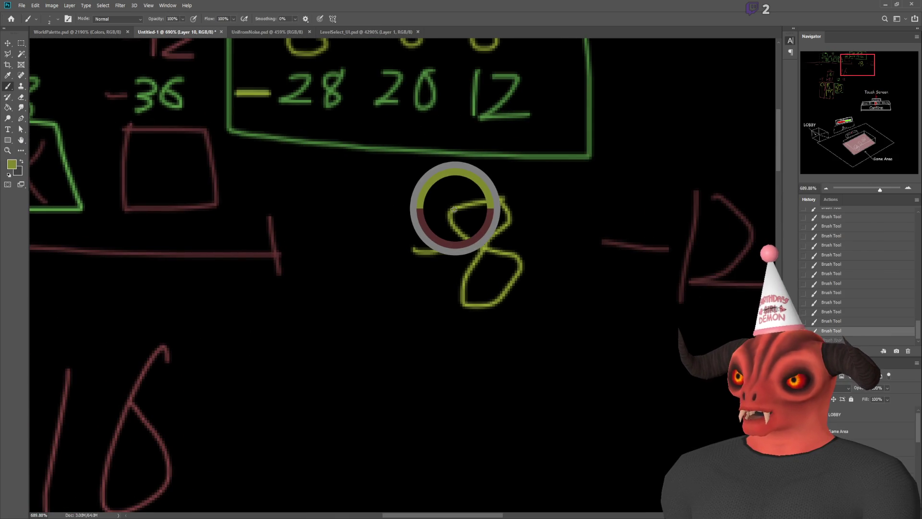
mouse_move(406, 176)
mouse_down()
mouse_move(403, 202)
mouse_move(419, 182)
mouse_move(428, 207)
mouse_up()
- Add a dark red 4 above the -12, undoing a scribble across its 12
scroll(688, 208, up, 1)
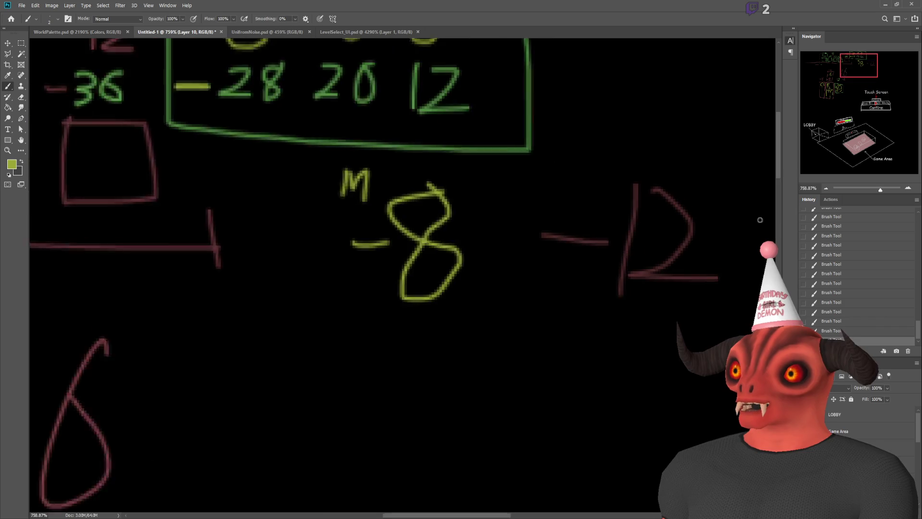
scroll(617, 249, up, 6)
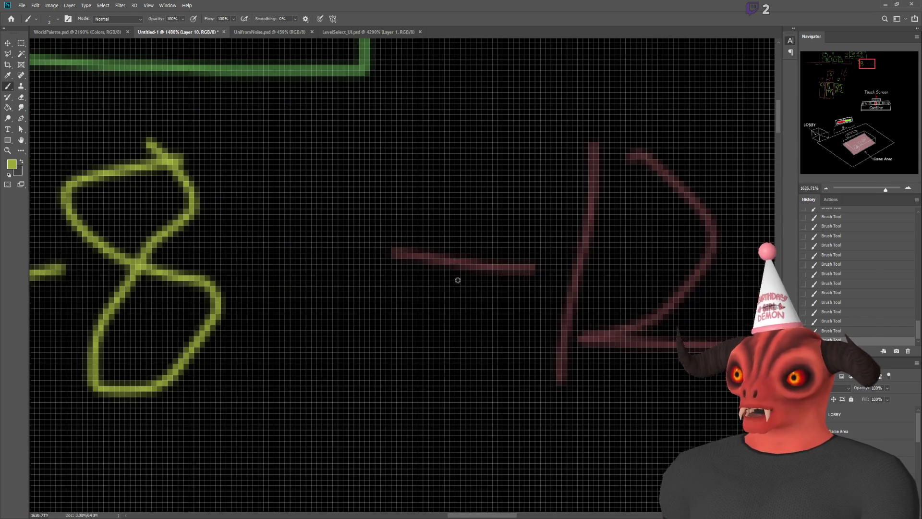
scroll(457, 278, up, 6)
alt+click(509, 255)
scroll(585, 281, down, 11)
scroll(585, 281, down, 3)
mouse_move(613, 197)
mouse_down()
mouse_move(650, 217)
mouse_move(619, 244)
mouse_up()
scroll(619, 332, down, 9)
scroll(618, 332, up, 5)
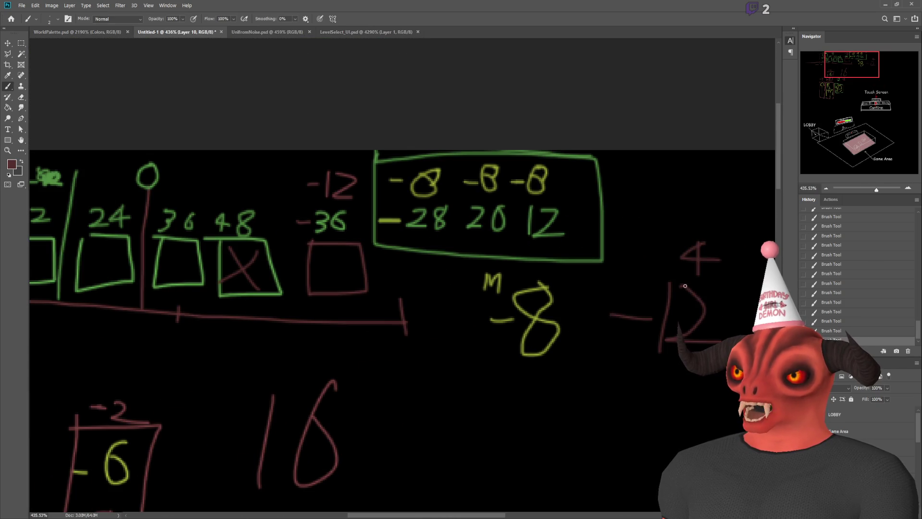
mouse_move(691, 288)
mouse_down()
mouse_move(677, 331)
mouse_move(702, 312)
mouse_up()
key(ctrl+z)
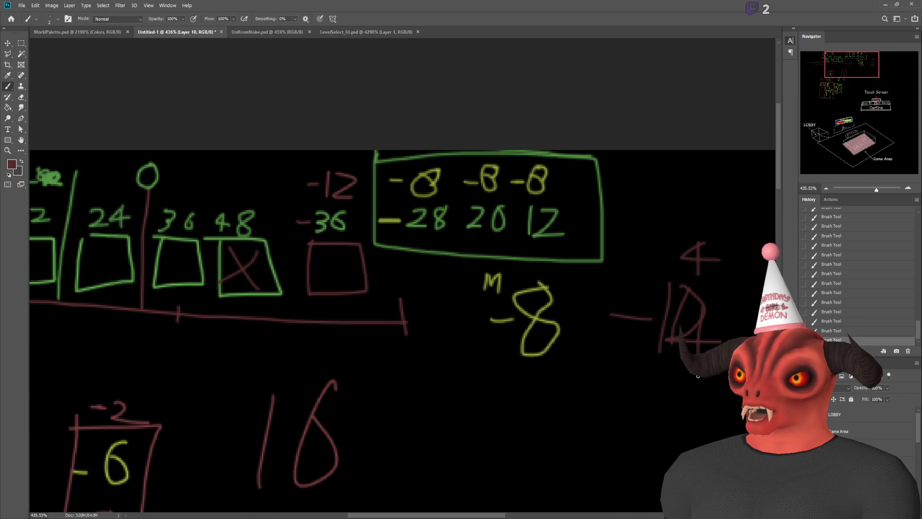
- Undo the last strokes over the 12 and select the red 12 with a rectangular marquee
drag(768, 332, 742, 331)
scroll(743, 330, up, 2)
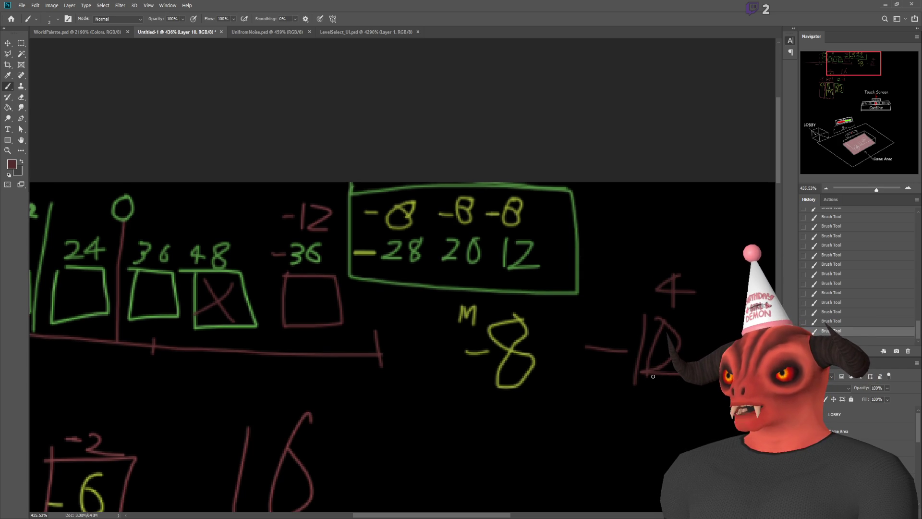
key(ctrl+z)
key(ctrl+z)
key(ctrl+z)
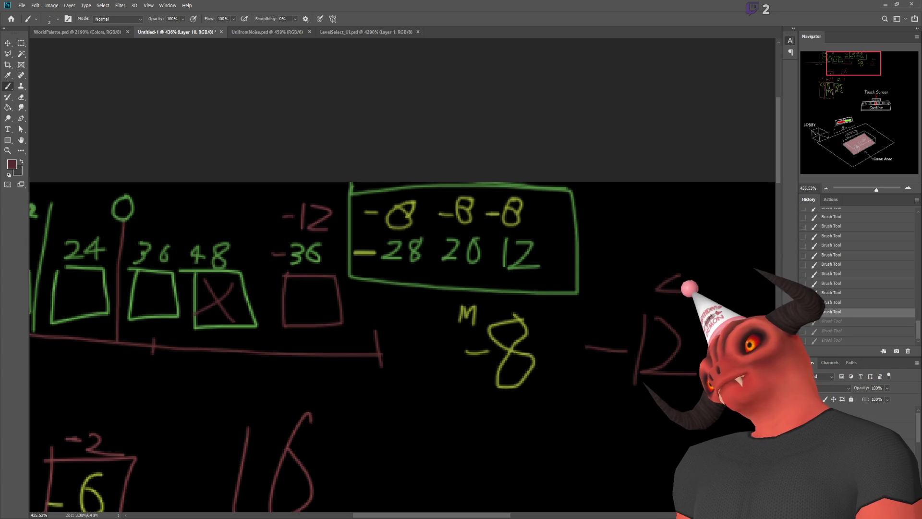
click(21, 43)
drag(624, 303, 712, 401)
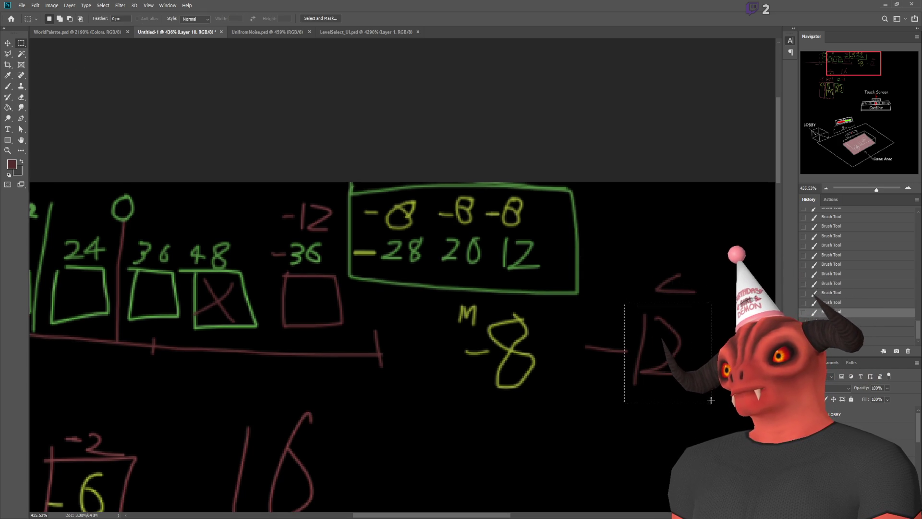
- Replace the red 12 with a brushed 16 to make -16, clearing the stray mark above it
key(Delete)
drag(632, 258, 711, 306)
key(Delete)
key(ctrl+d)
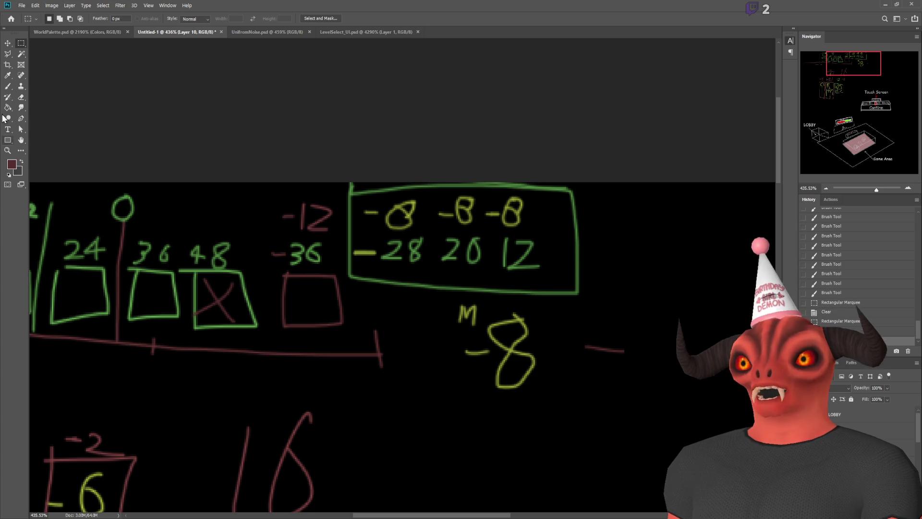
click(7, 86)
drag(642, 310, 640, 374)
drag(700, 315, 672, 353)
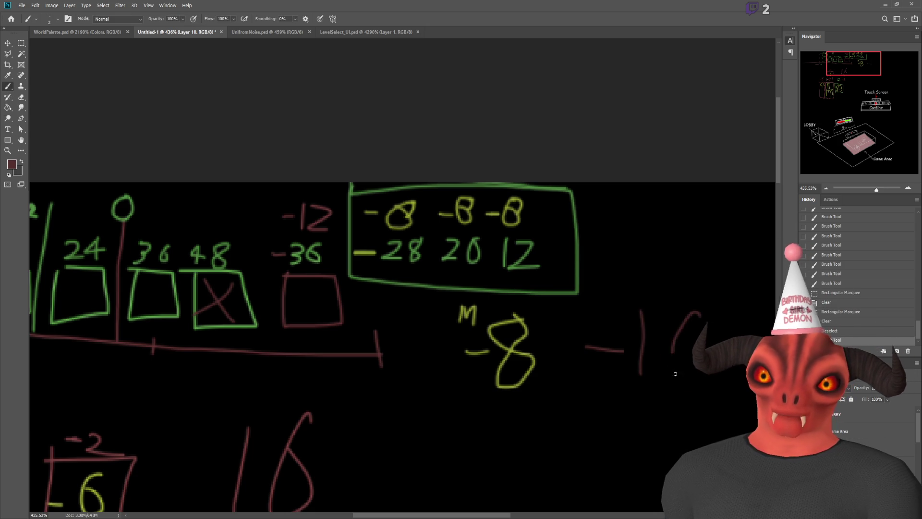
- Draw a red line above the yellow M -8, then switch over to Unity
scroll(623, 248, down, 3)
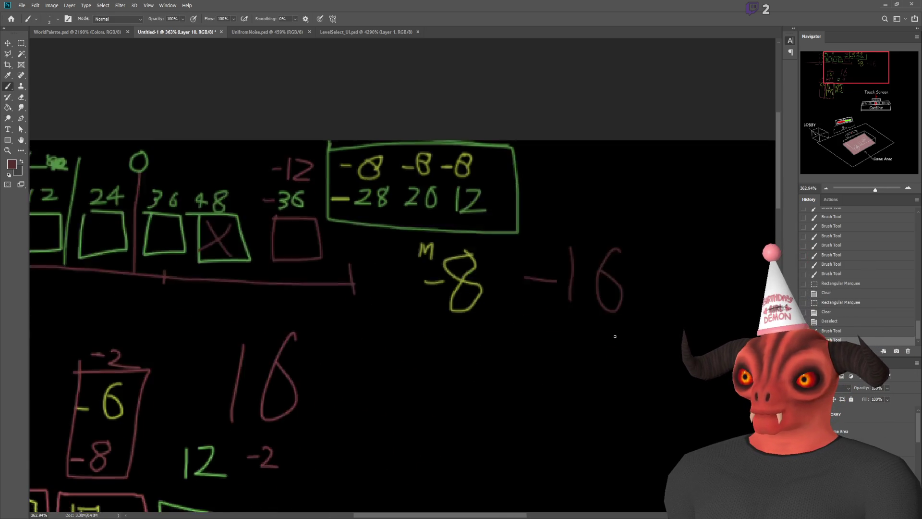
scroll(623, 247, up, 2)
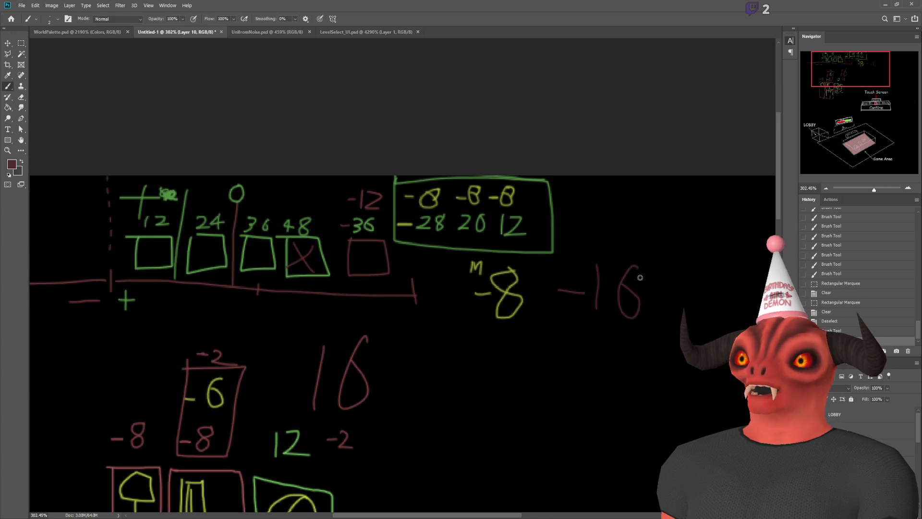
scroll(623, 247, down, 2)
scroll(675, 277, up, 2)
scroll(674, 276, up, 1)
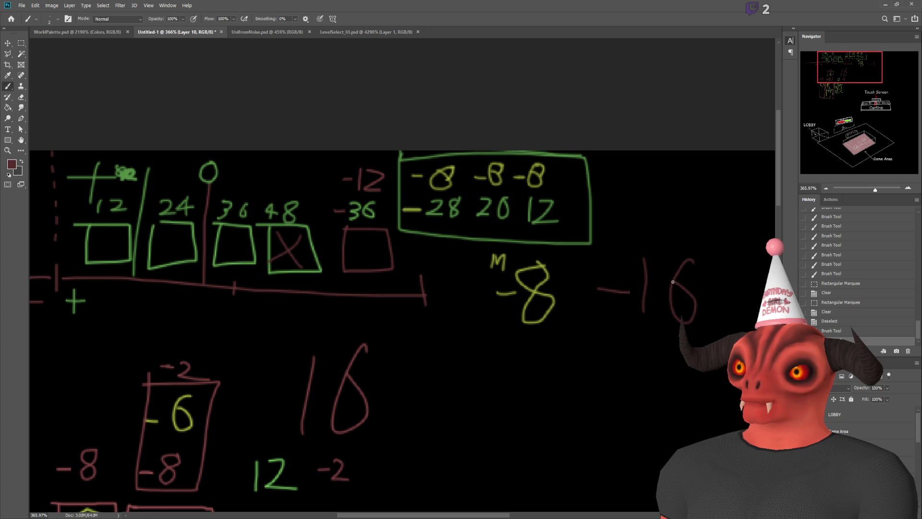
scroll(675, 303, down, 2)
scroll(676, 303, up, 1)
scroll(676, 303, up, 4)
drag(392, 210, 500, 213)
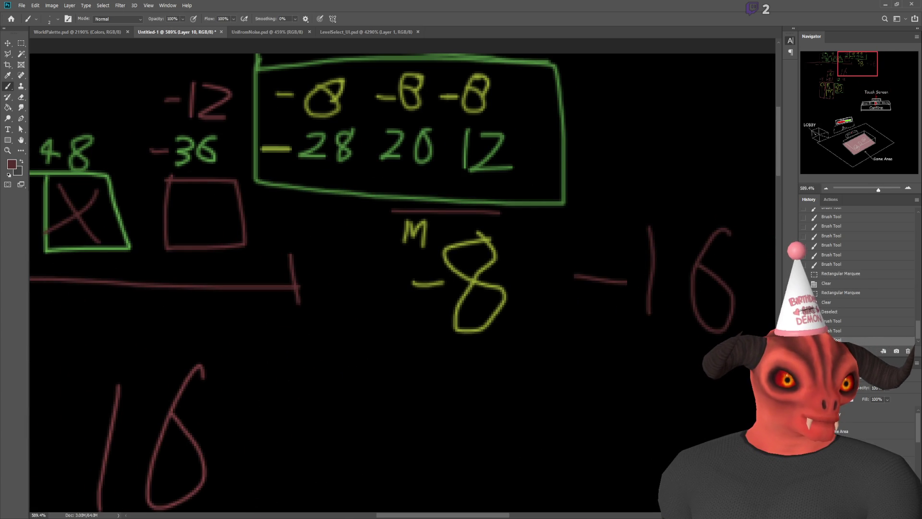
key(alt+Tab)
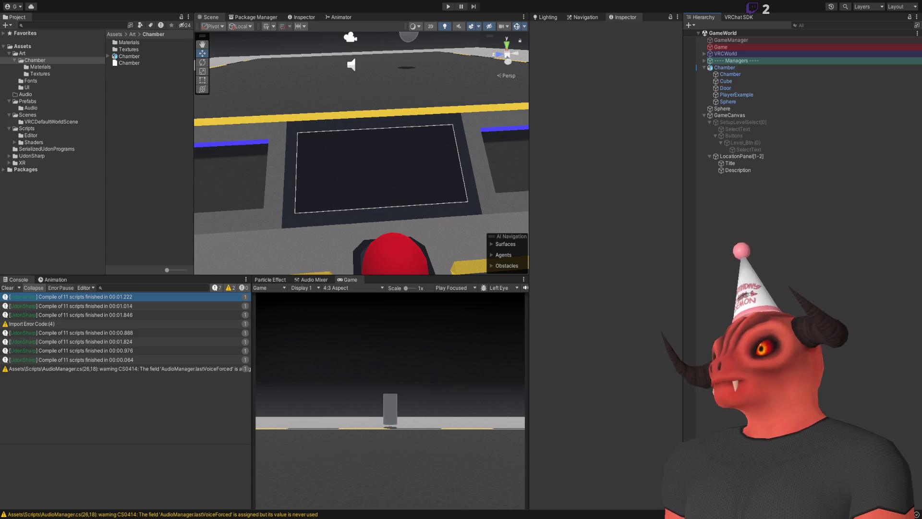
- Switch from the Unity editor back to the Photoshop sketch
key(alt+Tab)
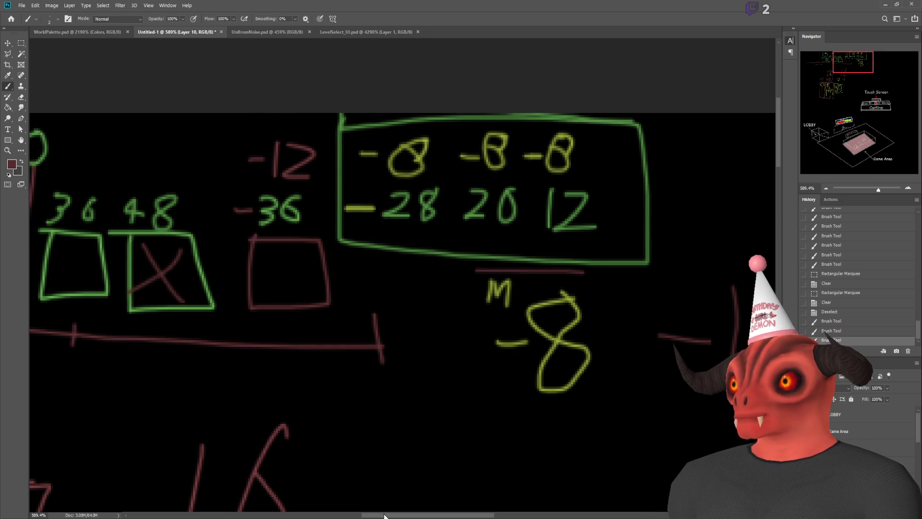
- Draw a red box around the -16
scroll(560, 368, down, 5)
scroll(720, 336, up, 4)
scroll(720, 336, down, 2)
mouse_move(474, 297)
mouse_down()
mouse_move(483, 383)
mouse_move(616, 399)
mouse_move(635, 296)
mouse_move(473, 291)
mouse_up()
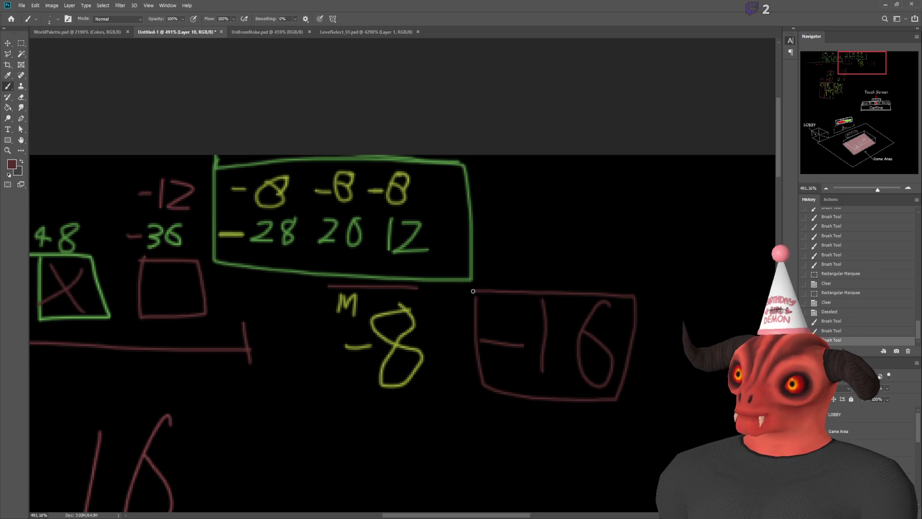
- Draw a red arrow pointing down at the boxed -16
scroll(481, 322, down, 5)
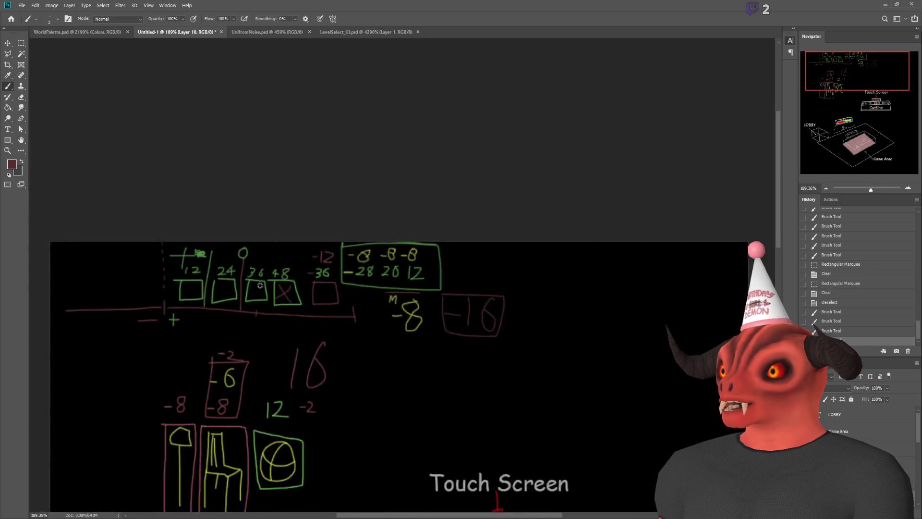
scroll(311, 319, up, 4)
scroll(572, 303, down, 3)
scroll(572, 302, up, 2)
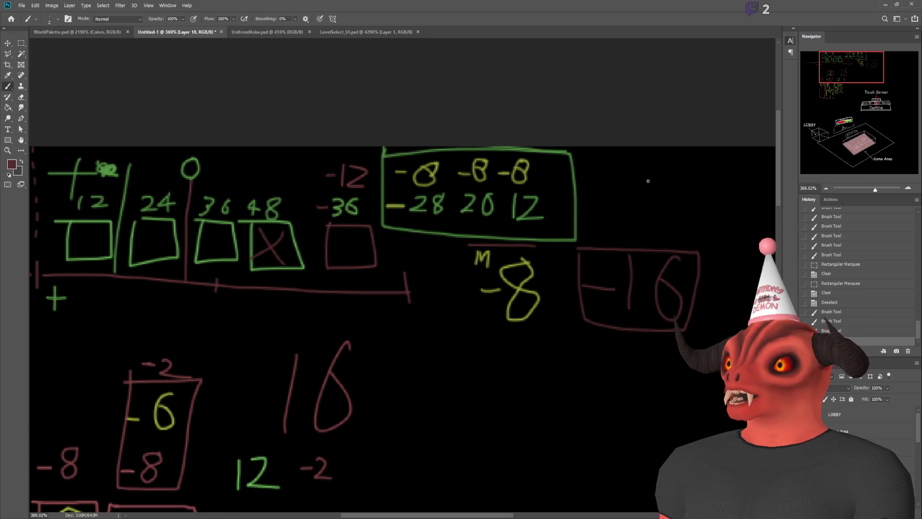
drag(626, 210, 663, 215)
drag(649, 163, 634, 242)
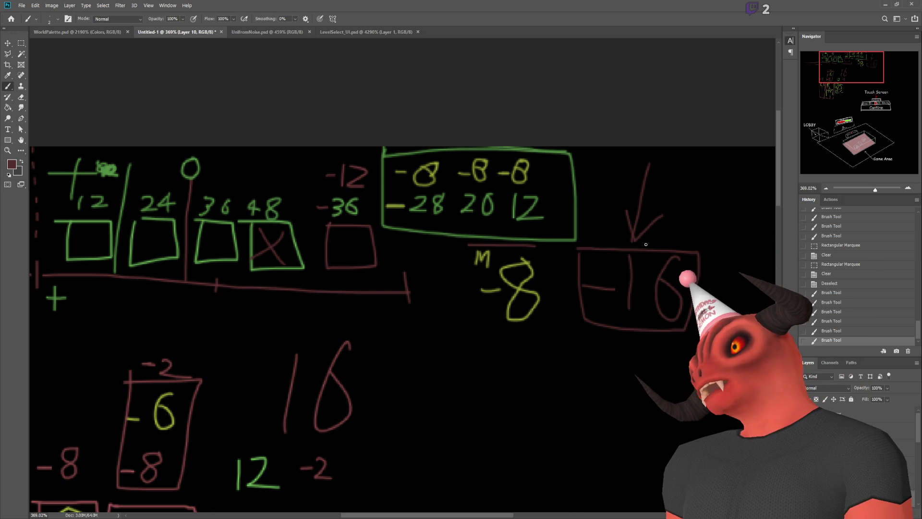
- Box the M -8 in red, undoing a stray mark below it
mouse_move(465, 245)
mouse_down()
mouse_move(463, 258)
mouse_move(538, 342)
mouse_move(553, 251)
mouse_move(531, 246)
mouse_up()
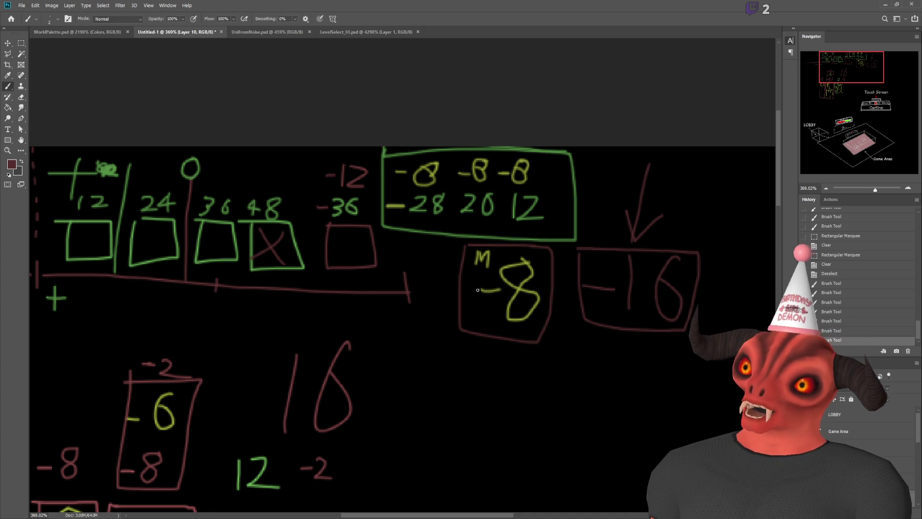
scroll(497, 279, down, 2)
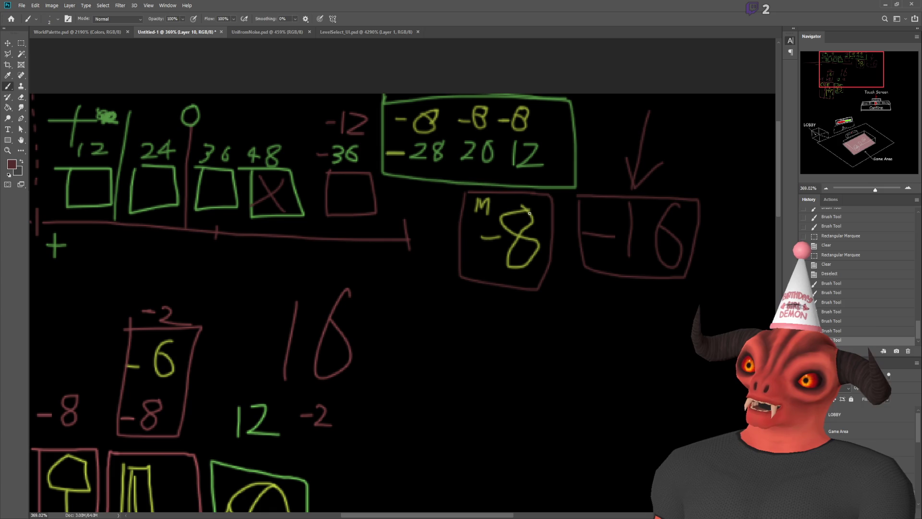
drag(503, 292, 531, 315)
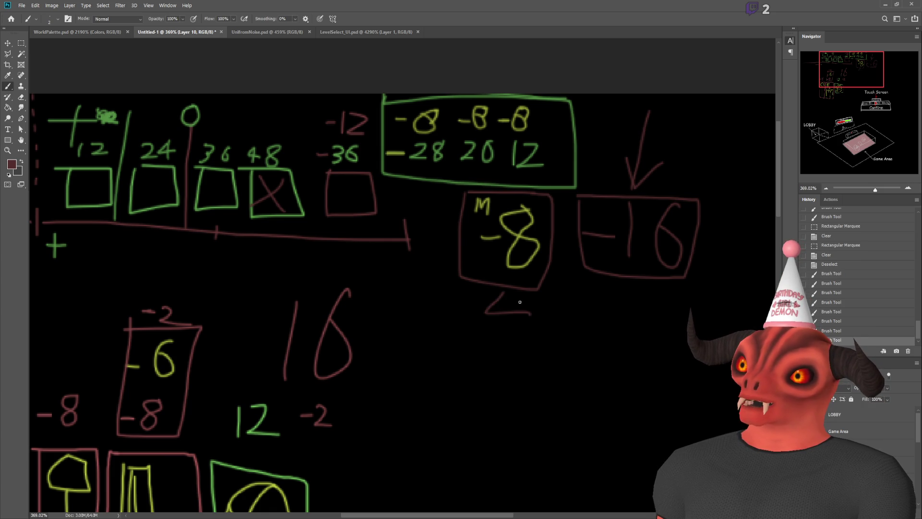
key(ctrl+z)
- Sample green and write a green-boxed +4 below the M -8 box
alt+click(249, 169)
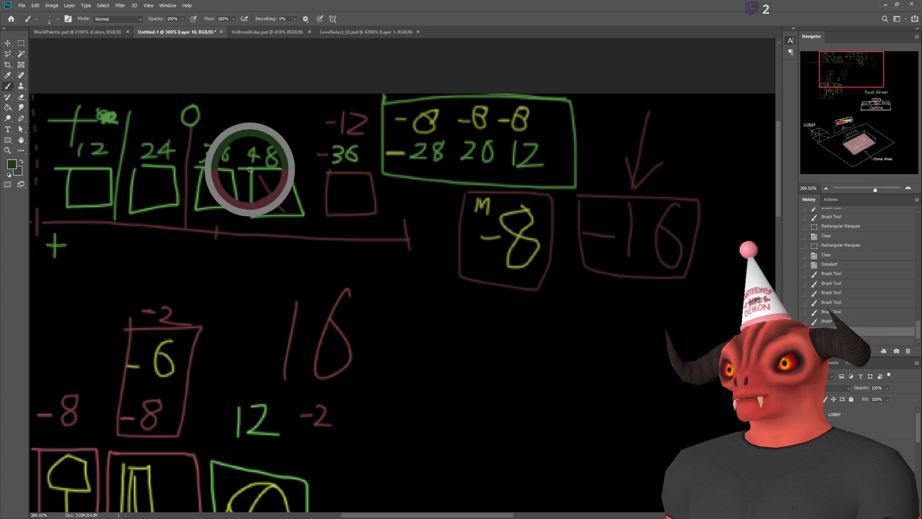
drag(512, 307, 526, 339)
drag(511, 307, 504, 382)
mouse_move(449, 338)
mouse_down()
mouse_move(478, 338)
mouse_move(460, 365)
mouse_up()
drag(460, 277, 547, 286)
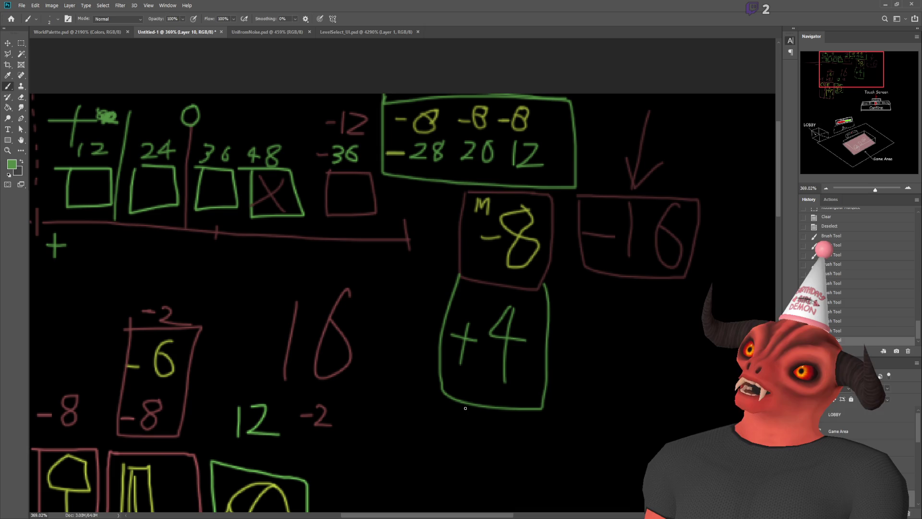
scroll(466, 408, down, 1)
scroll(465, 407, down, 2)
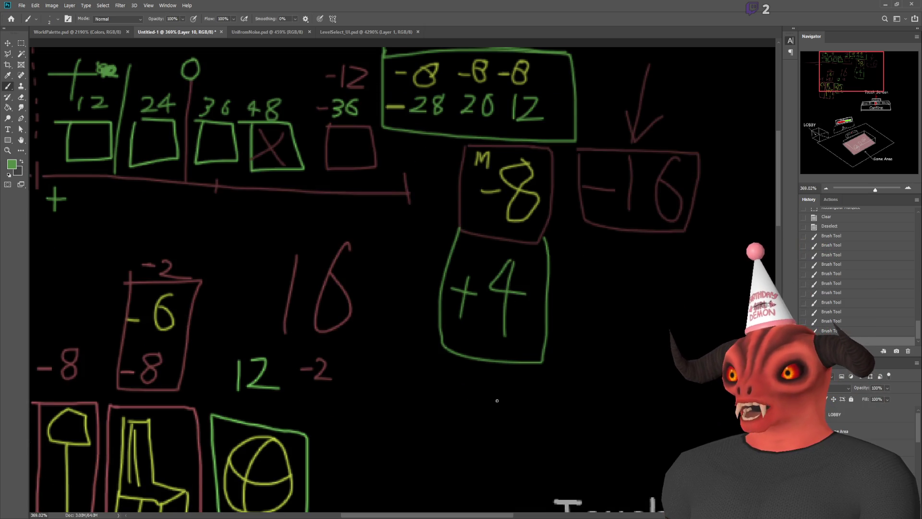
scroll(494, 398, right, 5)
scroll(494, 397, up, 3)
- Draw green L-shaped axes with a lengthened horizontal axis
drag(543, 299, 541, 328)
drag(537, 409, 671, 435)
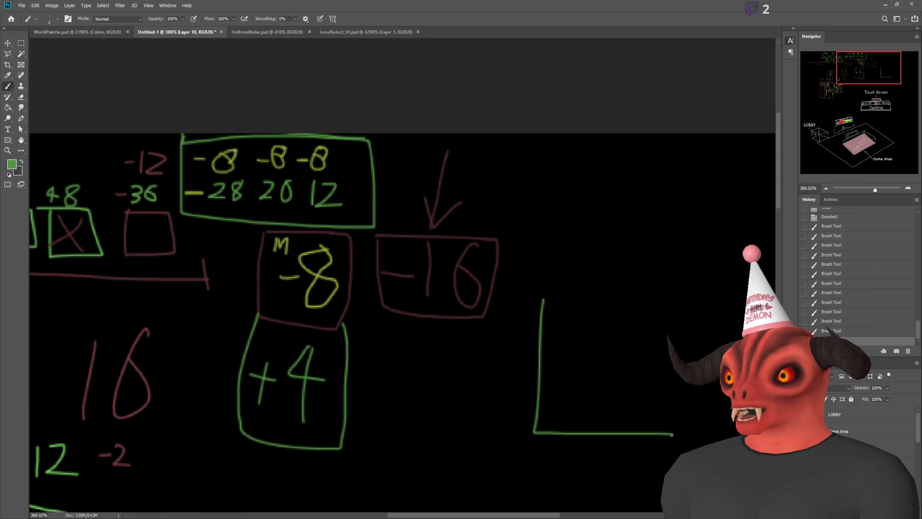
scroll(474, 468, right, 6)
drag(410, 432, 446, 434)
scroll(310, 399, up, 2)
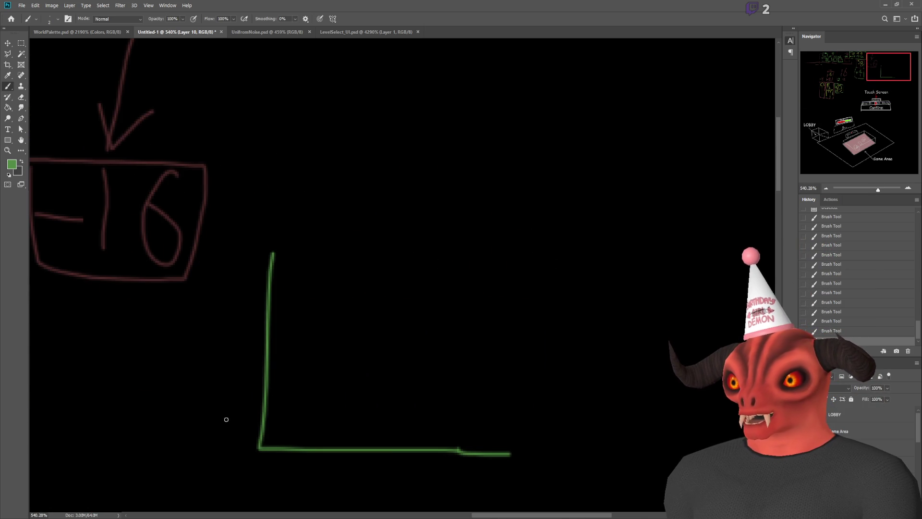
- Label the axes with 0 and 10, undoing the first 10 on the vertical axis
mouse_move(238, 418)
mouse_down()
mouse_move(242, 435)
mouse_move(240, 418)
mouse_up()
drag(224, 238, 220, 278)
drag(255, 246, 259, 264)
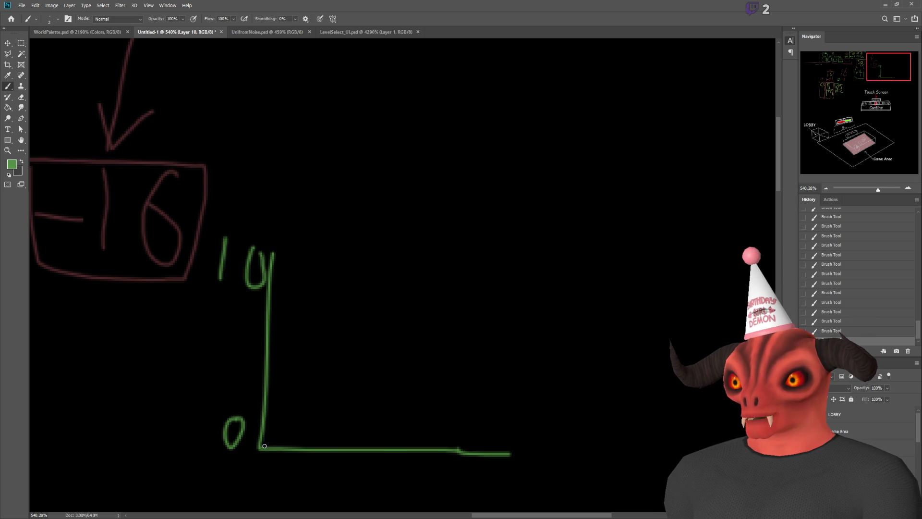
scroll(263, 418, down, 2)
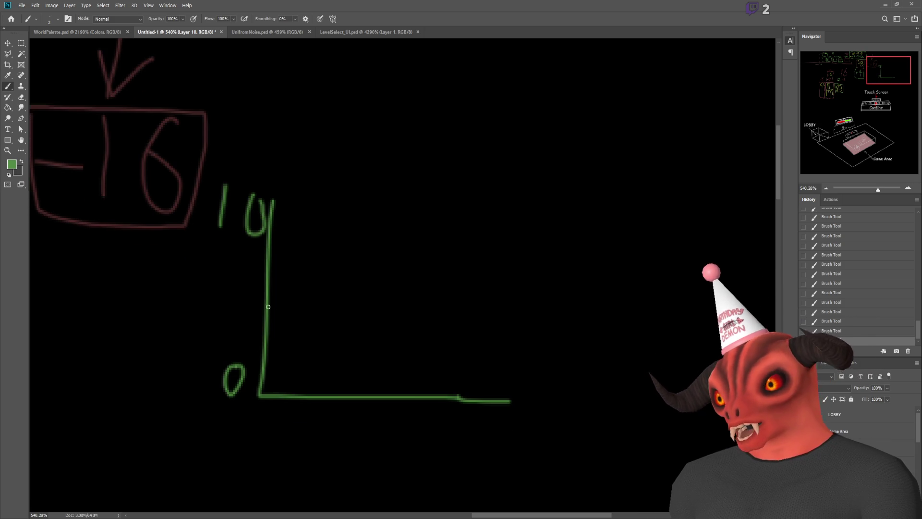
key(ctrl+z)
key(ctrl+z)
mouse_move(278, 412)
mouse_down()
mouse_move(275, 437)
mouse_move(272, 413)
mouse_up()
drag(480, 417, 476, 462)
drag(523, 412, 526, 414)
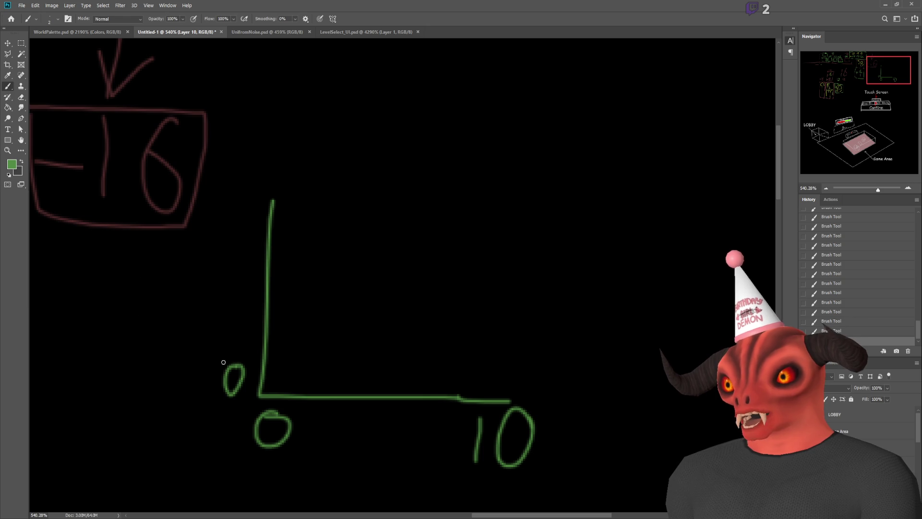
- Erase the scribbled 0 beside the axis corner using a rectangular selection
drag(235, 367, 233, 387)
click(21, 45)
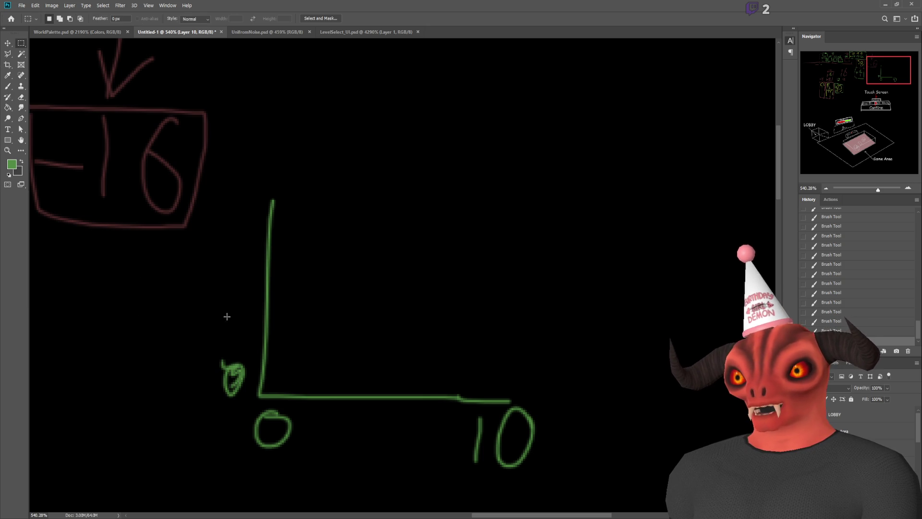
drag(212, 328, 249, 398)
key(Delete)
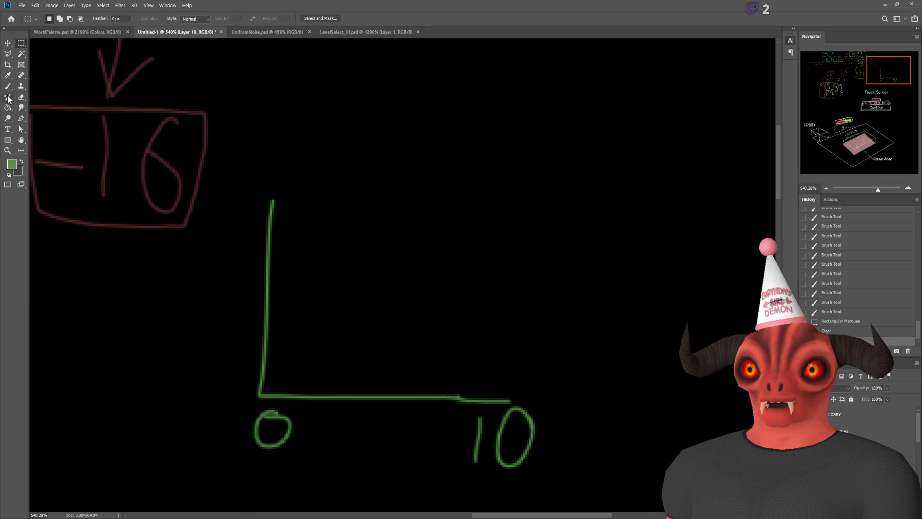
click(8, 86)
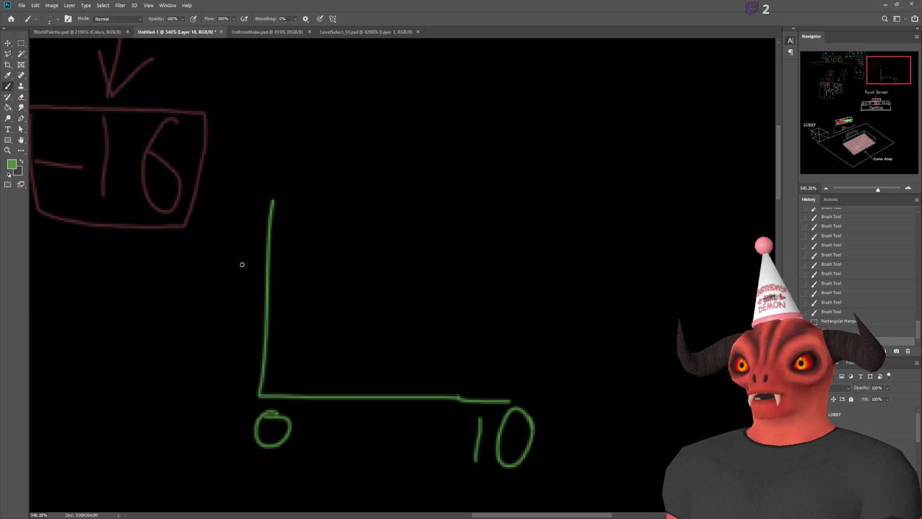
key(ctrl+d)
- Try an F label, a hypotenuse and base tick marks, then undo them all
mouse_move(214, 262)
mouse_down()
mouse_move(214, 326)
mouse_move(237, 278)
mouse_move(237, 290)
mouse_up()
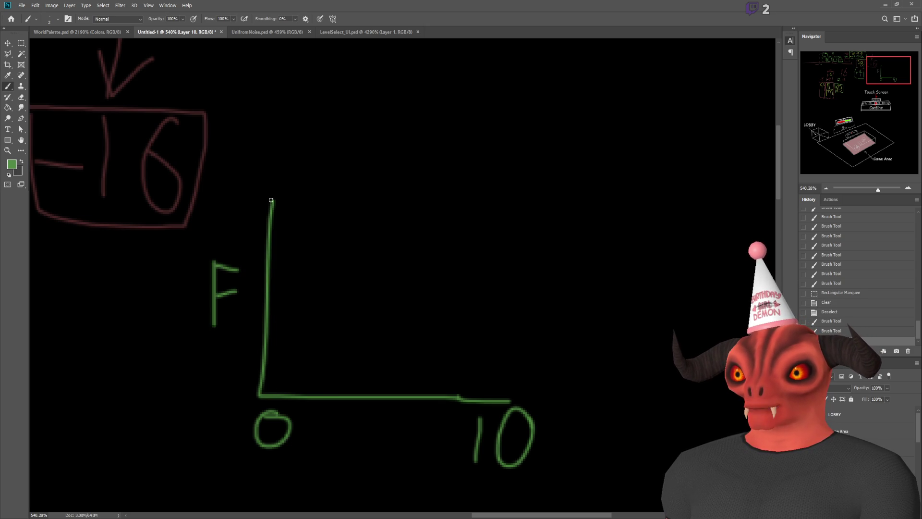
mouse_move(279, 205)
mouse_down()
mouse_move(307, 214)
mouse_move(405, 287)
mouse_move(509, 401)
mouse_up()
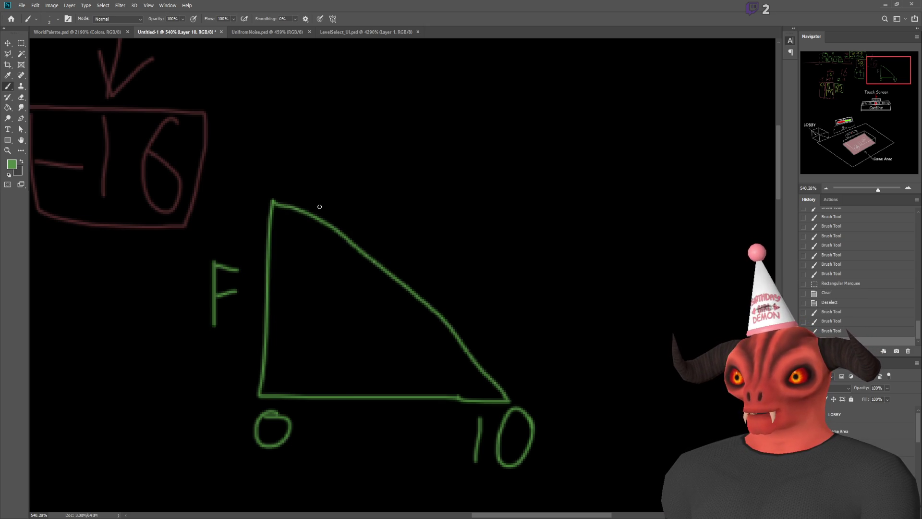
drag(335, 402, 331, 424)
mouse_move(375, 401)
mouse_down()
mouse_move(374, 415)
mouse_move(433, 411)
mouse_up()
drag(461, 398, 465, 414)
drag(306, 395, 301, 416)
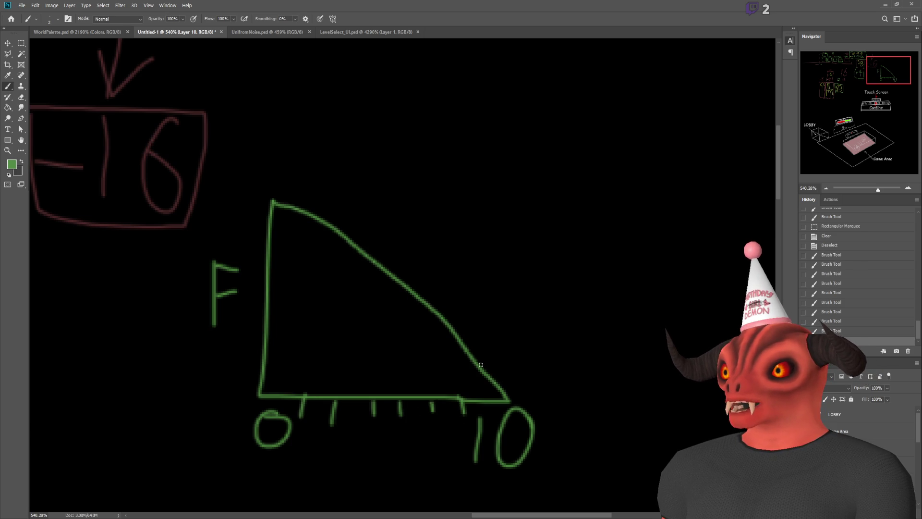
drag(551, 378, 536, 366)
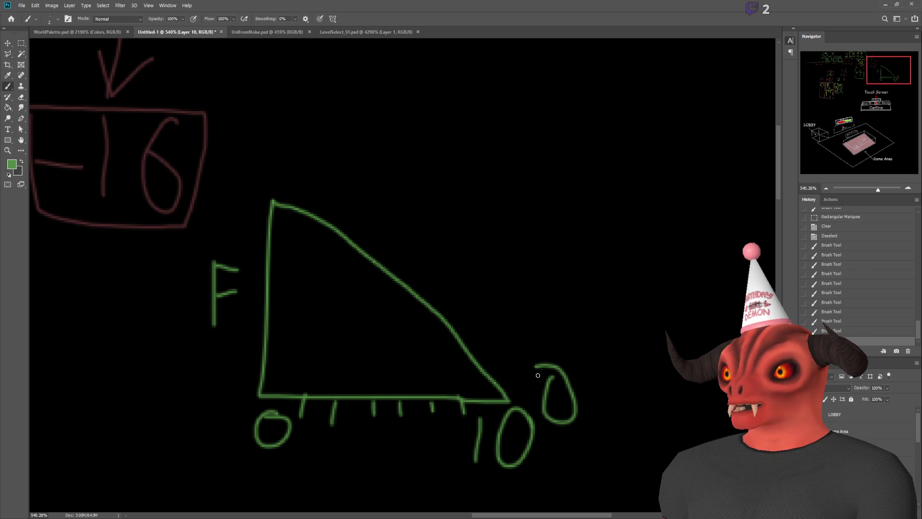
key(ctrl+z)
key(ctrl+z)
key(ctrl+z)
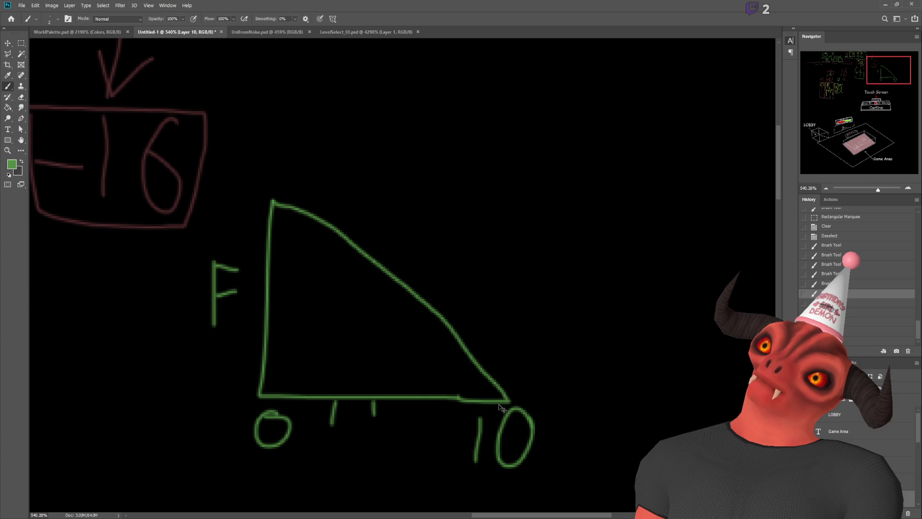
key(ctrl+z)
key(ctrl+z)
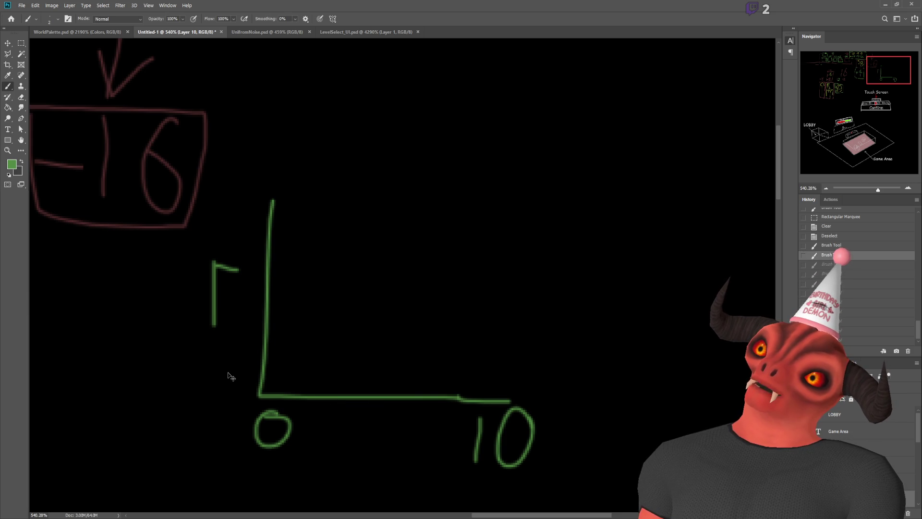
key(ctrl+z)
- Redraw the F further left and label the vertical axis 0, 1 and 10
mouse_move(184, 279)
mouse_down()
mouse_move(199, 282)
mouse_move(198, 305)
mouse_move(175, 342)
mouse_up()
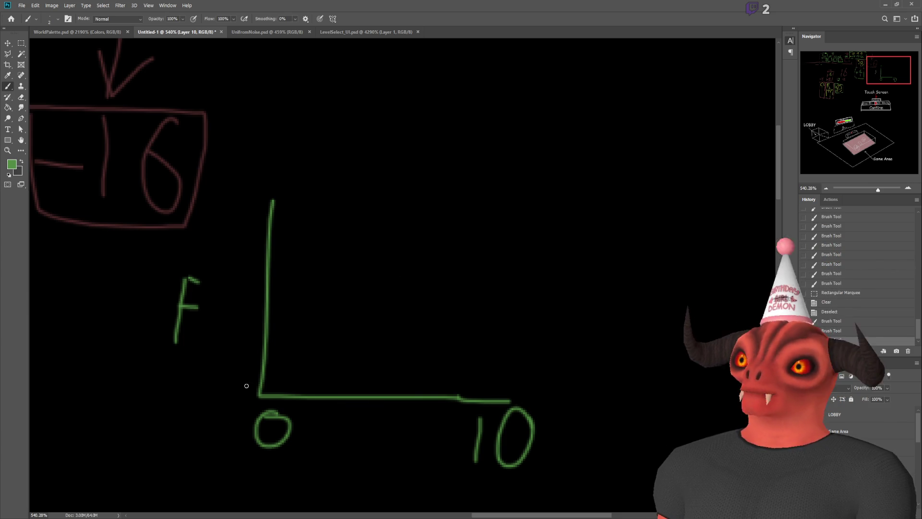
mouse_move(237, 366)
mouse_down()
mouse_move(233, 390)
mouse_move(246, 374)
mouse_up()
key(ctrl+z)
drag(242, 338, 241, 355)
mouse_move(232, 295)
mouse_down()
mouse_move(228, 313)
mouse_move(252, 313)
mouse_up()
mouse_move(236, 241)
mouse_down()
mouse_move(249, 260)
mouse_move(238, 273)
mouse_up()
drag(253, 206, 271, 222)
drag(252, 200, 250, 226)
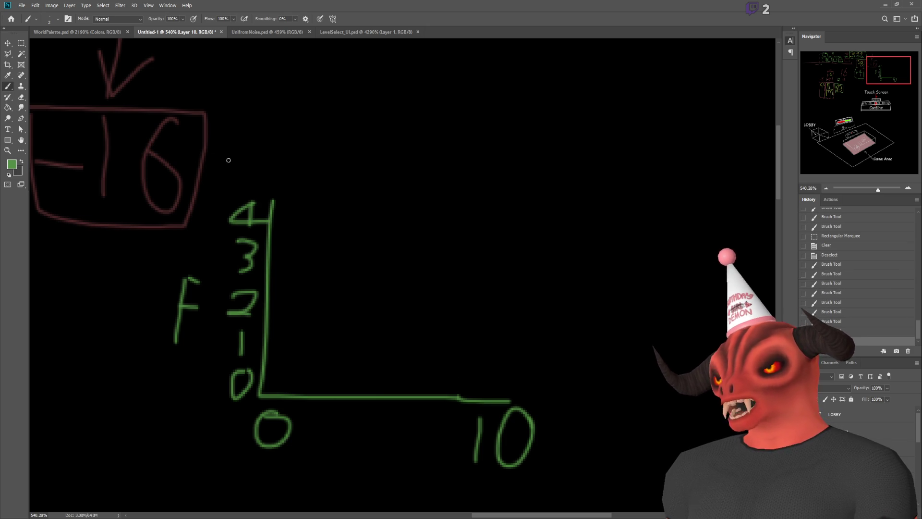
key(ctrl+z)
key(ctrl+z)
key(ctrl+z)
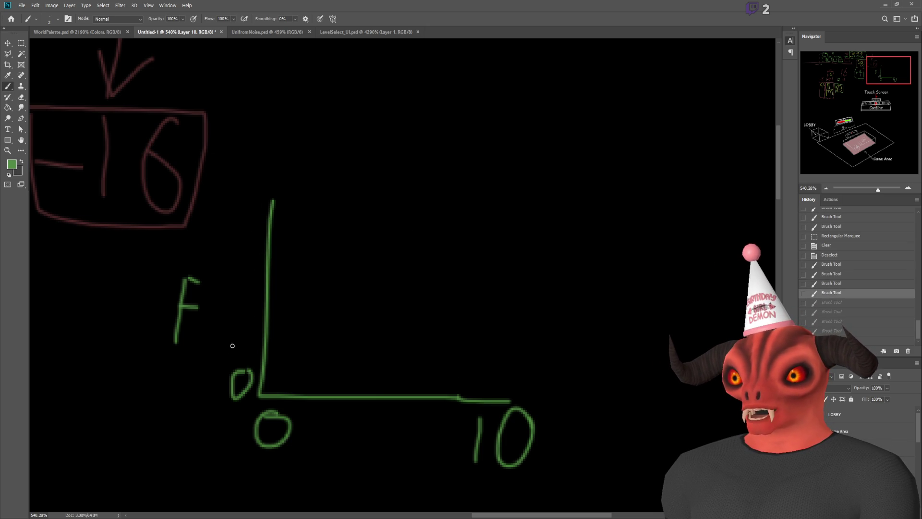
mouse_move(241, 332)
mouse_down()
mouse_move(246, 355)
mouse_move(240, 329)
mouse_up()
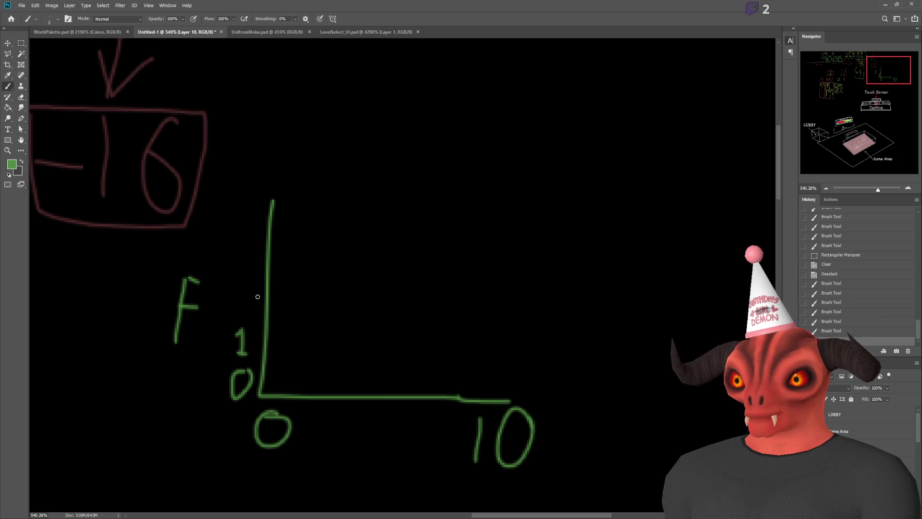
mouse_move(234, 200)
mouse_down()
mouse_move(228, 227)
mouse_move(262, 200)
mouse_up()
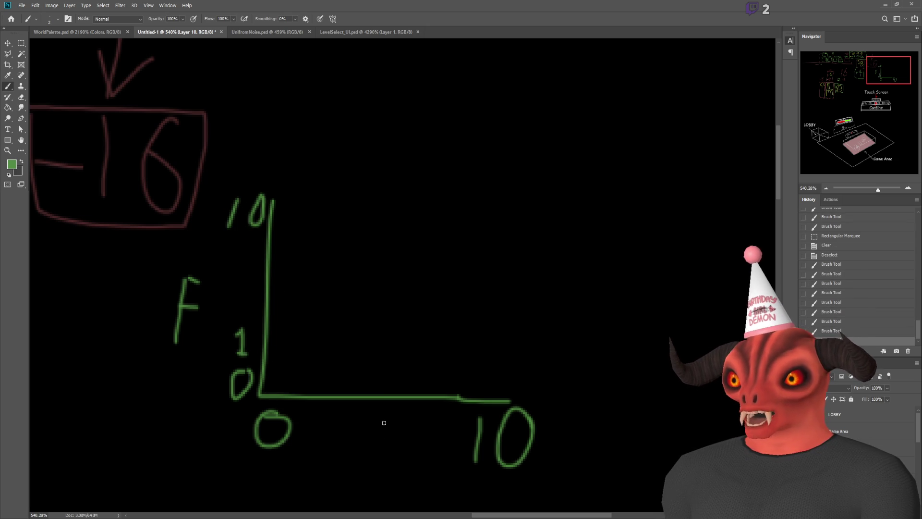
- Write an I label under the horizontal axis, replacing a stray 5
mouse_move(396, 416)
mouse_down()
mouse_move(375, 435)
mouse_move(377, 449)
mouse_up()
key(ctrl+z)
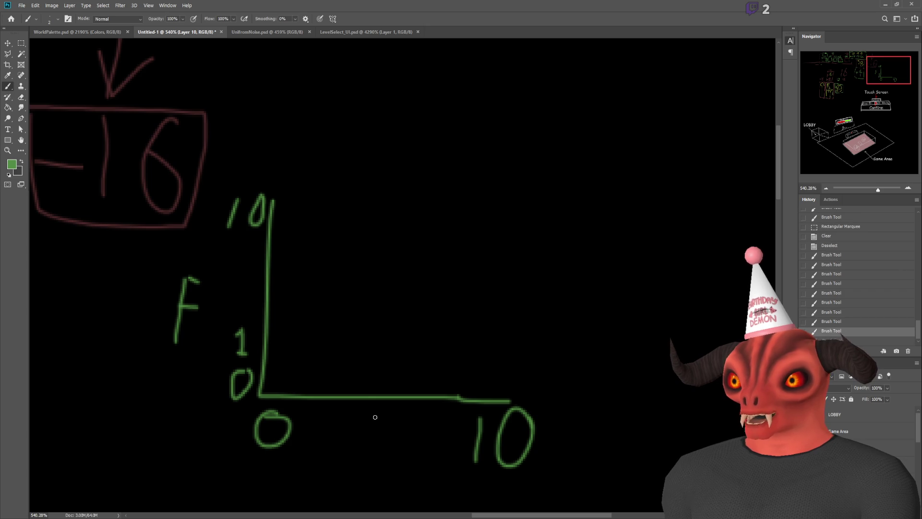
mouse_move(374, 417)
mouse_down()
mouse_move(375, 453)
mouse_move(384, 417)
mouse_up()
mouse_move(370, 451)
mouse_down()
mouse_move(398, 450)
mouse_move(359, 451)
mouse_up()
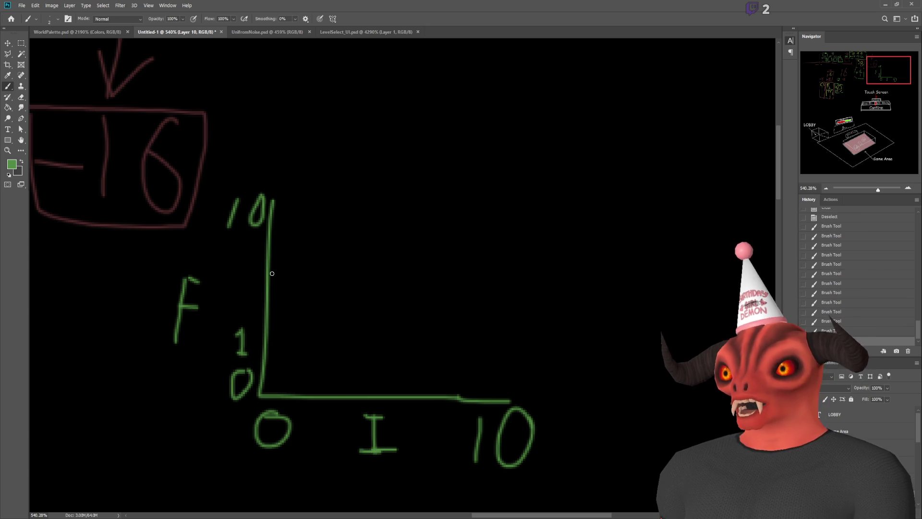
- Sketch and undo several trial diagonal and levelling curves from the origin
drag(264, 389, 468, 200)
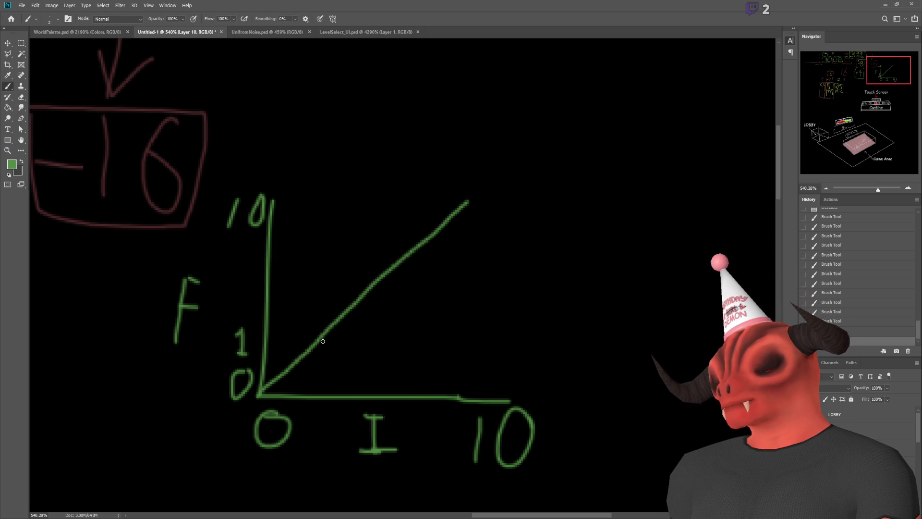
key(ctrl+z)
mouse_move(260, 395)
mouse_down()
mouse_move(307, 341)
mouse_move(397, 278)
mouse_up()
key(ctrl+z)
mouse_move(261, 392)
mouse_down()
mouse_move(341, 318)
mouse_move(411, 278)
mouse_move(503, 266)
mouse_move(589, 218)
mouse_up()
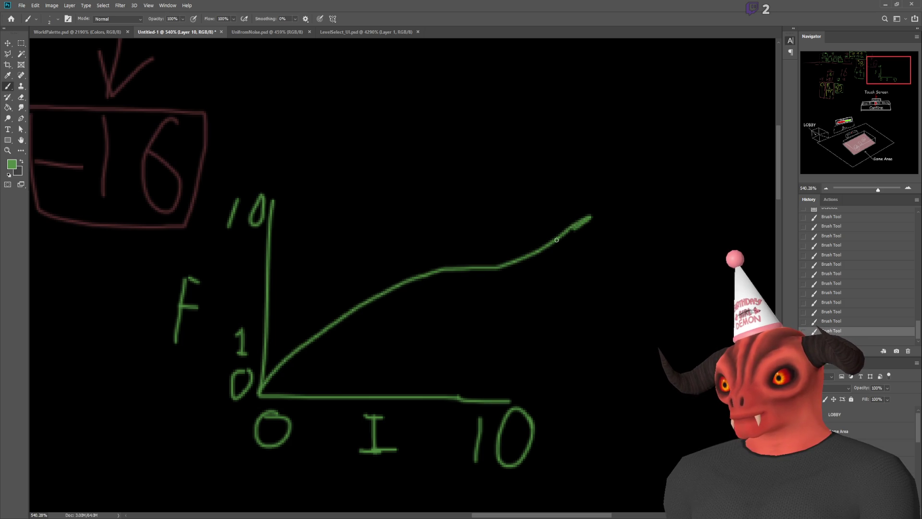
key(ctrl+z)
mouse_move(261, 391)
mouse_down()
mouse_move(331, 335)
mouse_move(461, 304)
mouse_move(525, 306)
mouse_up()
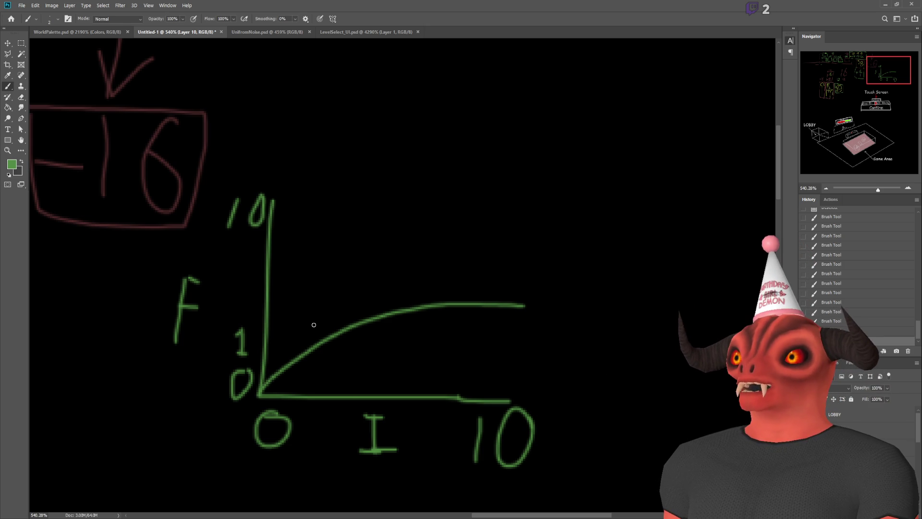
key(ctrl+z)
mouse_move(262, 396)
mouse_down()
mouse_move(382, 283)
mouse_move(525, 228)
mouse_up()
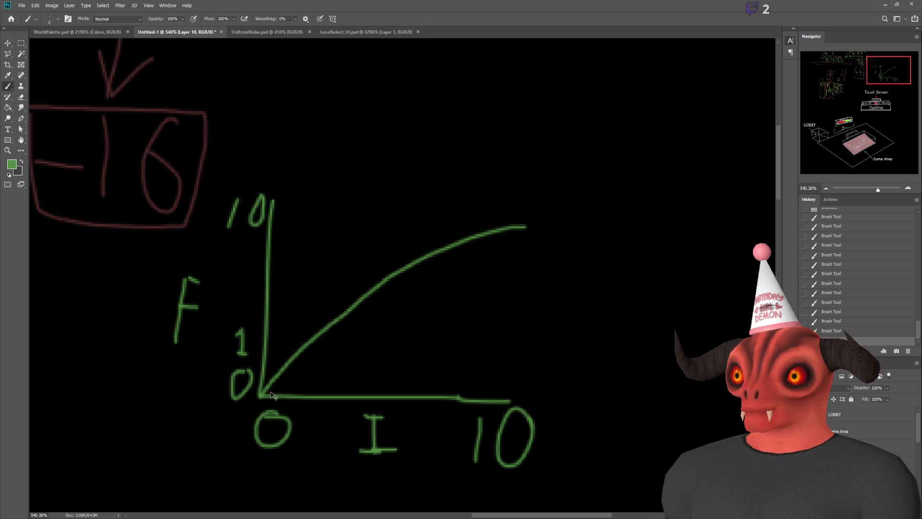
key(ctrl+z)
mouse_move(260, 393)
mouse_down()
mouse_move(403, 330)
mouse_move(496, 209)
mouse_up()
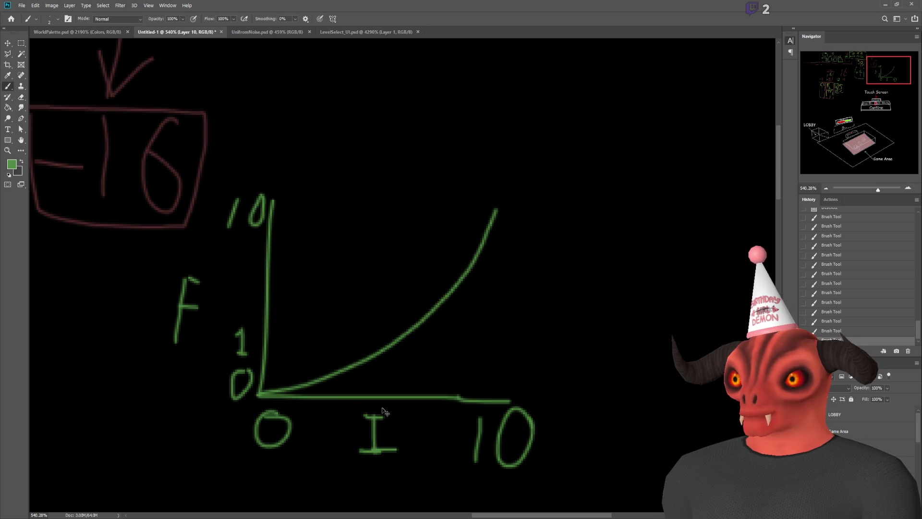
key(ctrl+z)
- Sketch and undo more rising and steep trial curves from the origin
mouse_move(259, 394)
mouse_down()
mouse_move(293, 363)
mouse_move(509, 310)
mouse_up()
key(ctrl+z)
mouse_move(259, 395)
mouse_down()
mouse_move(425, 377)
mouse_move(539, 310)
mouse_up()
key(ctrl+z)
mouse_move(260, 395)
mouse_down()
mouse_move(331, 385)
mouse_move(547, 316)
mouse_up()
key(ctrl+z)
mouse_move(259, 394)
mouse_down()
mouse_move(548, 323)
mouse_move(561, 304)
mouse_up()
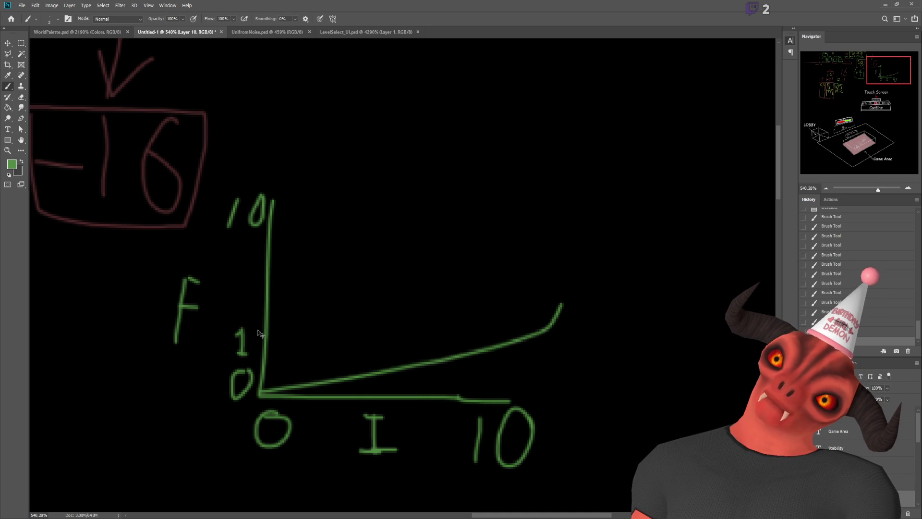
key(ctrl+z)
drag(259, 394, 554, 188)
key(ctrl+z)
- Draw a straight green line from the origin up to the right
click(259, 394)
shift+click(528, 205)
alt+click(113, 110)
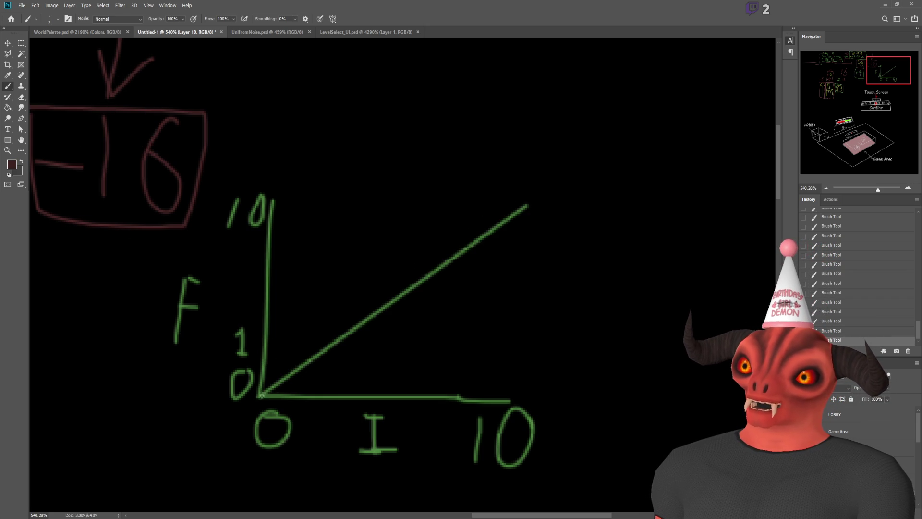
- Draw a flattening dark red curve from the graph origin
mouse_move(262, 395)
mouse_down()
mouse_move(360, 354)
mouse_move(509, 350)
mouse_up()
key(ctrl+z)
mouse_move(262, 395)
mouse_down()
mouse_move(453, 323)
mouse_move(531, 323)
mouse_up()
scroll(313, 286, down, 1)
scroll(103, 196, up, 1)
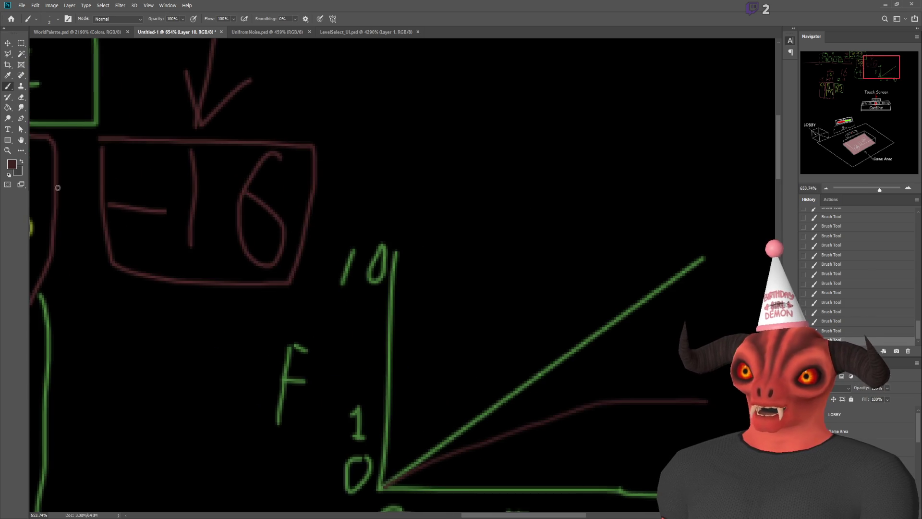
scroll(169, 259, up, 1)
- Sample yellow-green and draw a rising yellow-green curve from the origin
alt+click(214, 290)
scroll(560, 448, down, 1)
scroll(349, 436, up, 2)
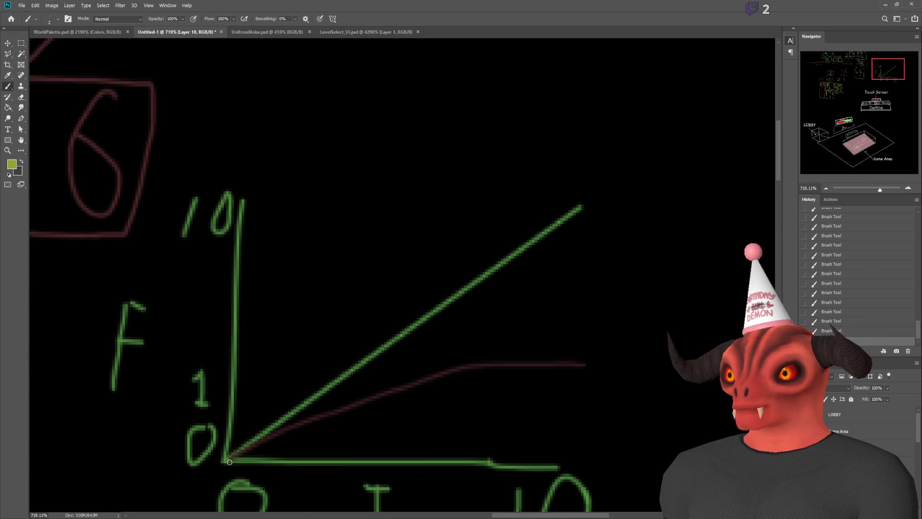
click(226, 459)
shift+click(352, 392)
mouse_move(352, 392)
mouse_down()
mouse_move(419, 352)
mouse_move(595, 302)
mouse_up()
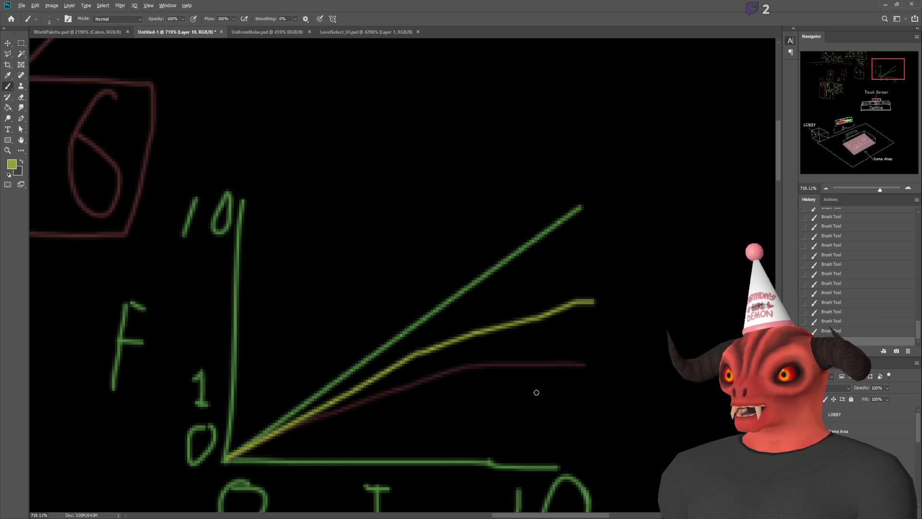
scroll(533, 391, up, 1)
scroll(485, 353, down, 1)
scroll(485, 353, down, 3)
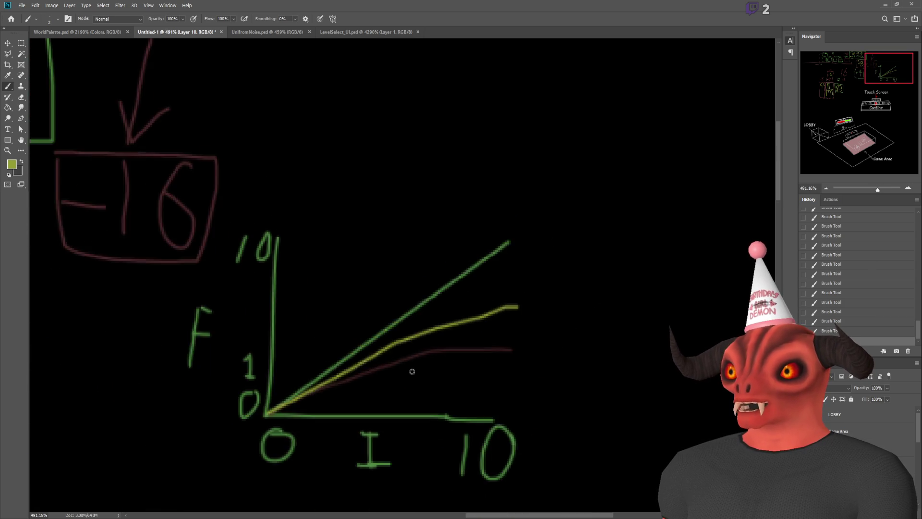
scroll(412, 375, up, 3)
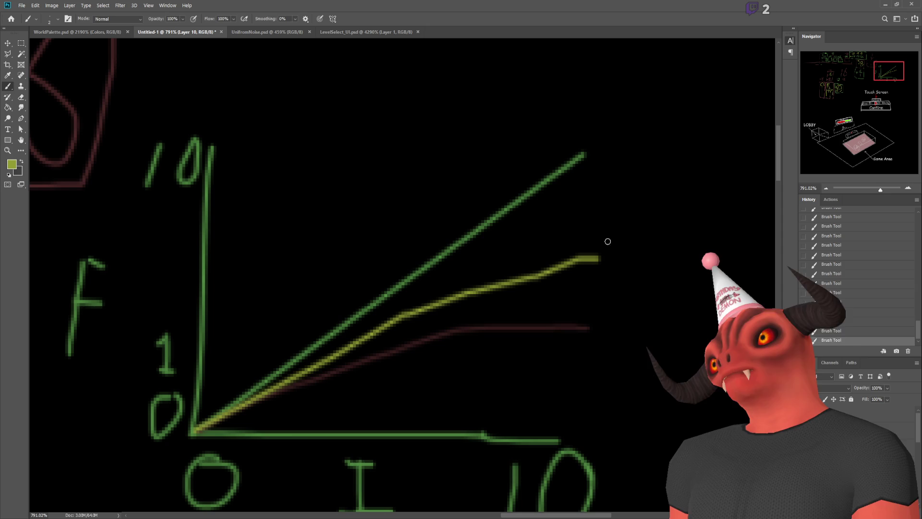
click(842, 46)
drag(842, 46, 830, 48)
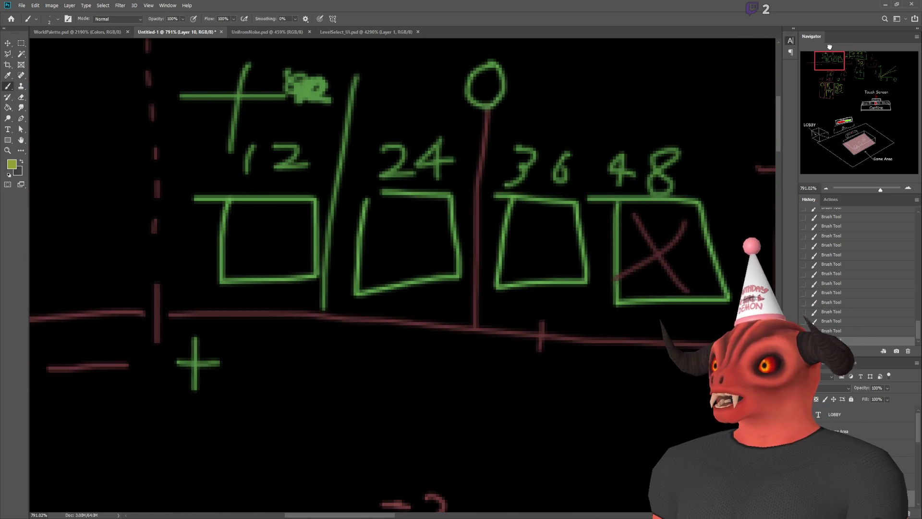
scroll(567, 246, down, 4)
scroll(748, 214, up, 1)
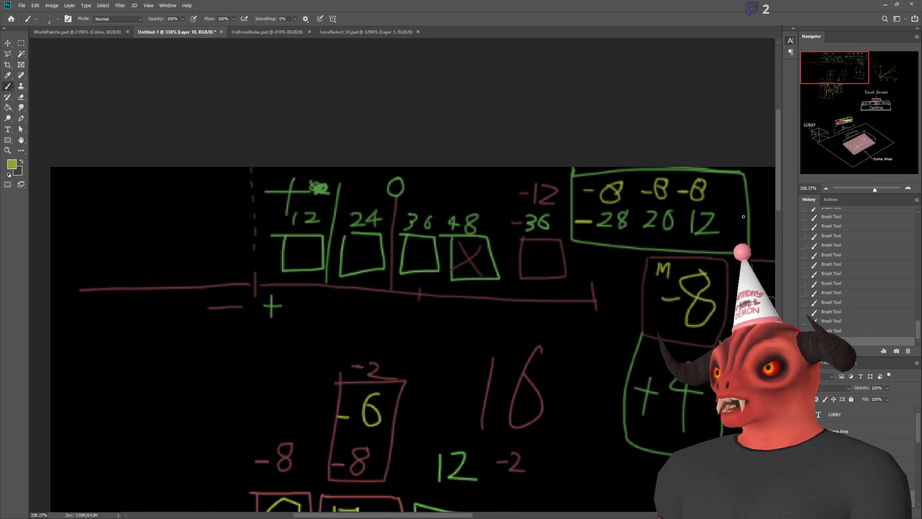
mouse_move(639, 234)
mouse_down()
mouse_move(469, 72)
mouse_move(396, 93)
mouse_move(326, 154)
mouse_up()
scroll(239, 250, down, 3)
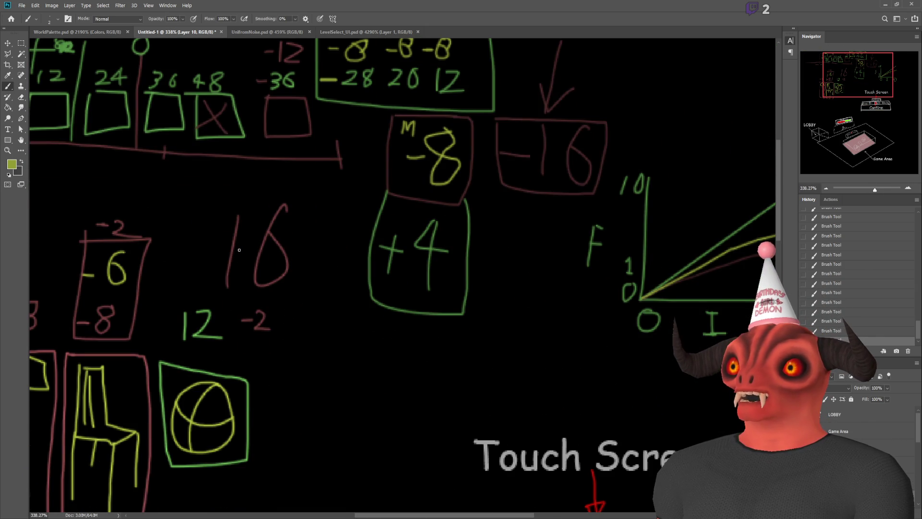
scroll(234, 240, down, 3)
scroll(349, 183, up, 2)
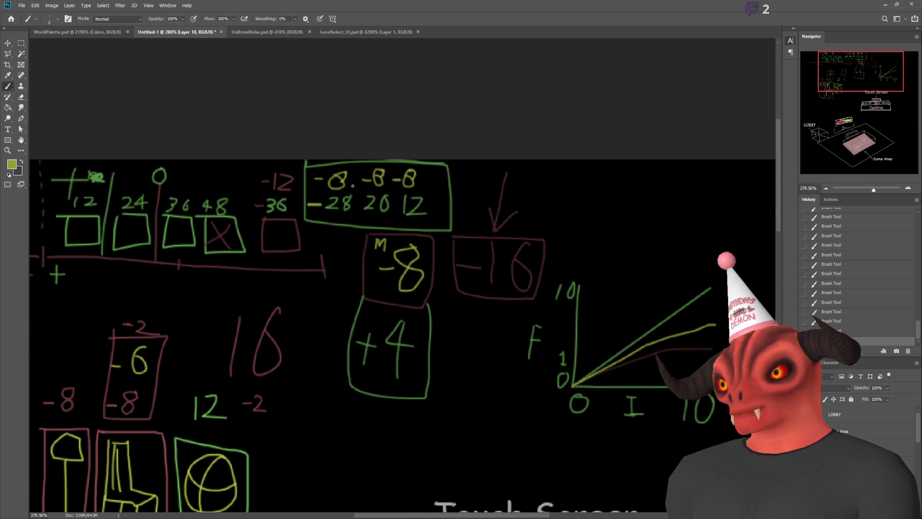
mouse_move(458, 515)
mouse_down()
mouse_move(395, 515)
mouse_move(431, 517)
mouse_up()
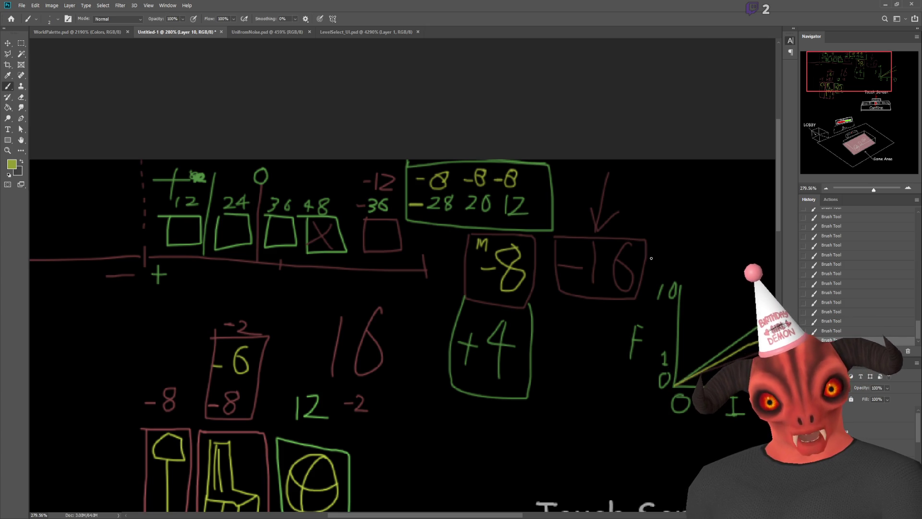
scroll(412, 325, down, 4)
scroll(412, 326, up, 2)
scroll(412, 325, down, 1)
scroll(413, 326, up, 3)
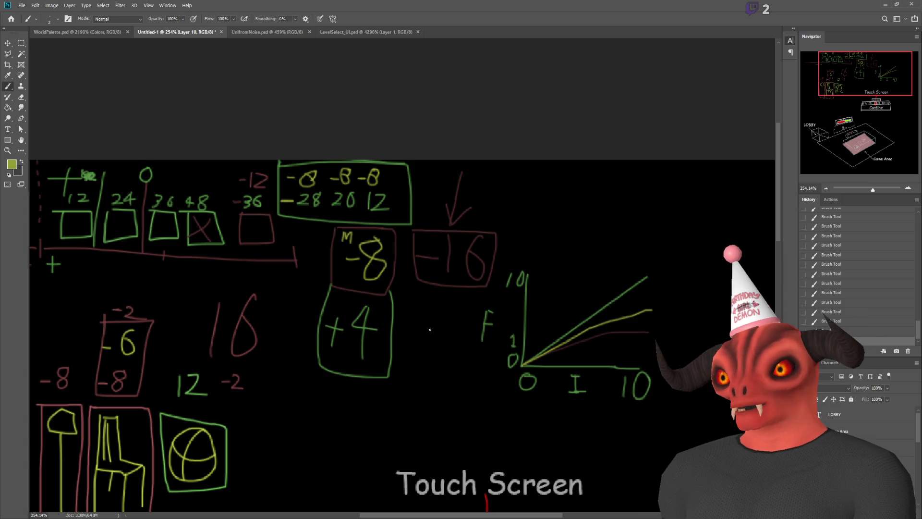
scroll(380, 190, down, 2)
scroll(380, 191, up, 1)
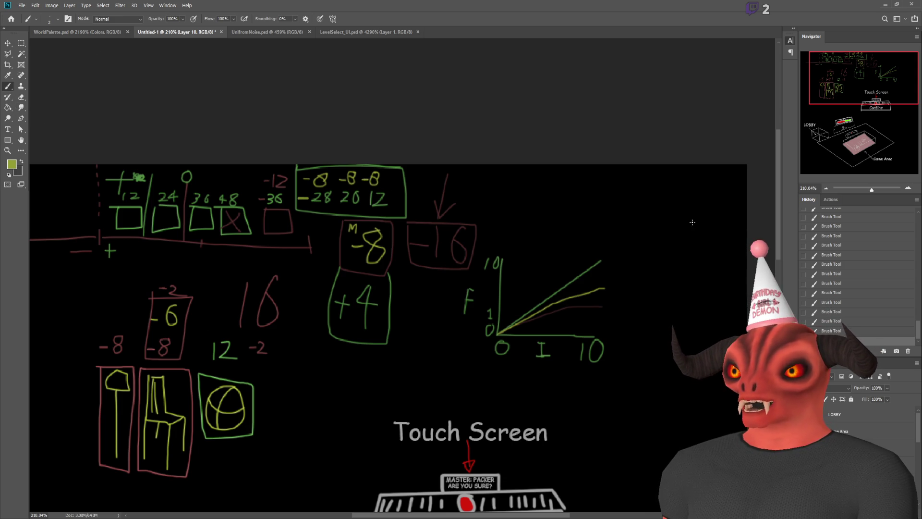
- Write -8 in the upper-right area of the sketch, then +12 in green after it
mouse_move(576, 196)
mouse_down()
mouse_move(611, 198)
mouse_move(621, 185)
mouse_up()
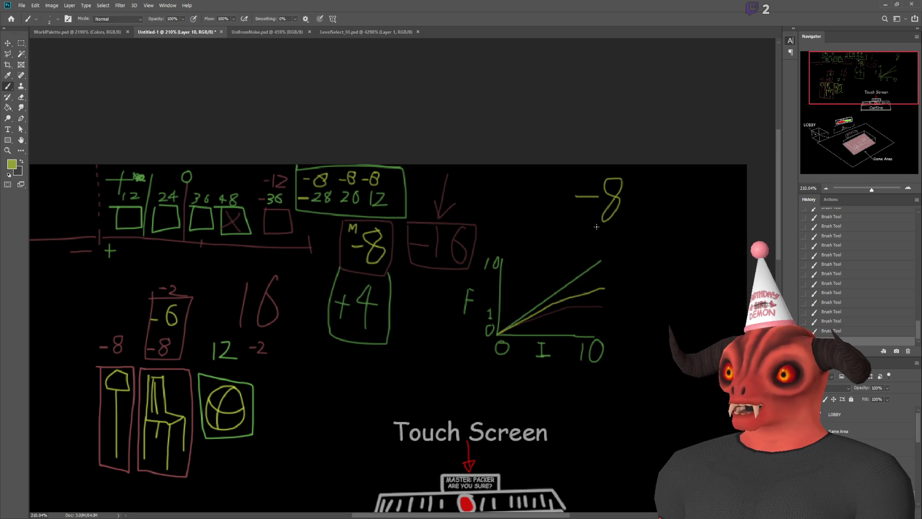
scroll(201, 396, up, 5)
mouse_move(198, 350)
mouse_down()
mouse_move(202, 309)
mouse_move(180, 352)
mouse_up()
scroll(181, 351, down, 5)
scroll(650, 141, up, 2)
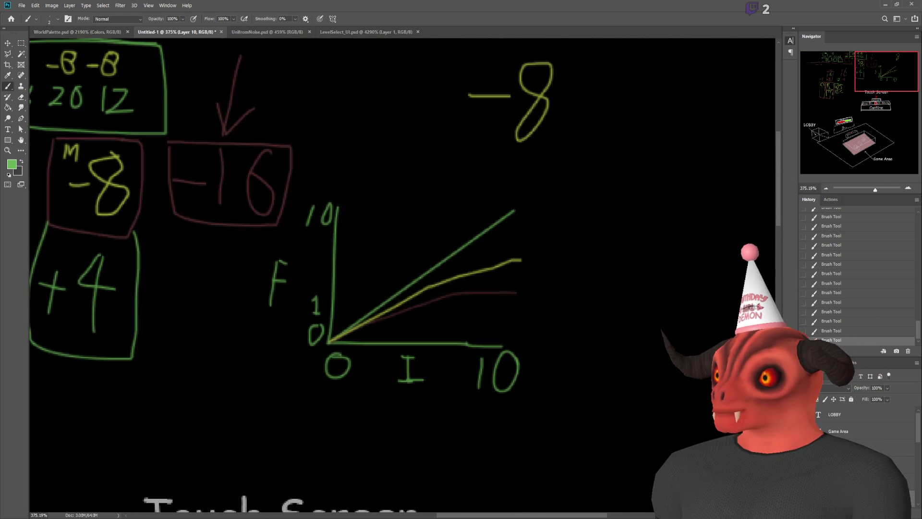
scroll(651, 141, down, 2)
scroll(650, 140, up, 2)
drag(593, 148, 619, 147)
drag(607, 132, 606, 166)
mouse_move(644, 120)
mouse_down()
mouse_move(643, 170)
mouse_move(724, 170)
mouse_up()
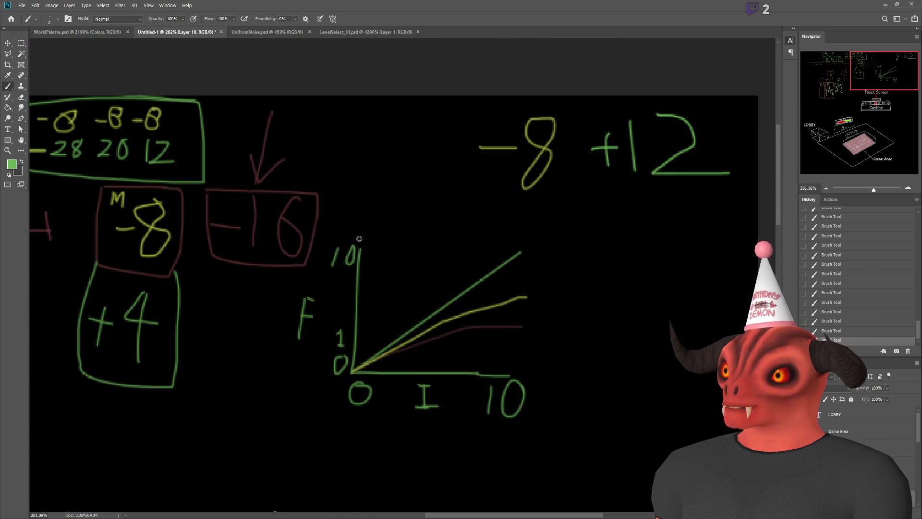
- Pick up red from an existing outline and write -16 before the -8 +12 sum
scroll(222, 227, up, 2)
scroll(222, 227, down, 1)
drag(144, 433, 442, 197)
scroll(163, 307, up, 3)
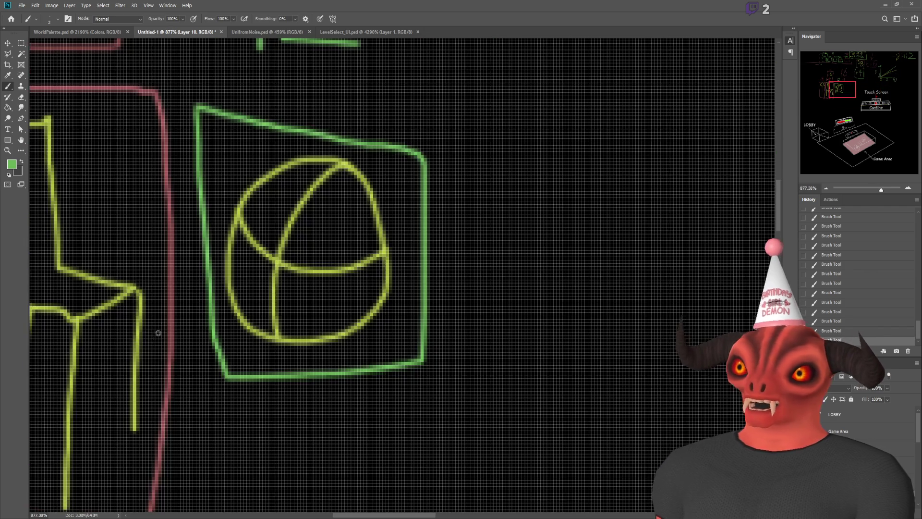
alt+click(171, 322)
mouse_move(170, 322)
mouse_down()
mouse_move(34, 264)
mouse_move(351, 263)
mouse_up()
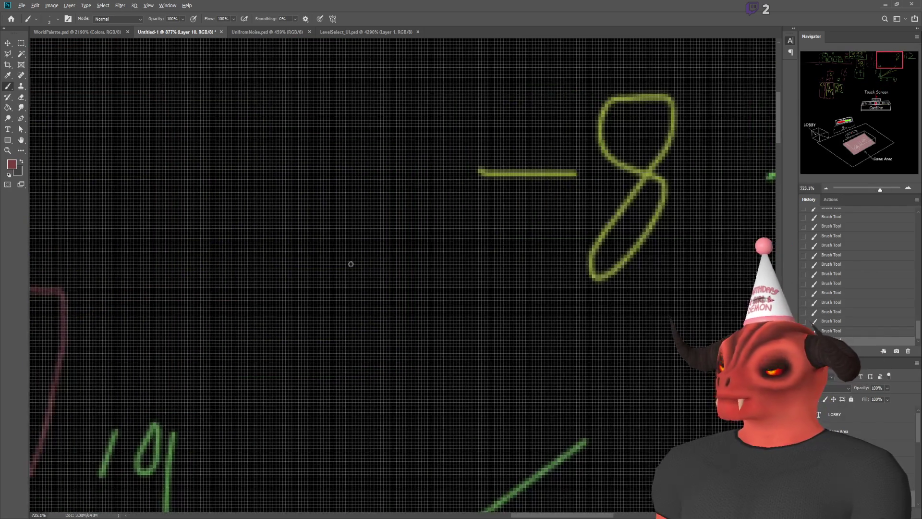
scroll(350, 263, down, 3)
drag(256, 222, 330, 220)
drag(344, 182, 332, 246)
mouse_move(383, 171)
mouse_down()
mouse_move(367, 241)
mouse_move(358, 213)
mouse_up()
- Add red working numbers 8 and 4 between the terms, undoing a stray brace and scribble
scroll(578, 281, down, 1)
scroll(433, 292, down, 2)
scroll(409, 299, up, 1)
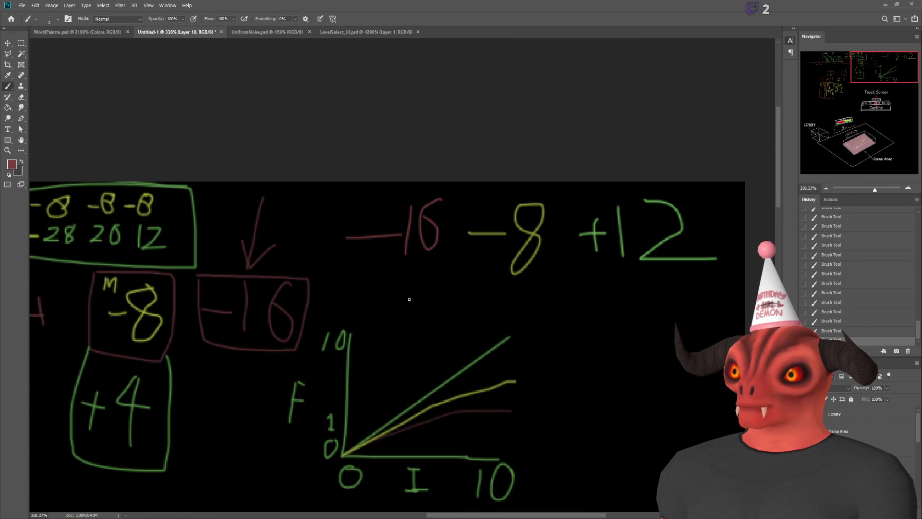
mouse_move(427, 271)
mouse_down()
mouse_move(497, 287)
mouse_move(631, 284)
mouse_up()
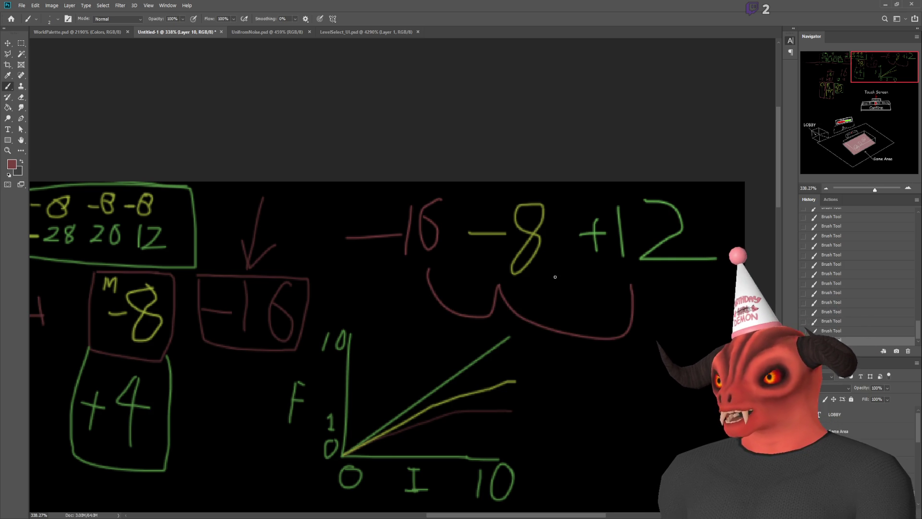
key(ctrl+z)
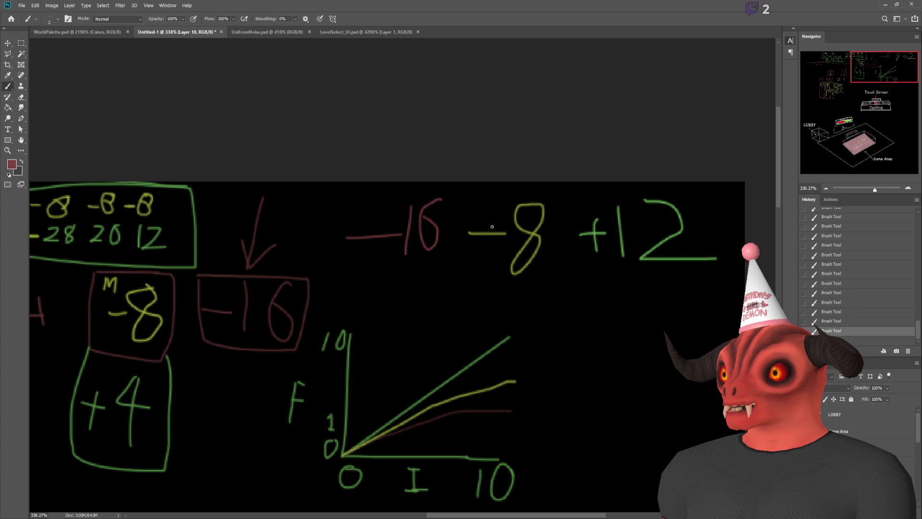
drag(573, 272, 574, 304)
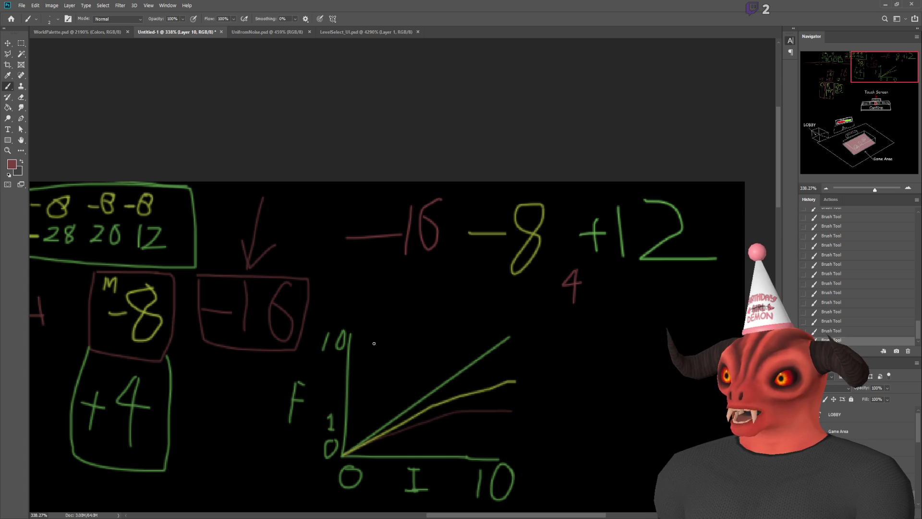
mouse_move(461, 265)
mouse_down()
mouse_move(450, 299)
mouse_move(460, 268)
mouse_up()
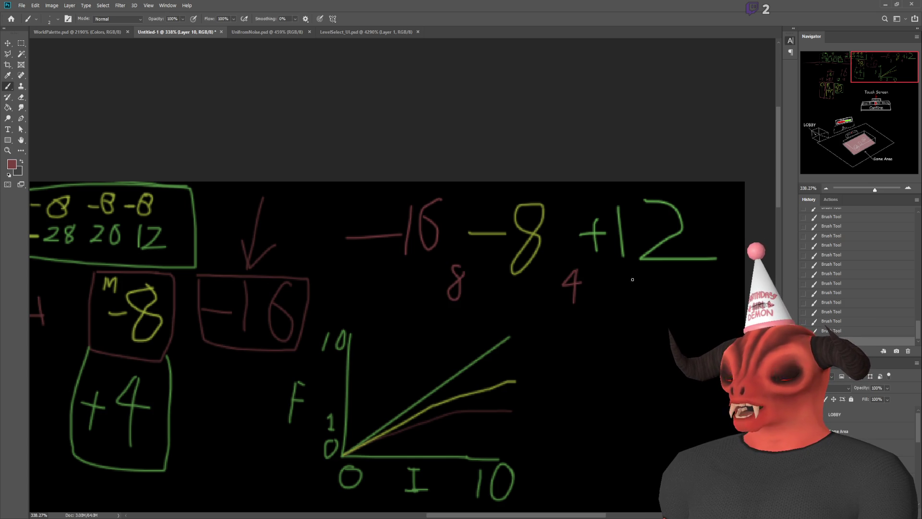
mouse_move(619, 287)
mouse_down()
mouse_move(552, 318)
mouse_move(466, 313)
mouse_move(456, 330)
mouse_move(639, 334)
mouse_move(478, 308)
mouse_move(381, 269)
mouse_up()
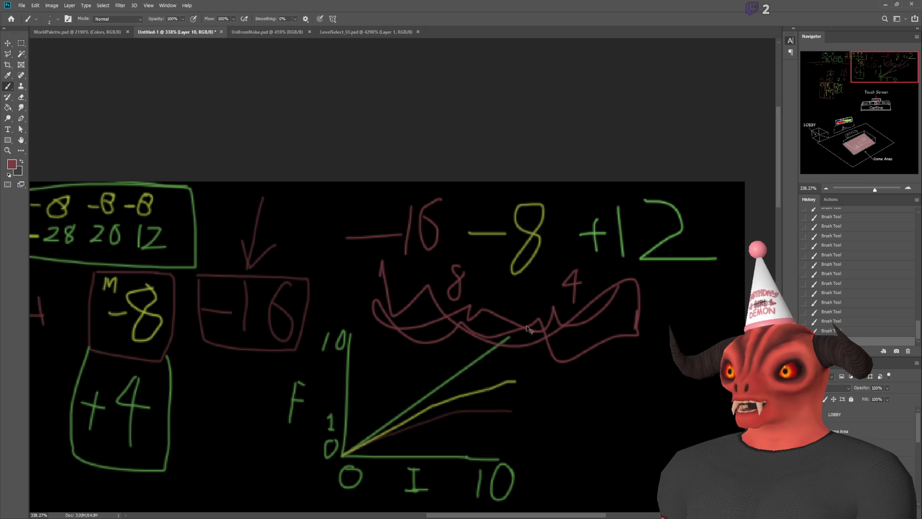
key(ctrl+z)
- Remove the red 8 and 4, then pick up green from an existing line
scroll(199, 300, down, 5)
scroll(93, 312, up, 3)
drag(830, 80, 858, 74)
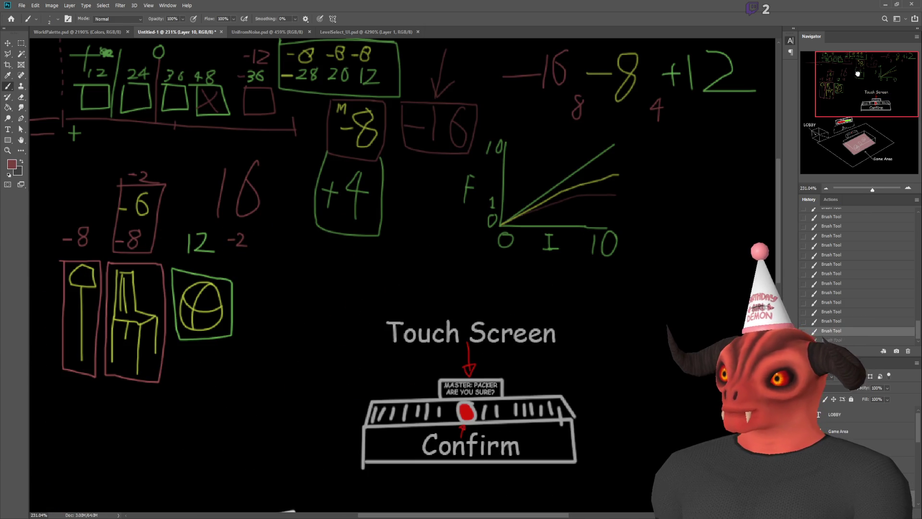
scroll(746, 127, down, 4)
scroll(740, 144, up, 3)
scroll(730, 158, down, 2)
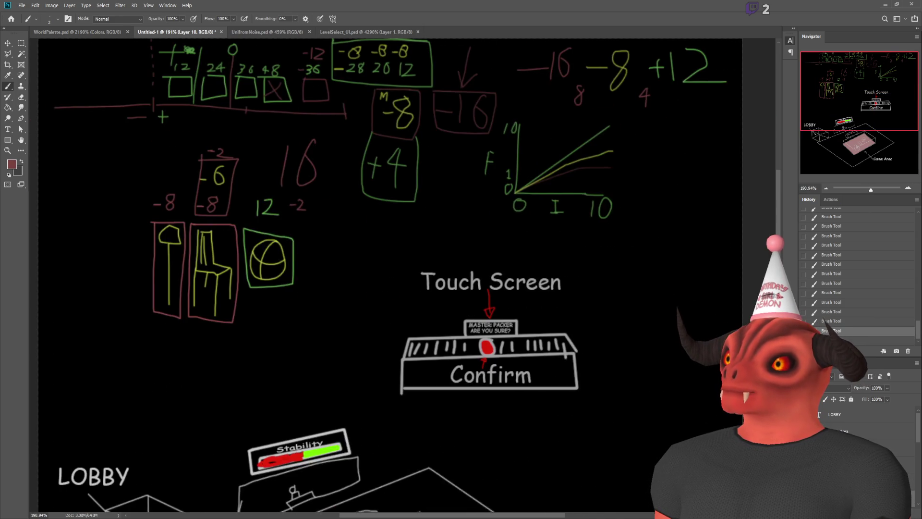
scroll(724, 171, up, 1)
scroll(724, 171, up, 4)
scroll(711, 193, down, 2)
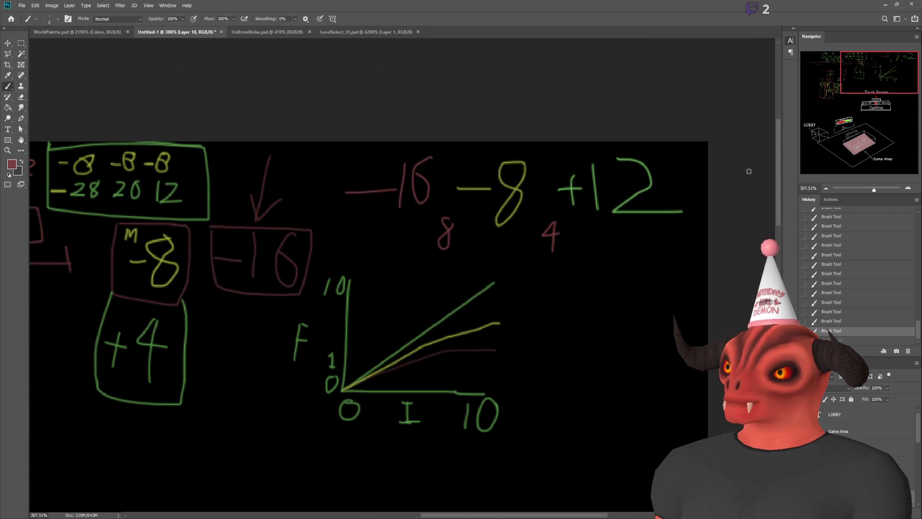
scroll(625, 243, down, 2)
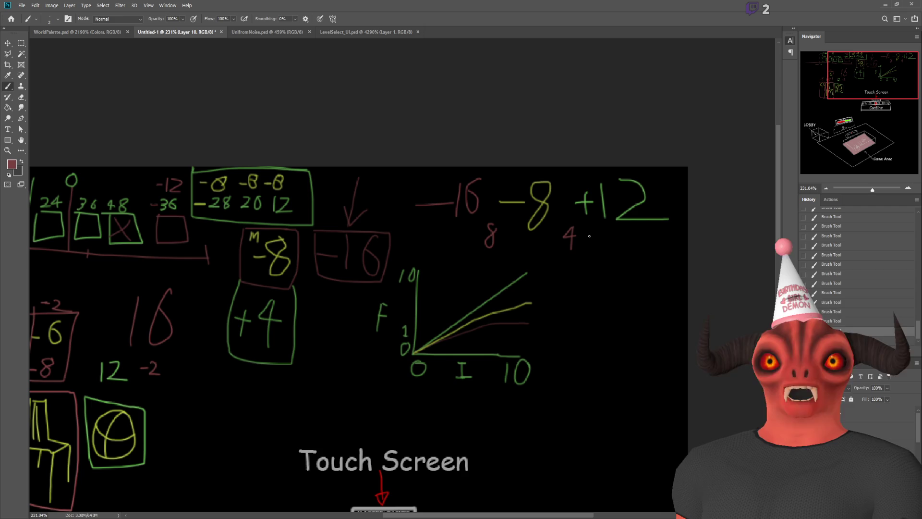
scroll(608, 232, up, 3)
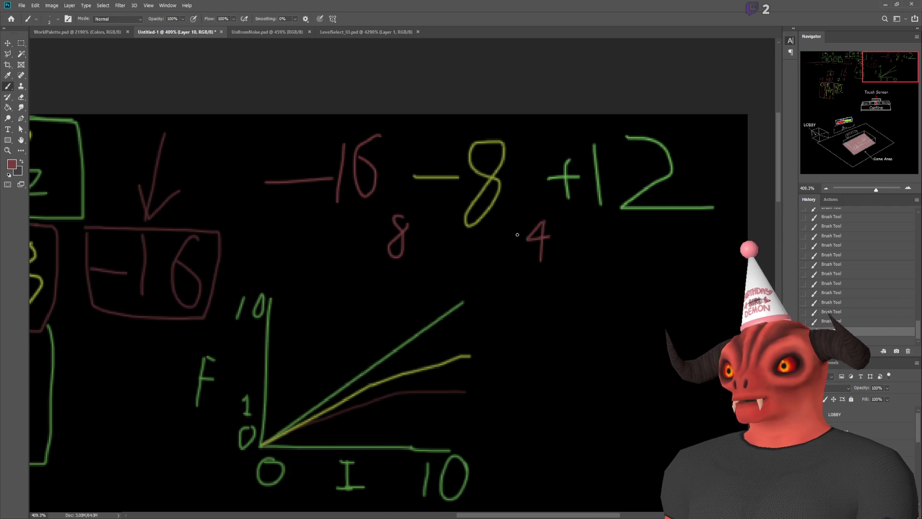
key(ctrl+z)
key(ctrl+z)
key(ctrl+z)
alt+click(630, 208)
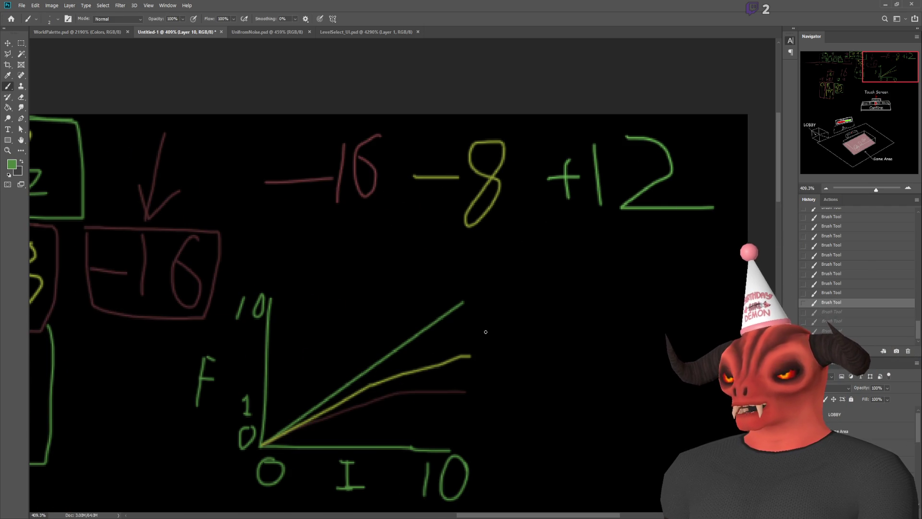
- Draw a long green box under the sum with a vertical divider and a small arrow above
mouse_move(361, 261)
mouse_down()
mouse_move(354, 291)
mouse_move(595, 302)
mouse_move(608, 267)
mouse_move(362, 262)
mouse_up()
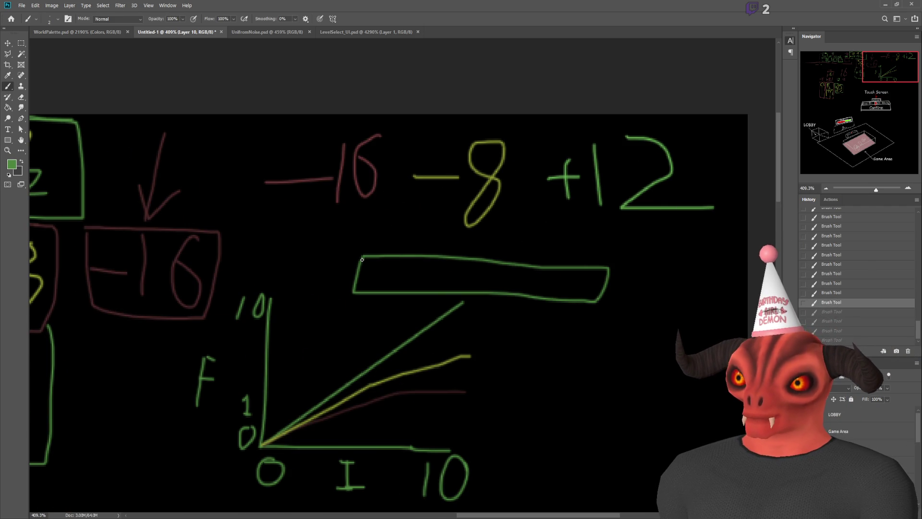
drag(483, 264, 477, 291)
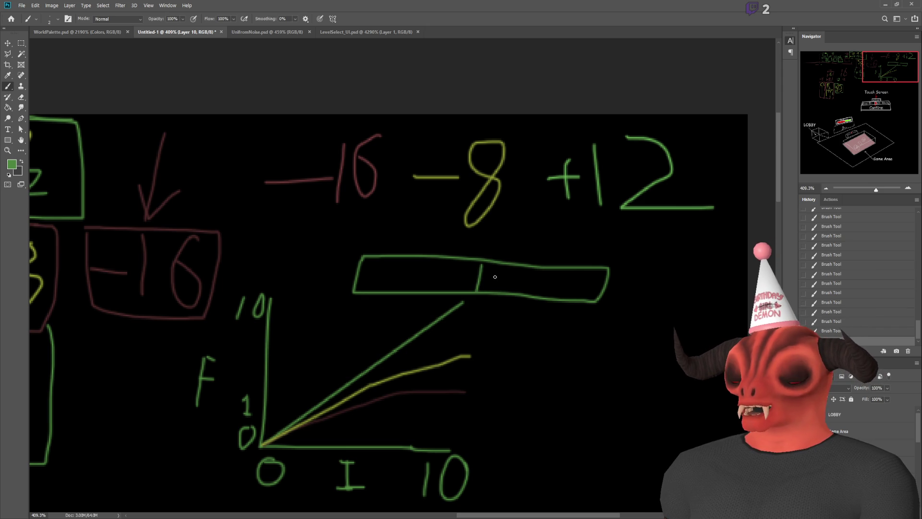
mouse_move(485, 250)
mouse_down()
mouse_move(514, 251)
mouse_move(507, 242)
mouse_up()
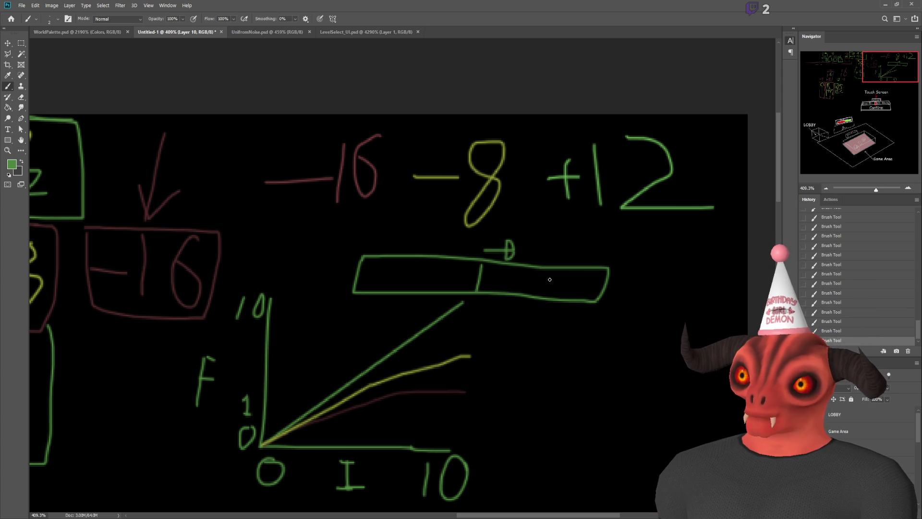
scroll(603, 246, up, 3)
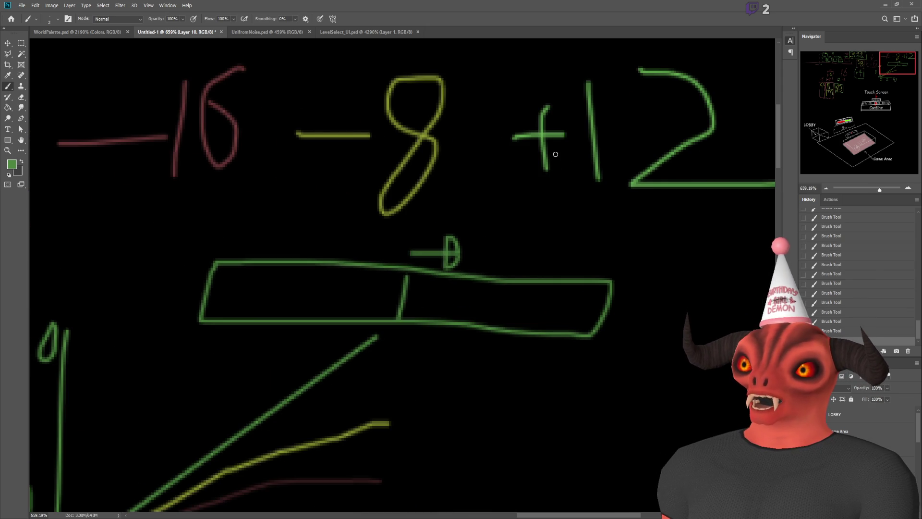
scroll(525, 248, up, 1)
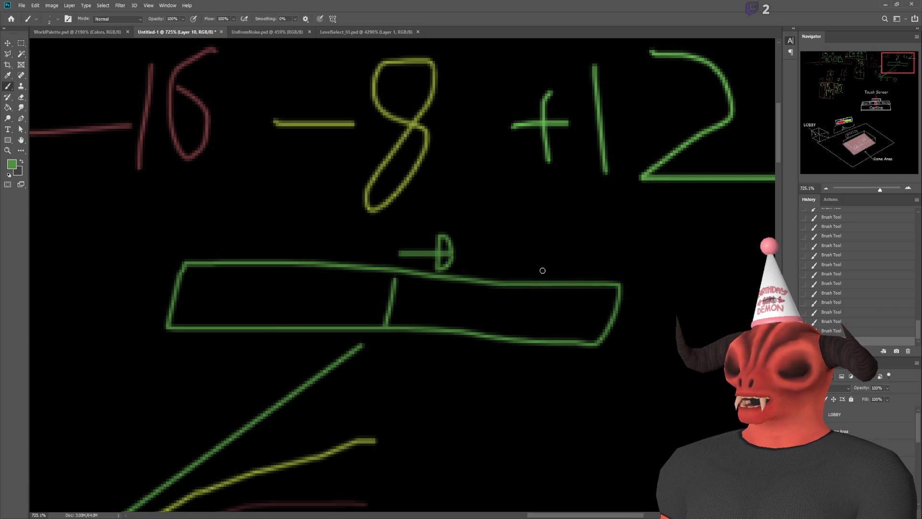
- Write 10 +10 above the green bar, to the right of the arrow
scroll(529, 274, up, 1)
drag(531, 247, 516, 281)
drag(569, 241, 566, 244)
scroll(584, 281, up, 2)
scroll(575, 281, down, 4)
scroll(549, 275, up, 4)
scroll(531, 275, down, 2)
mouse_move(530, 274)
mouse_down()
mouse_move(557, 273)
mouse_move(534, 291)
mouse_up()
drag(580, 257, 573, 307)
mouse_move(599, 252)
mouse_down()
mouse_move(588, 312)
mouse_move(597, 249)
mouse_up()
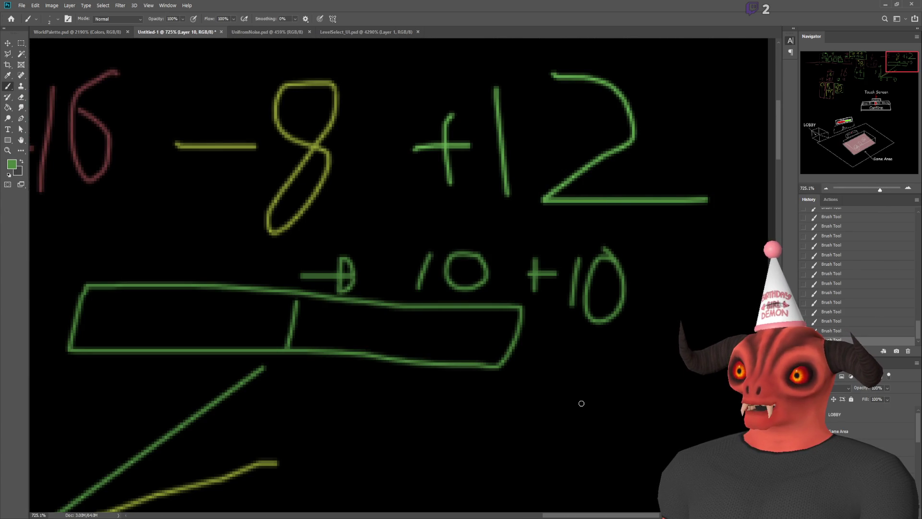
scroll(574, 387, down, 3)
scroll(230, 236, up, 2)
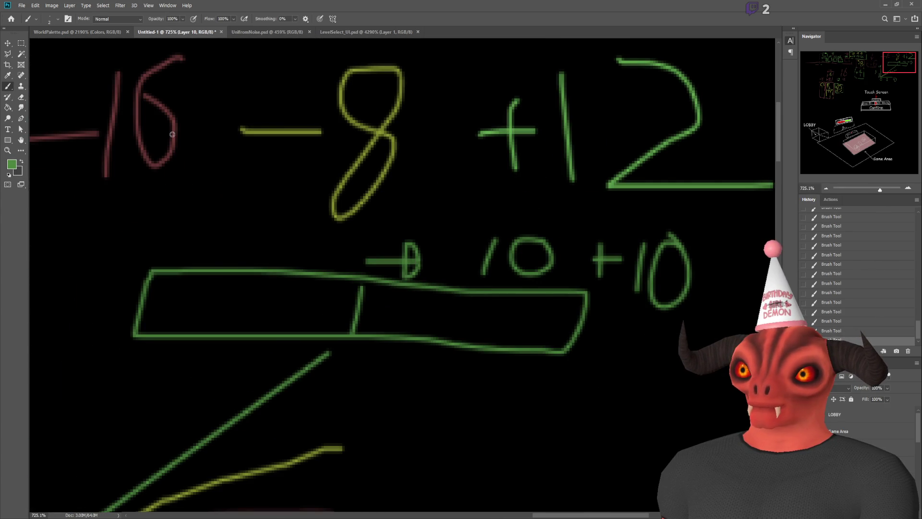
scroll(336, 343, down, 1)
- Write the numbers -3, 0 and 5 beneath the bar, undoing a stray minus stroke
mouse_move(400, 331)
mouse_down()
mouse_move(370, 325)
mouse_move(374, 369)
mouse_up()
mouse_move(249, 340)
mouse_down()
mouse_move(290, 343)
mouse_move(331, 326)
mouse_move(299, 349)
mouse_move(294, 367)
mouse_up()
key(ctrl+z)
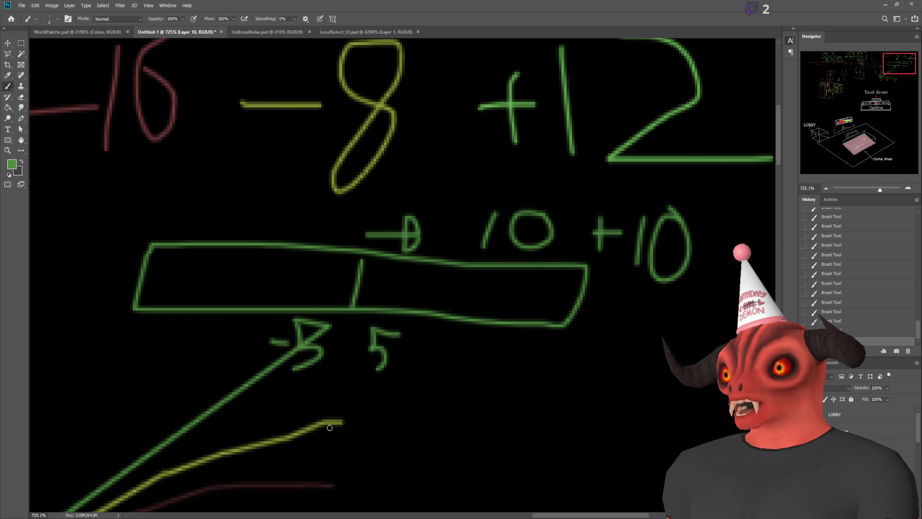
mouse_move(360, 321)
mouse_down()
mouse_move(341, 358)
mouse_move(356, 319)
mouse_up()
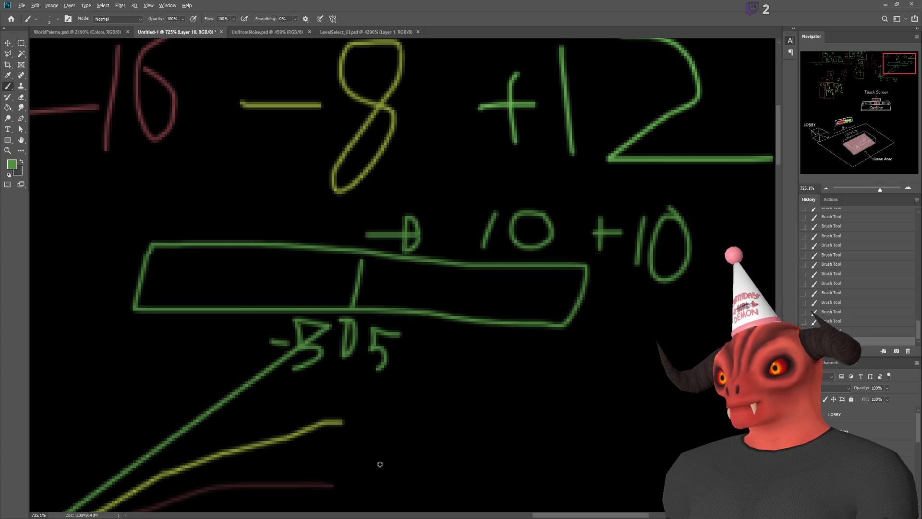
scroll(380, 464, down, 5)
scroll(298, 333, up, 4)
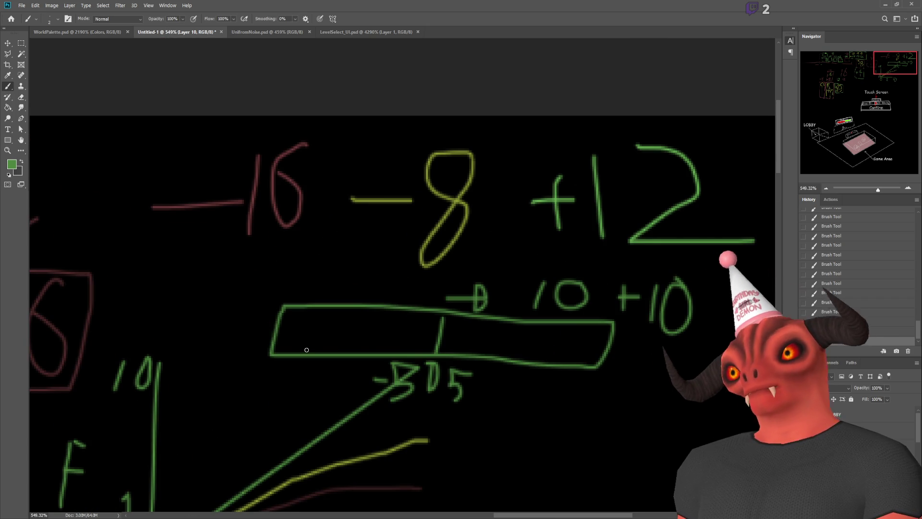
- Draw an arrow line inside the right half of the green bar
mouse_move(454, 336)
mouse_down()
mouse_move(591, 343)
mouse_move(575, 353)
mouse_move(598, 344)
mouse_up()
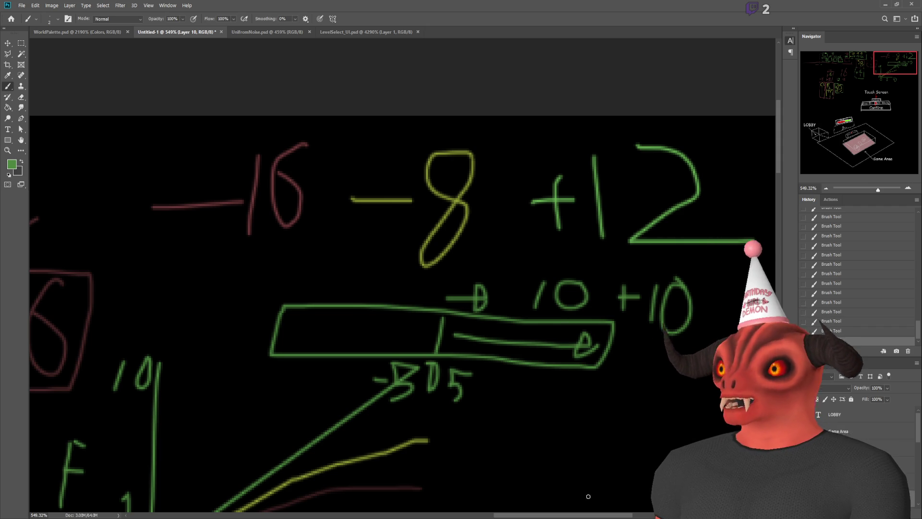
scroll(577, 336, right, 2)
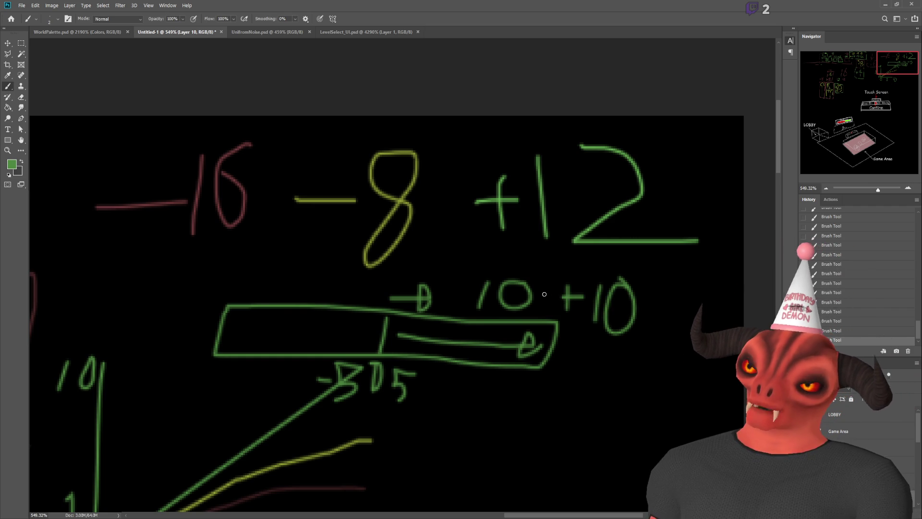
mouse_move(536, 336)
mouse_down()
mouse_move(539, 346)
mouse_move(522, 353)
mouse_move(526, 336)
mouse_move(531, 356)
mouse_move(537, 346)
mouse_up()
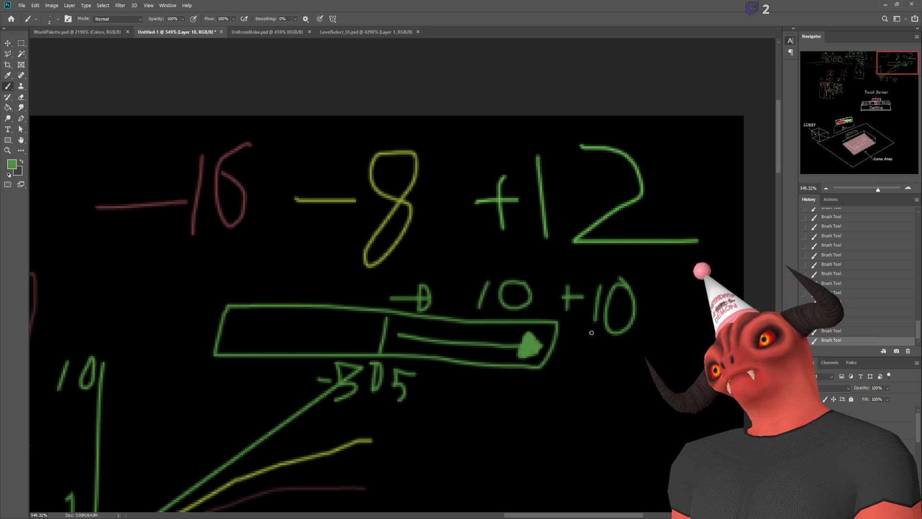
- Review the sketch, then return to the SCORING notes in VRC_UncannyParallel.txt in Visual Studio
scroll(591, 333, down, 2)
scroll(568, 225, up, 1)
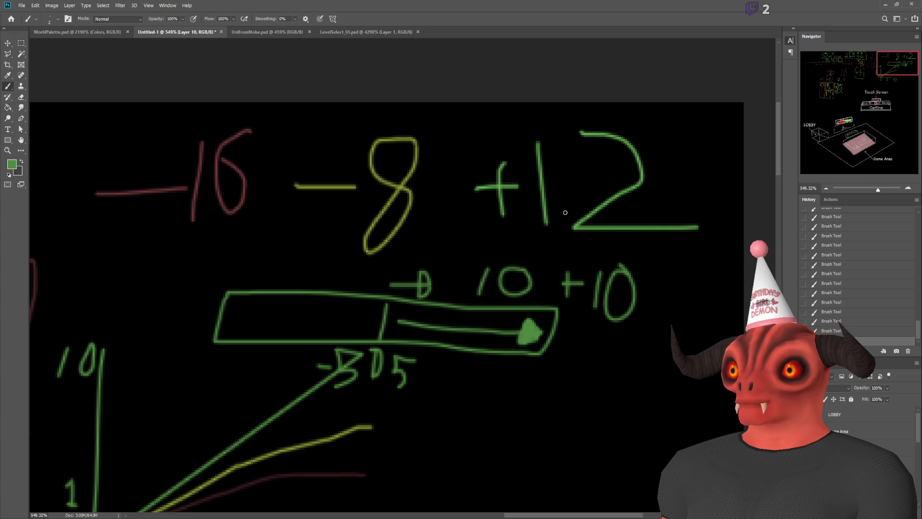
scroll(408, 313, down, 1)
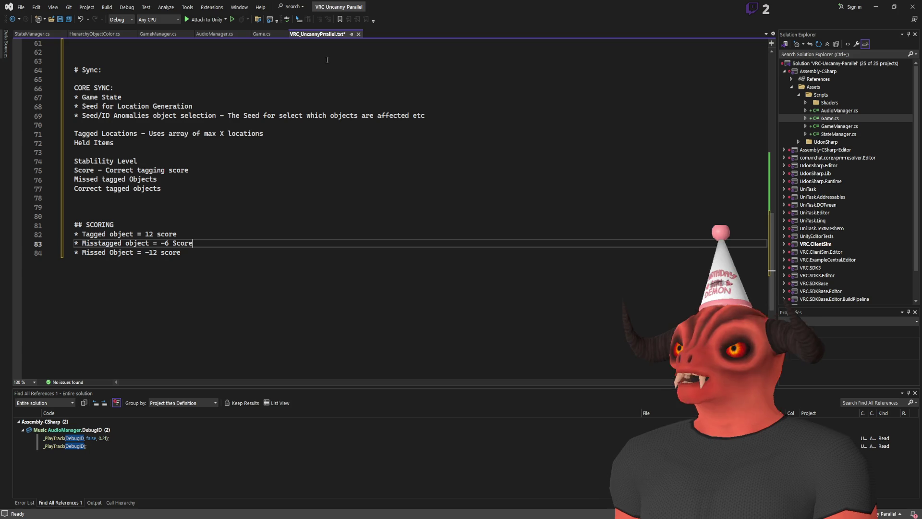
key(alt+Tab)
click(148, 250)
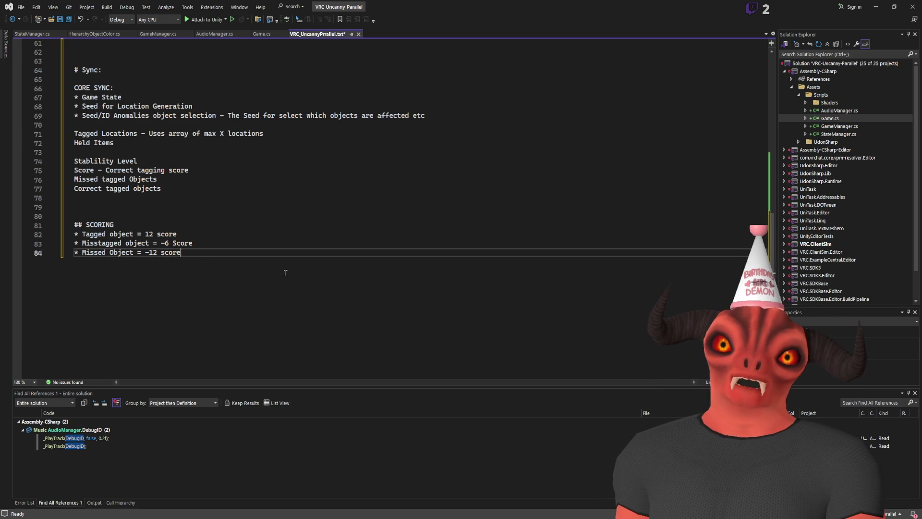
- Change the mistagged penalty from 6 to 8 and the missed penalty from 12 to 16
double_click(147, 234)
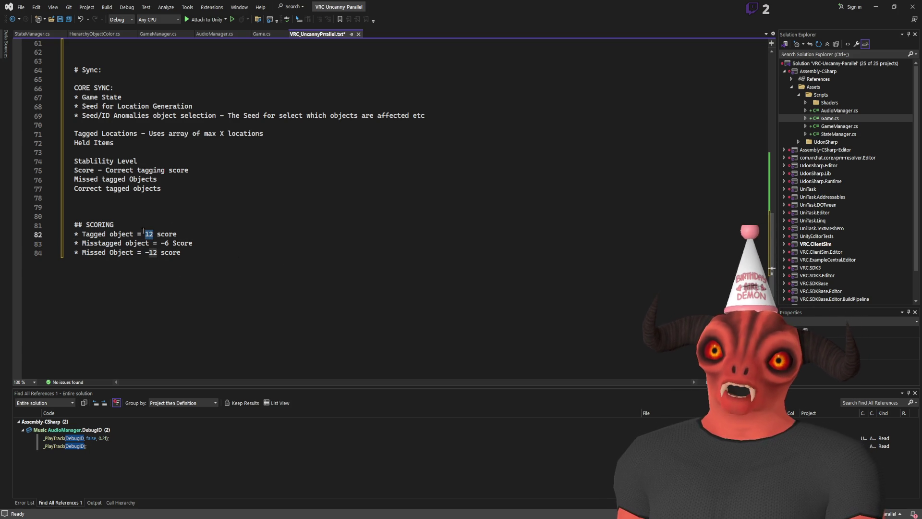
double_click(166, 244)
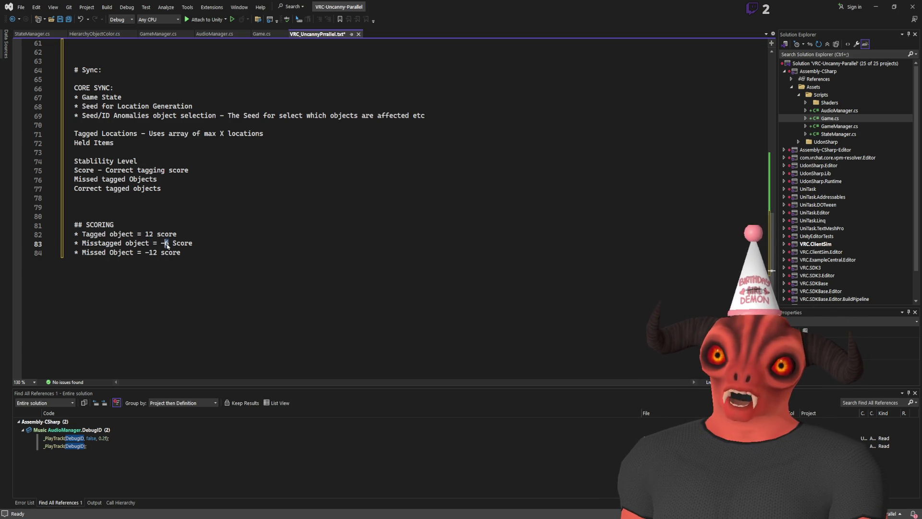
text(8)
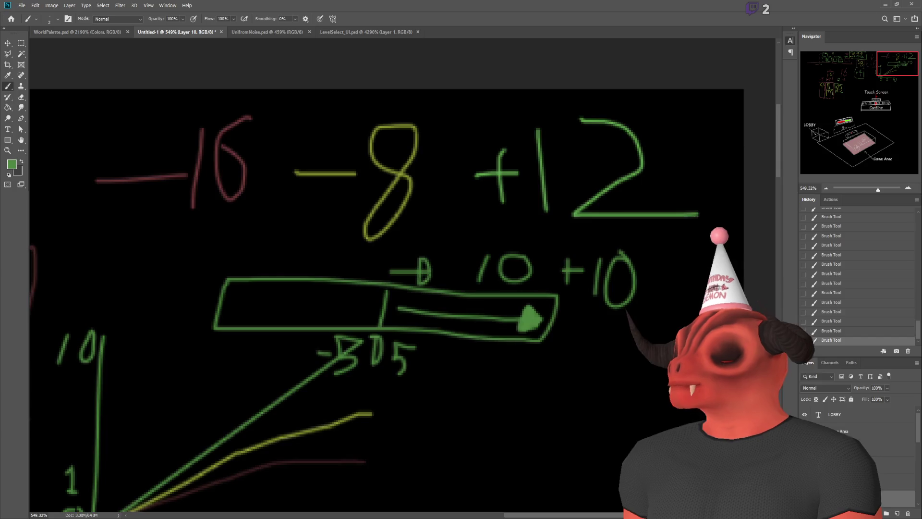
key(alt+Tab)
key(alt+Tab)
double_click(152, 252)
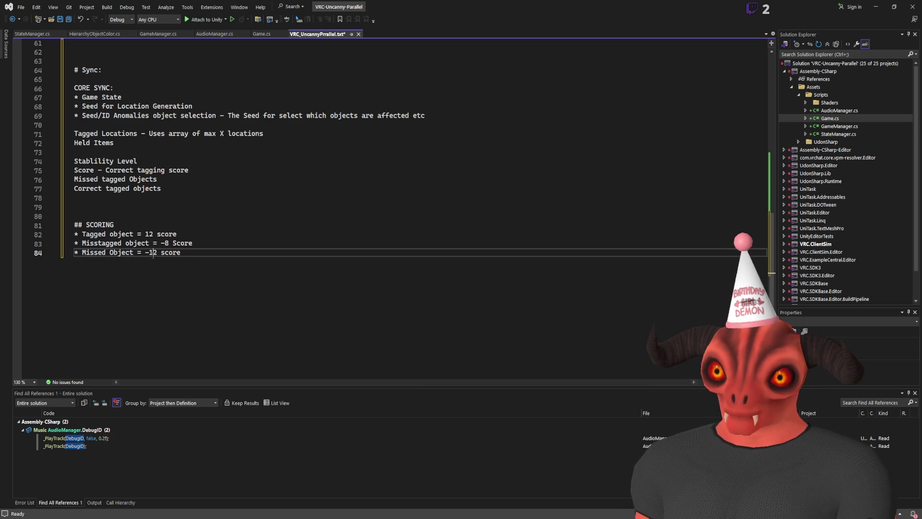
text(16)
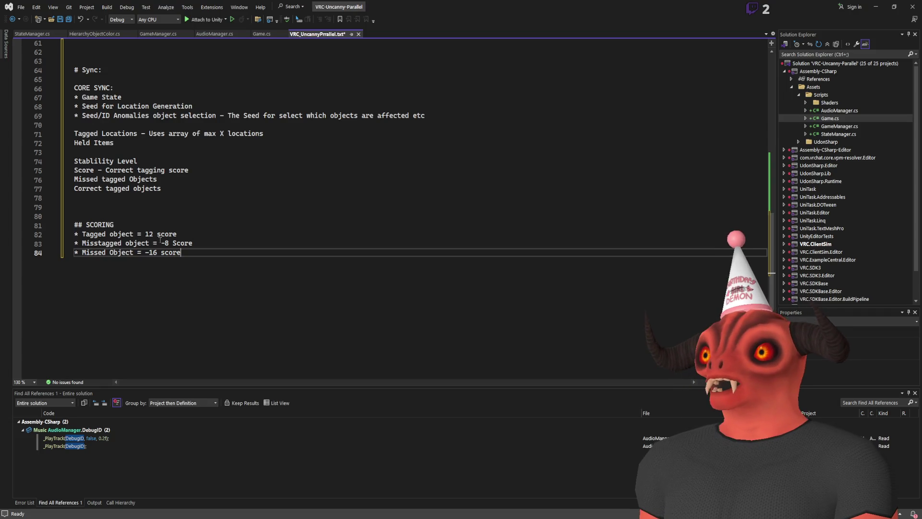
drag(108, 243, 225, 270)
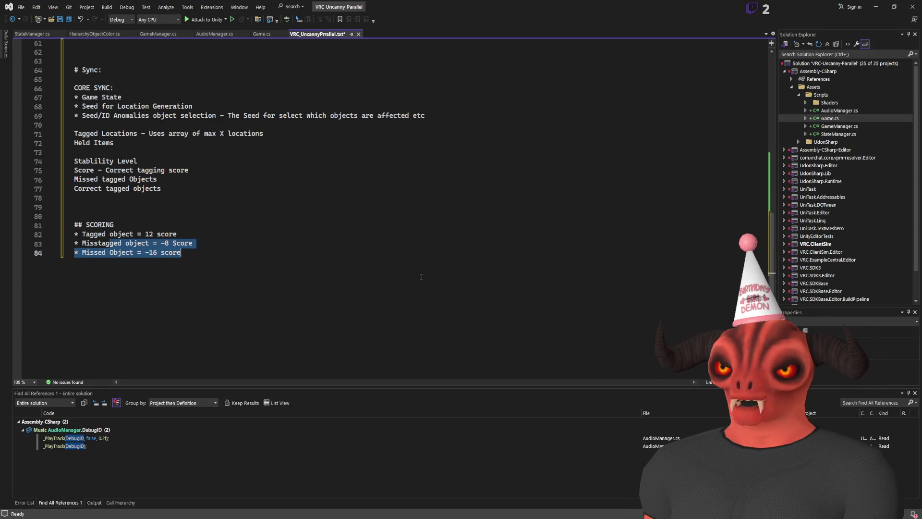
drag(82, 243, 302, 255)
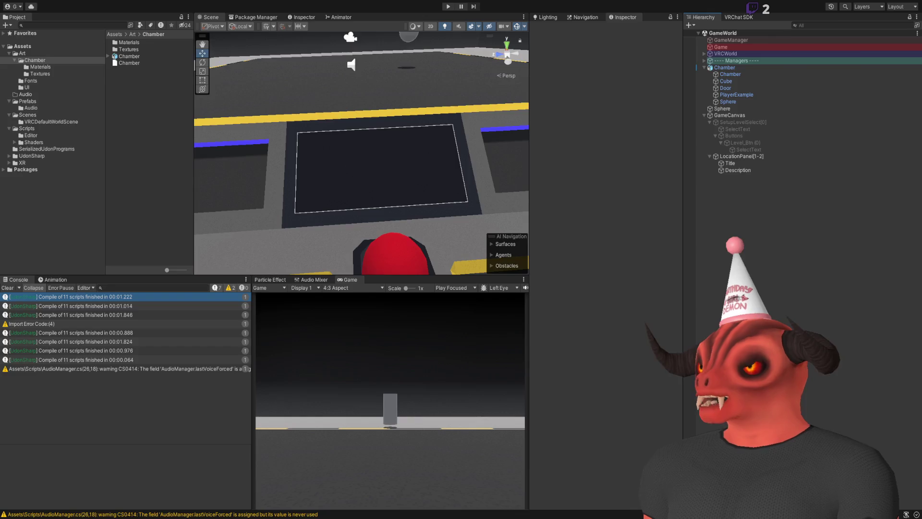
- Add the rule '* End of round points += Items Found - Misstagged/Missed' to the scoring notes
text(* )
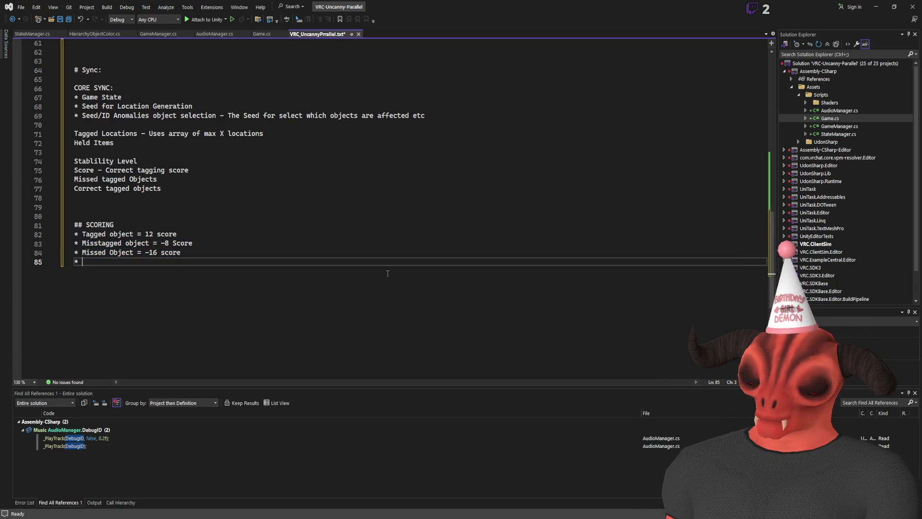
text(End of)
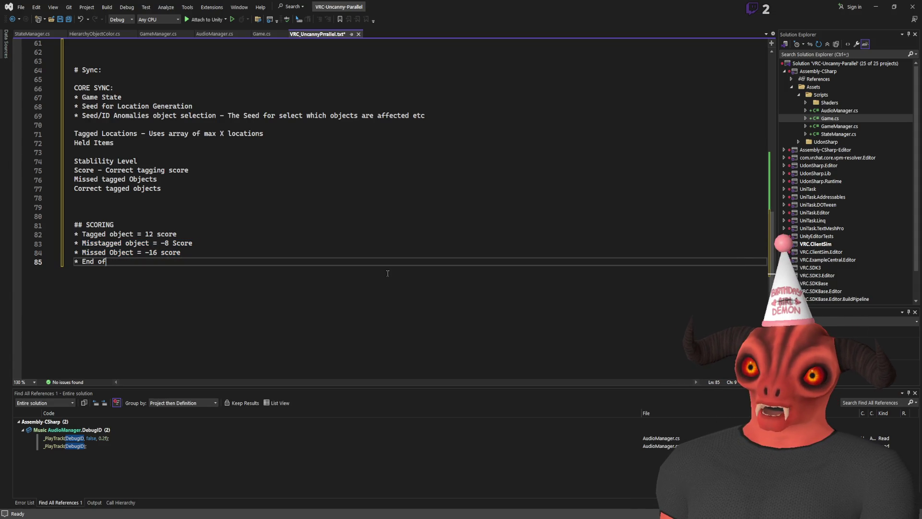
text( round points +=)
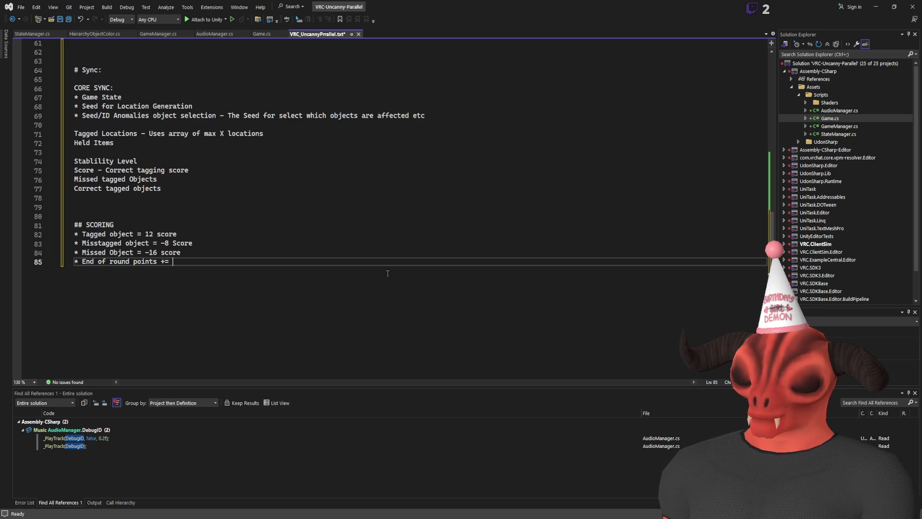
text( Items Found Vs )
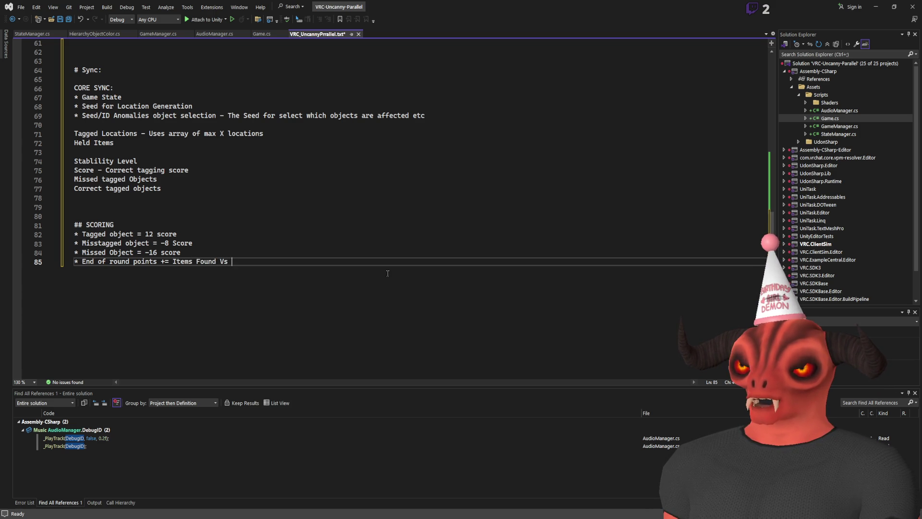
text(items Mis)
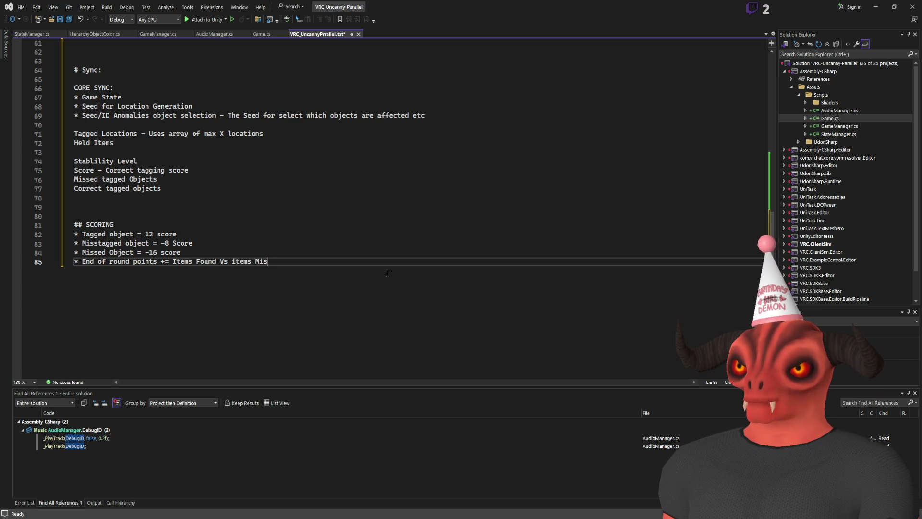
text(stagged/)
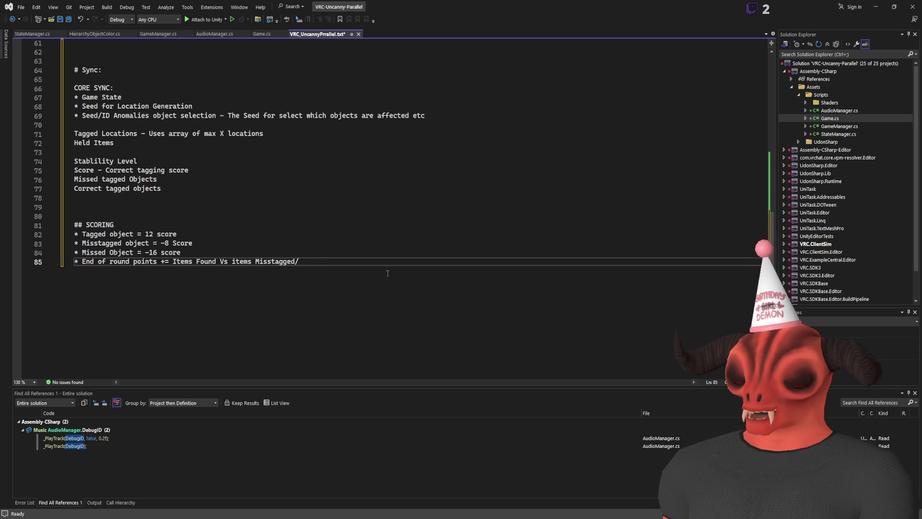
text(missed)
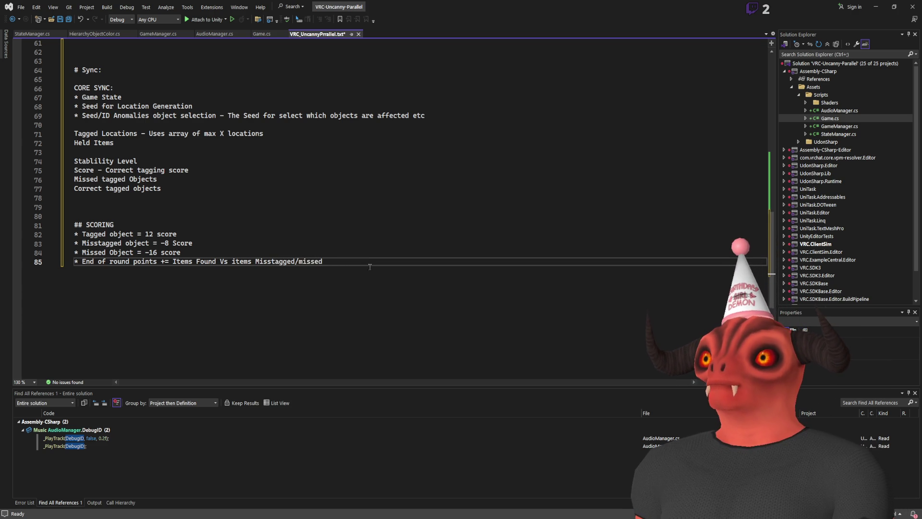
double_click(244, 262)
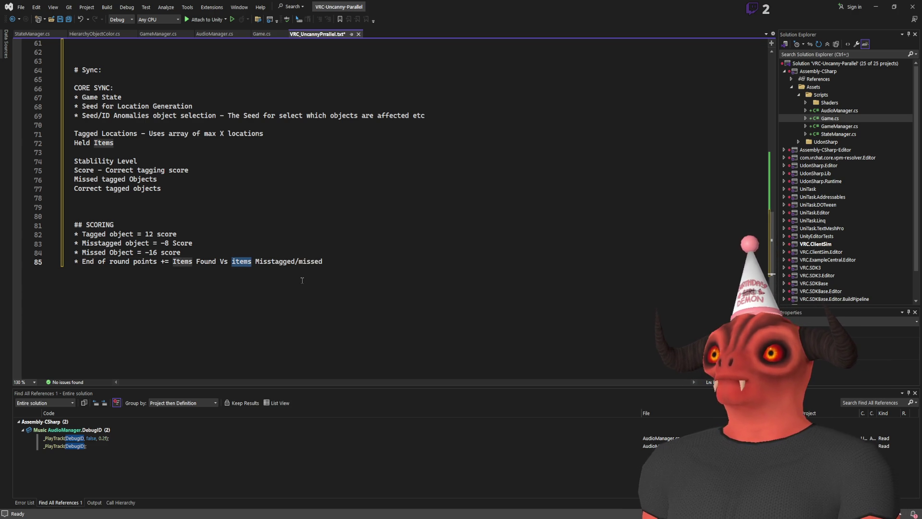
key(Delete)
click(279, 261)
key(BackSpace)
text(M)
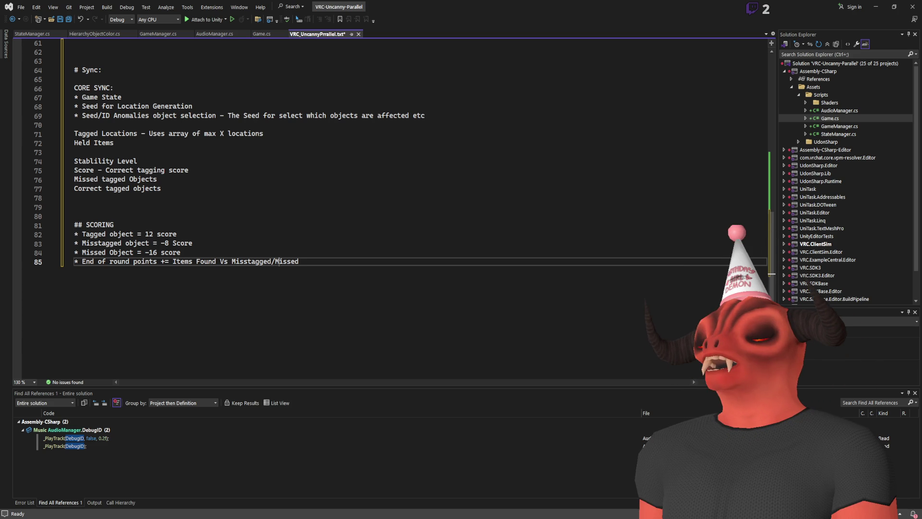
double_click(224, 261)
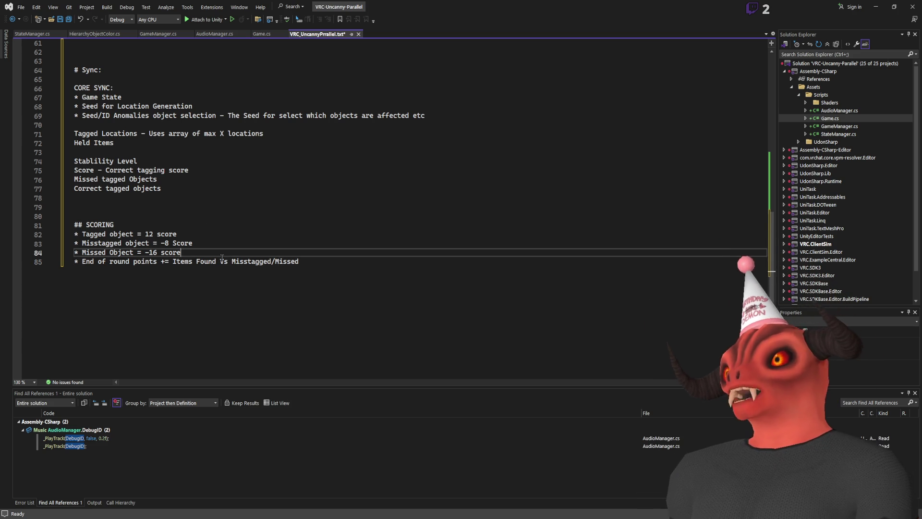
text(-)
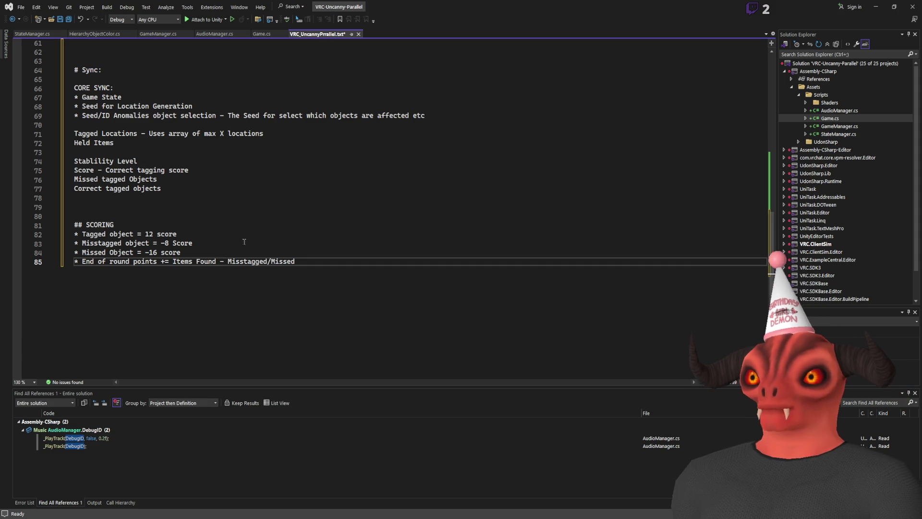
drag(173, 262, 295, 262)
click(336, 263)
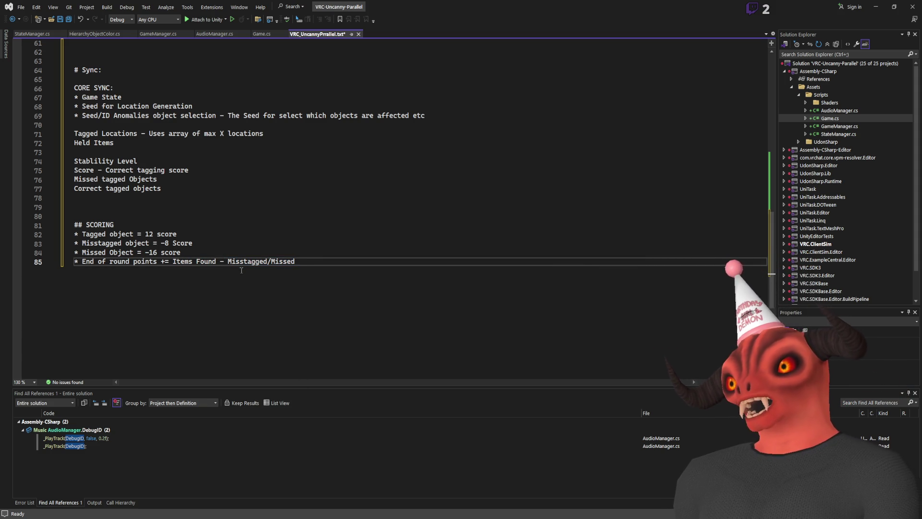
drag(177, 263, 246, 264)
click(326, 266)
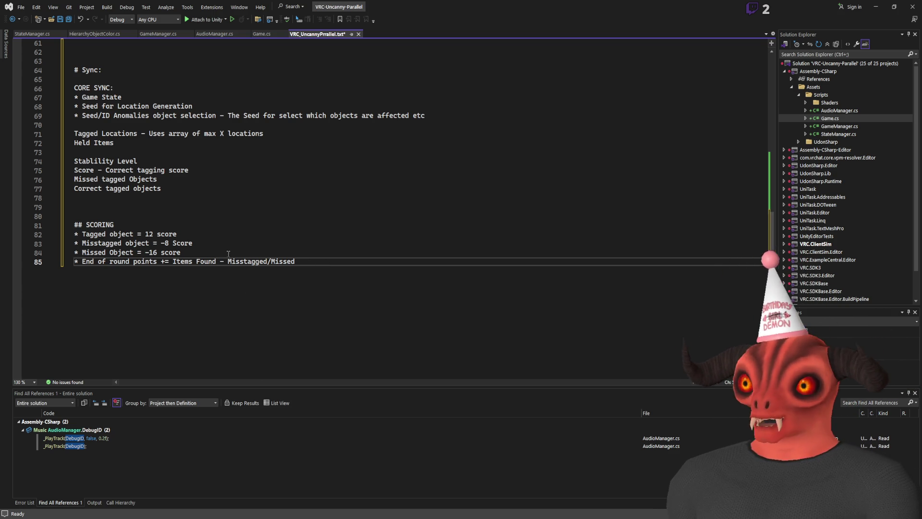
- Append '(Clamped at 0)' to the end-of-round points rule and save the notes file
drag(82, 261, 320, 261)
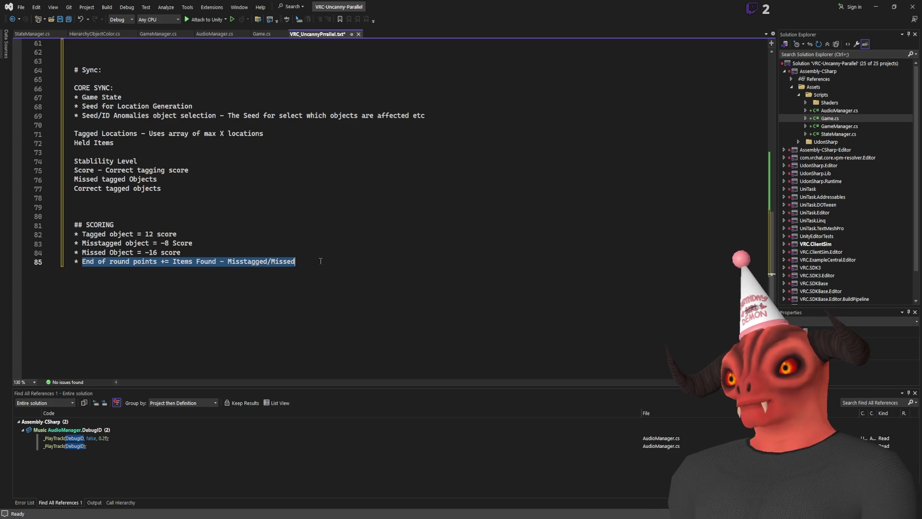
click(321, 261)
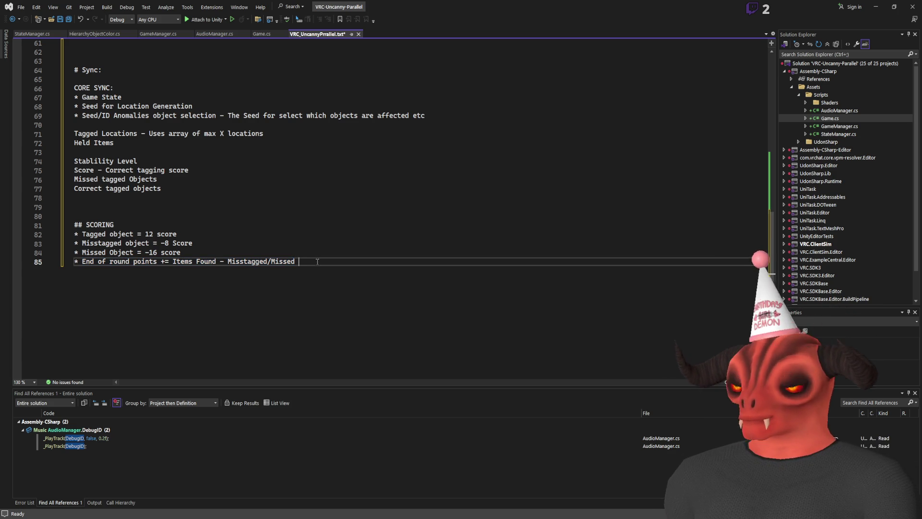
text((Rounded to)
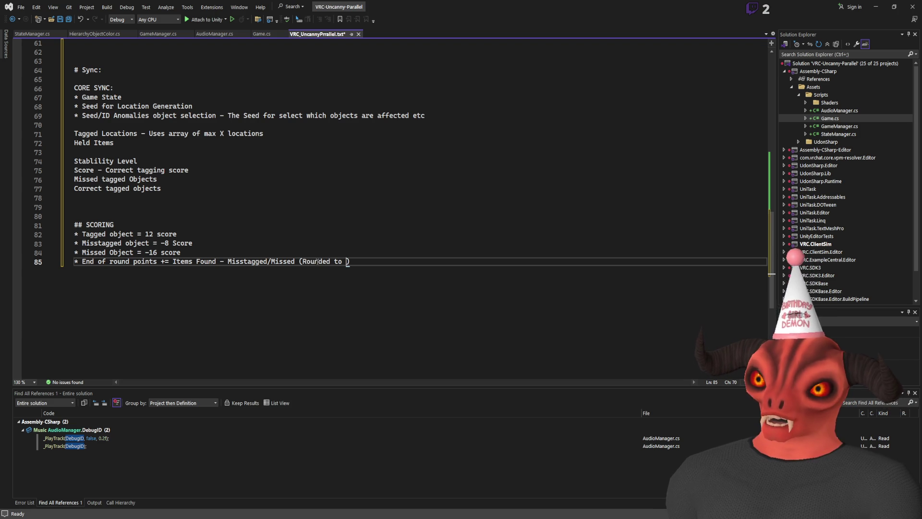
key(BackSpace)
key(BackSpace)
key(BackSpace)
text(la)
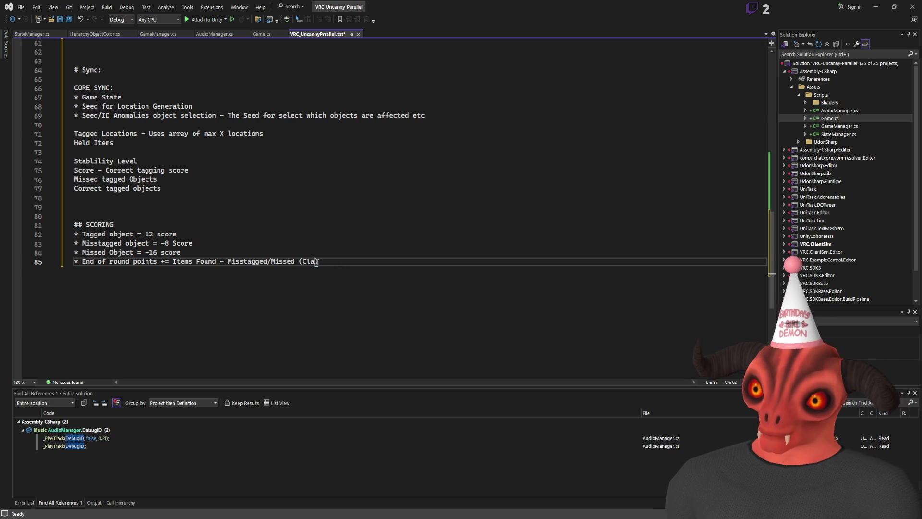
text(mppd at 0)
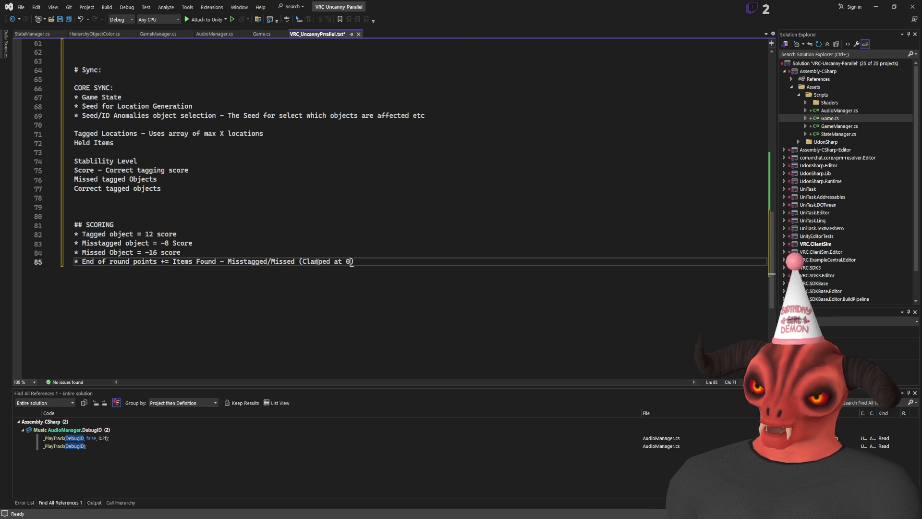
click(172, 261)
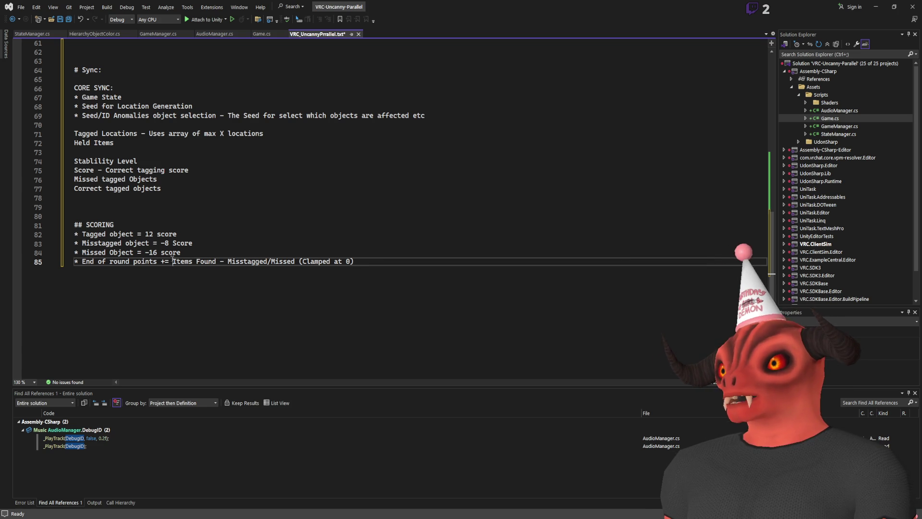
drag(172, 260, 462, 259)
click(499, 313)
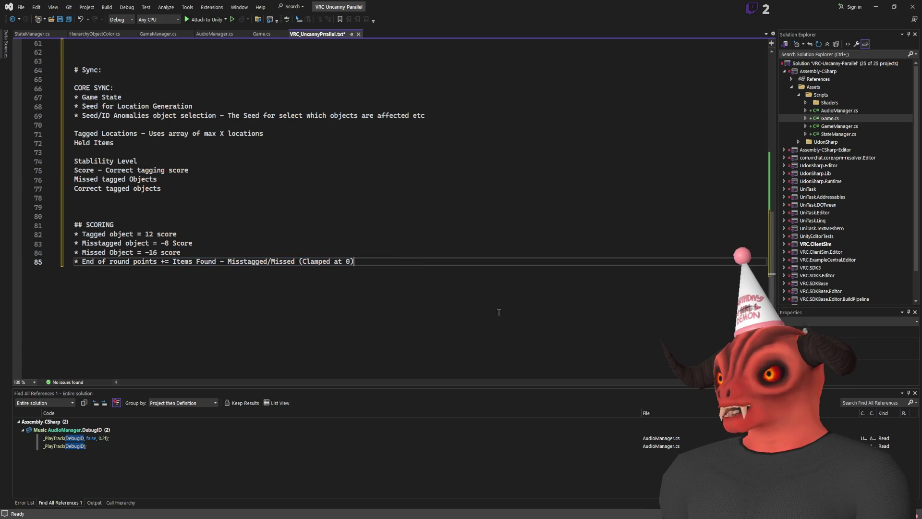
key(ctrl+s)
- Check Game.cs and the Unity chamber panel, then return to the design notes file
key(ctrl+Tab)
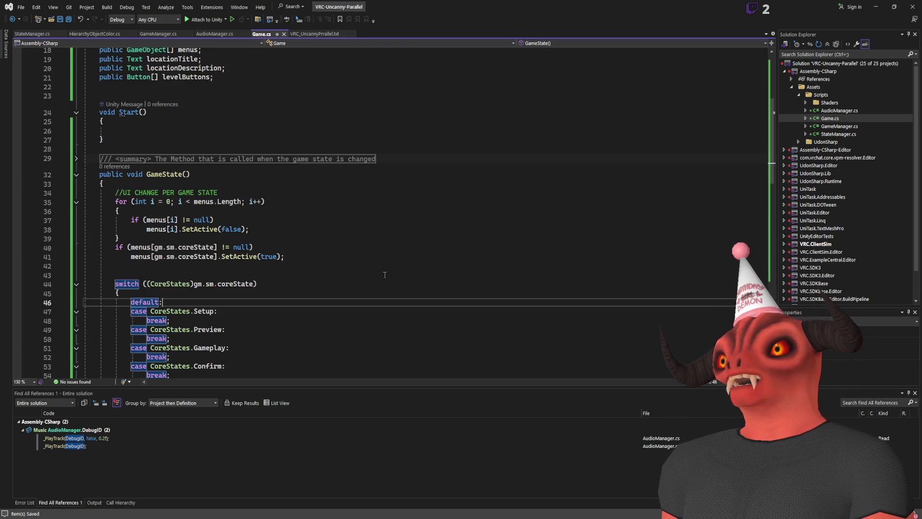
scroll(357, 248, down, 4)
key(alt+Tab)
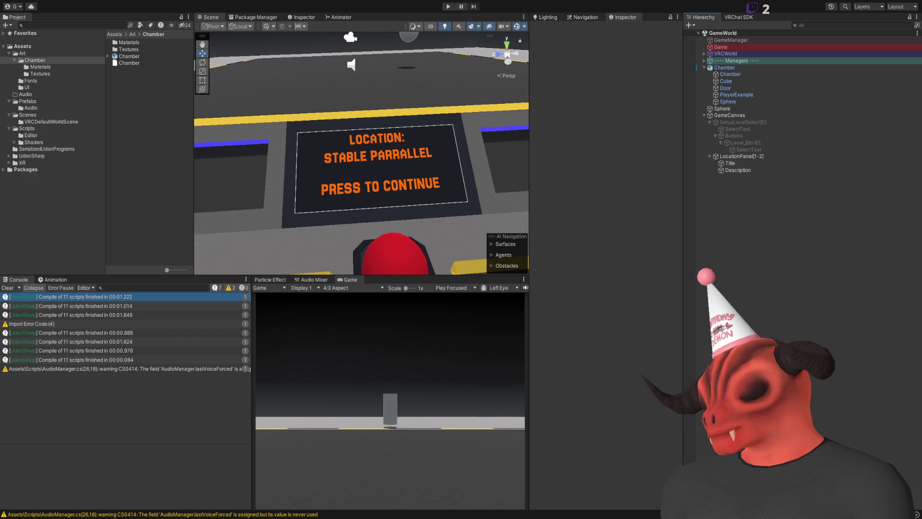
key(alt+Tab)
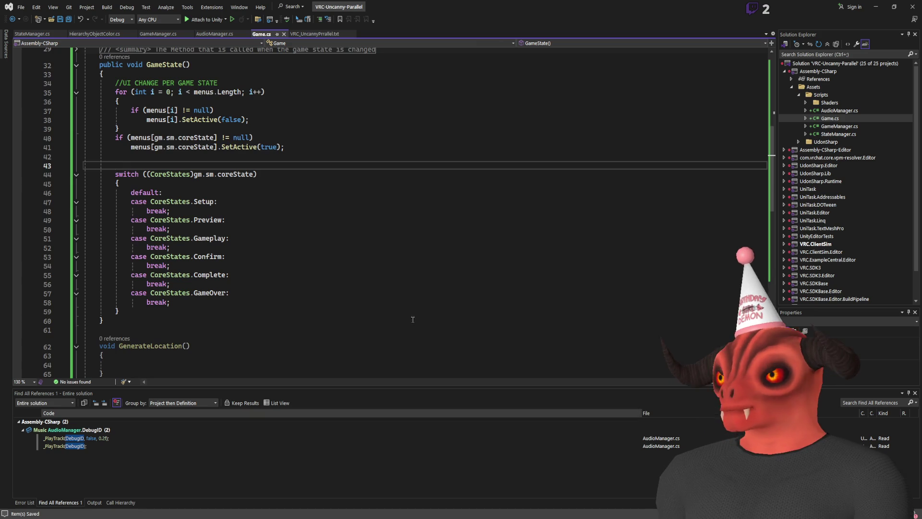
scroll(384, 212, down, 4)
click(323, 33)
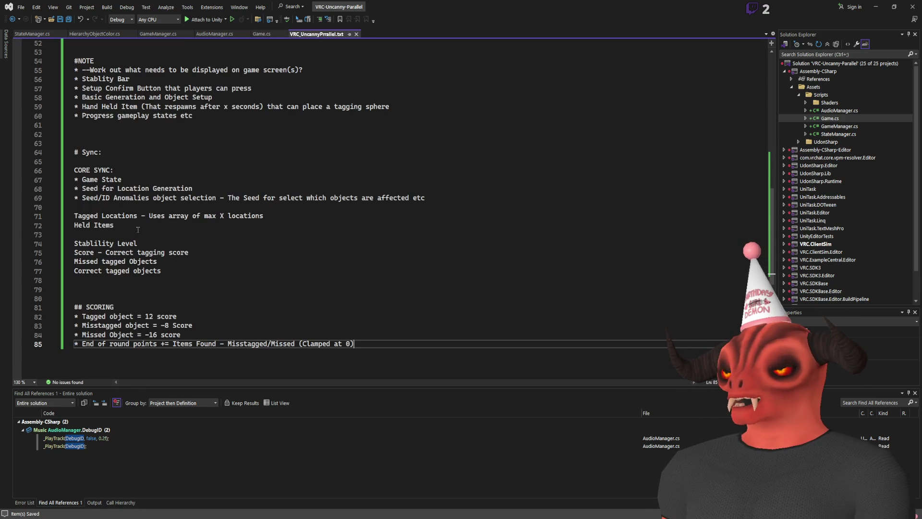
scroll(119, 192, up, 3)
scroll(165, 326, down, 5)
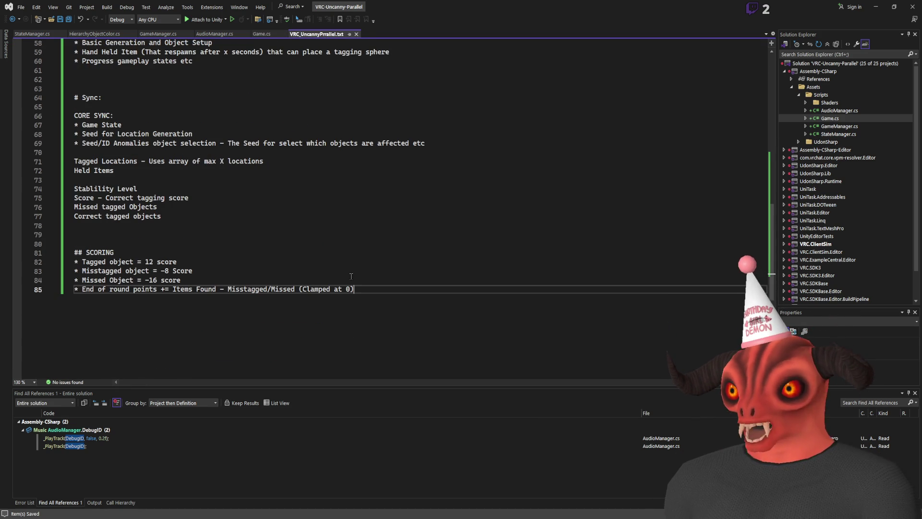
- Review the three scoring values in the notes' SCORING list
scroll(138, 240, up, 6)
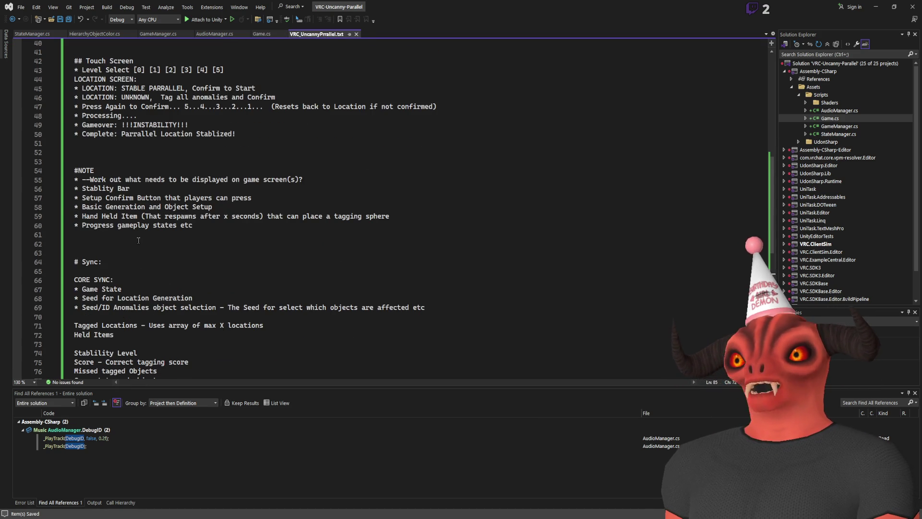
scroll(144, 240, down, 3)
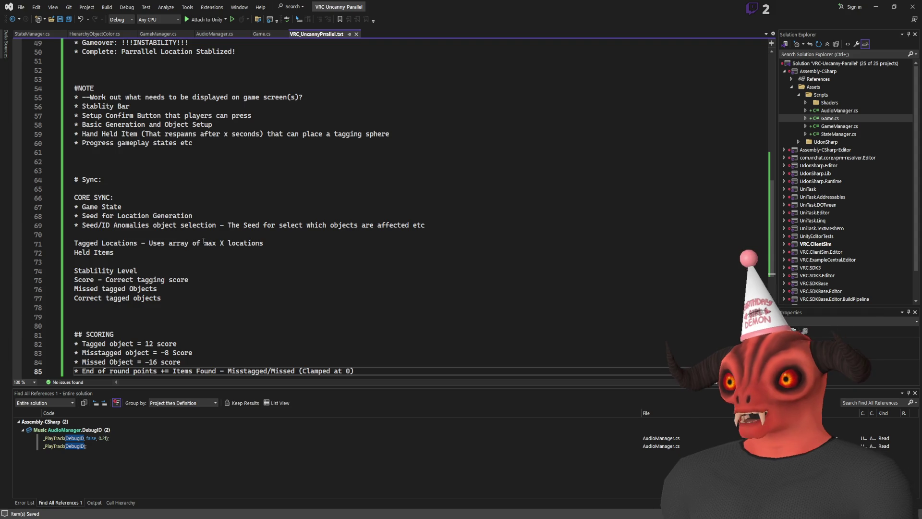
scroll(138, 263, down, 3)
key(Up)
key(Up)
scroll(144, 264, up, 6)
scroll(161, 266, down, 6)
drag(145, 261, 228, 279)
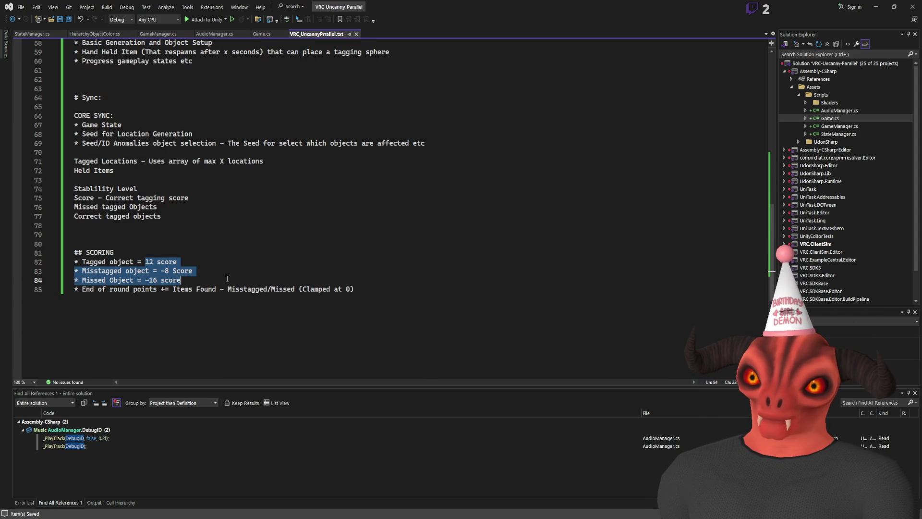
double_click(149, 261)
double_click(167, 261)
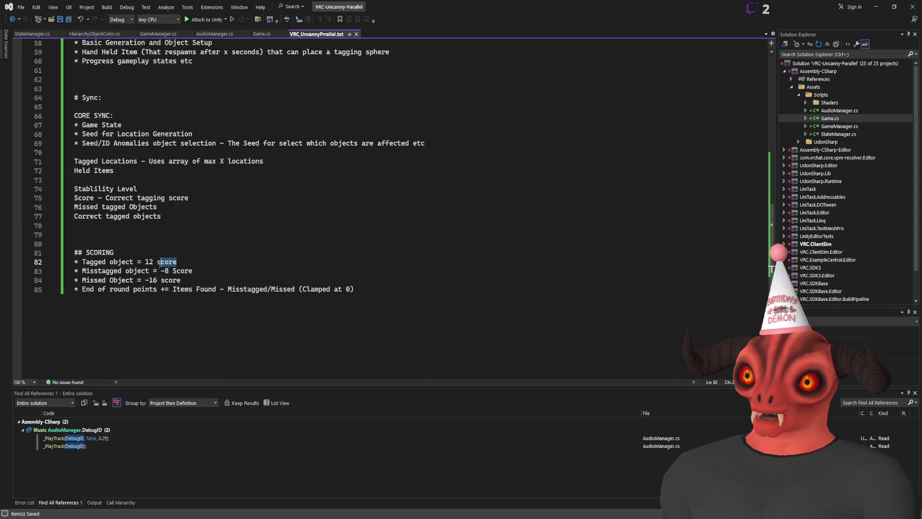
click(173, 261)
- Select the 'LOCATION: STABLE PARRALLEL' note line, then return to the GameState() switch in Game.cs
scroll(137, 267, up, 6)
scroll(137, 266, down, 5)
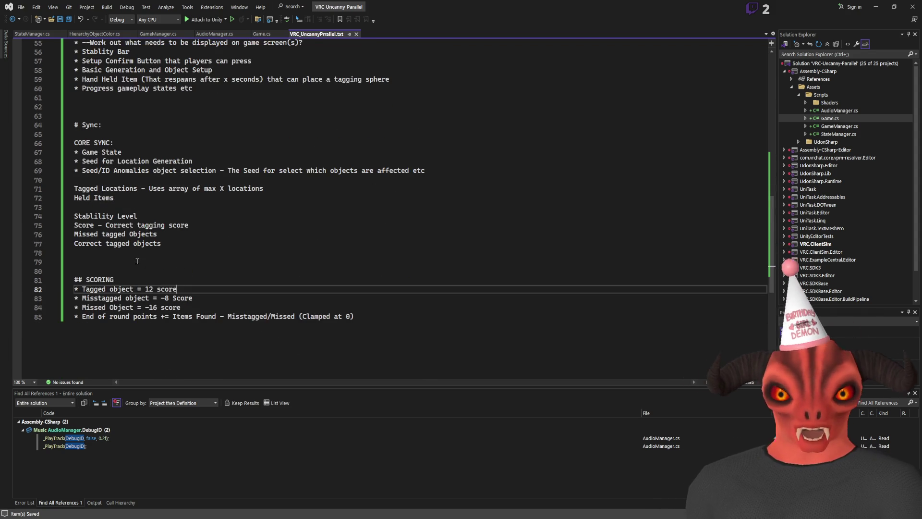
scroll(139, 257, up, 2)
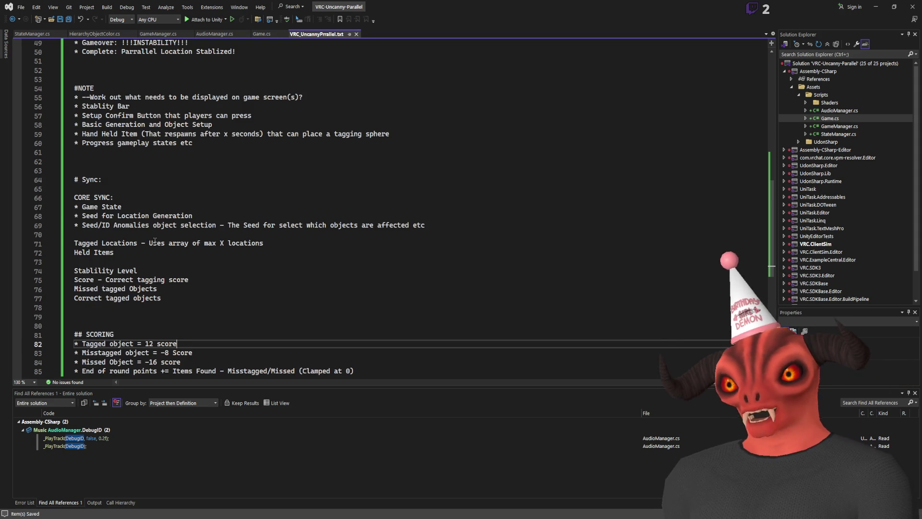
scroll(185, 233, down, 1)
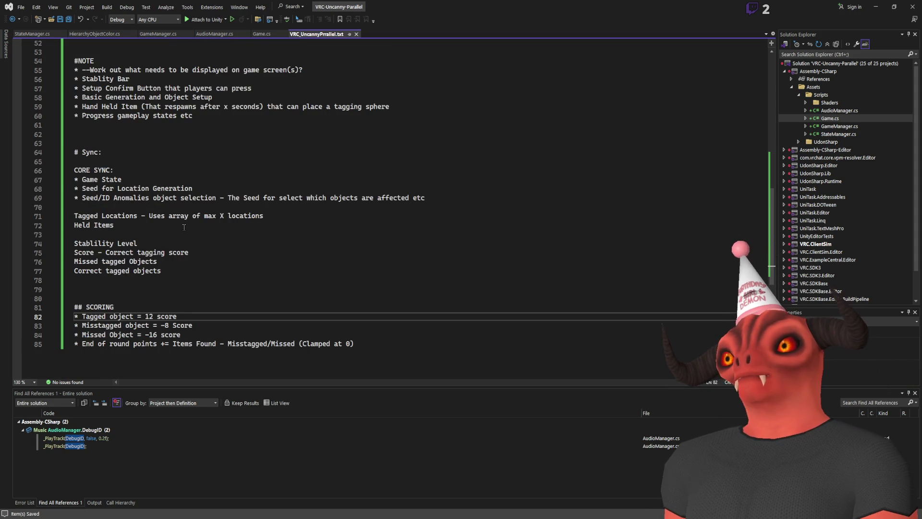
scroll(185, 233, up, 4)
scroll(99, 195, down, 4)
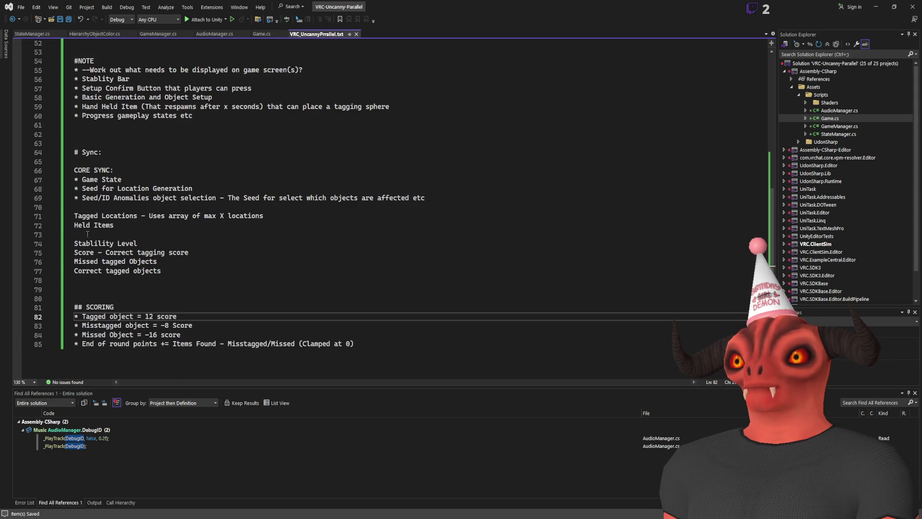
scroll(88, 234, up, 4)
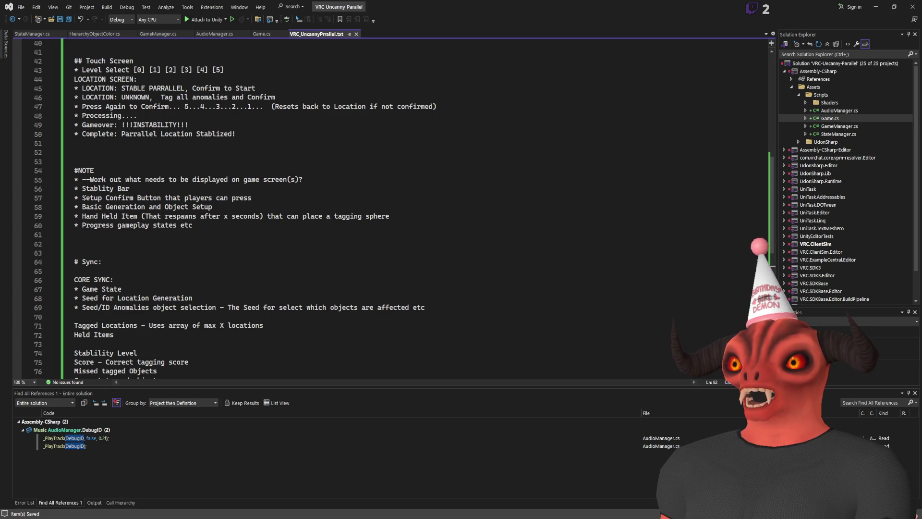
scroll(98, 178, up, 5)
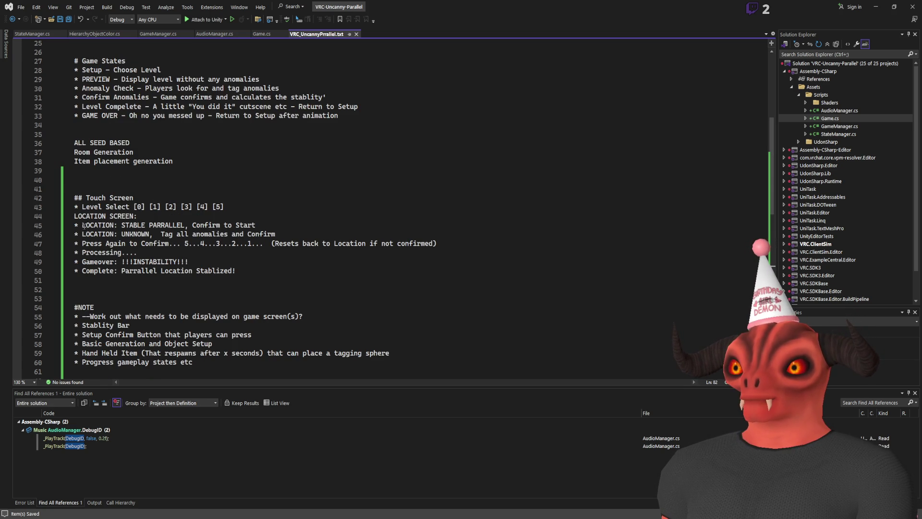
drag(83, 225, 260, 225)
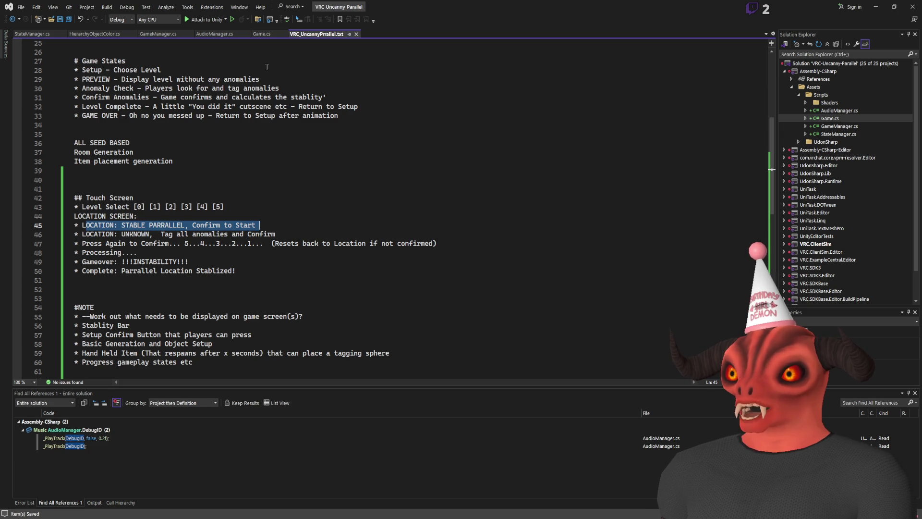
click(262, 34)
scroll(259, 191, up, 15)
scroll(259, 191, down, 8)
scroll(258, 178, up, 3)
scroll(257, 166, down, 1)
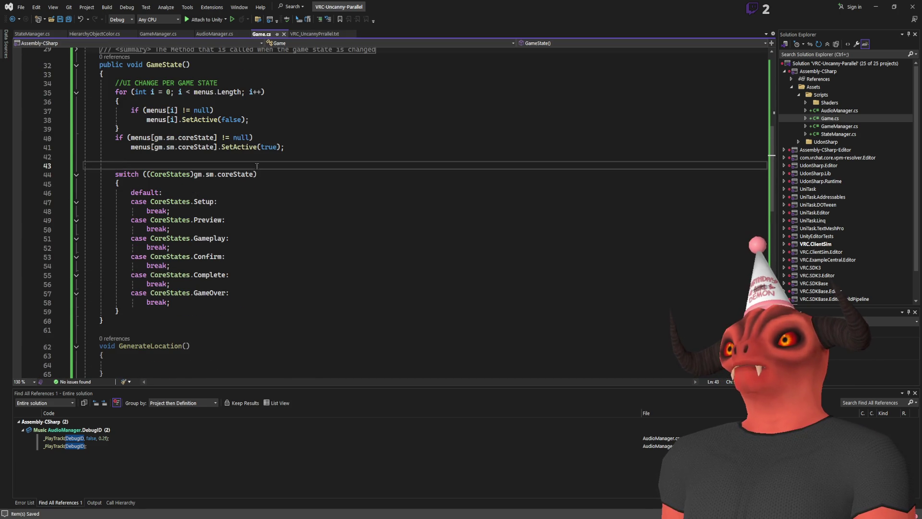
- Begin a locationTitle.text = "LOCATION: assignment under the Preview case
scroll(257, 166, up, 7)
click(185, 171)
scroll(266, 216, down, 7)
click(238, 219)
key(Return)
text(locationTitle.text = "LOCATION:)
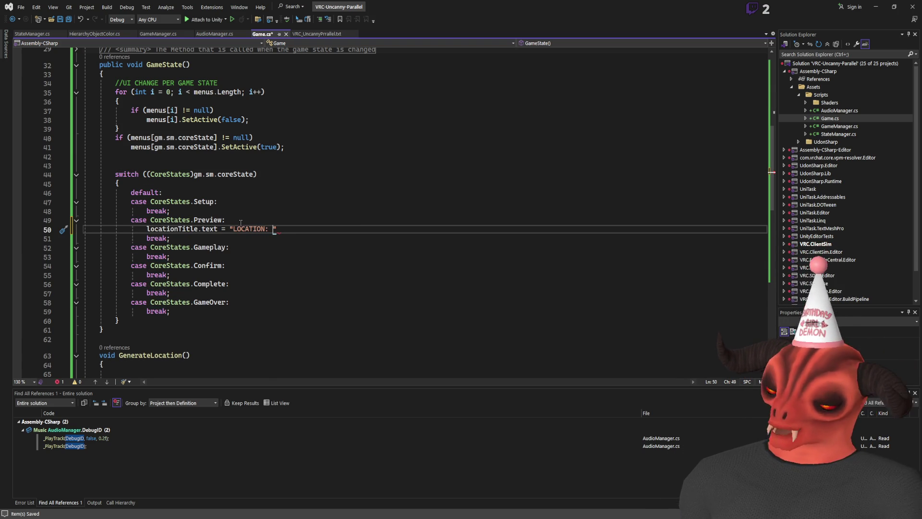
- Copy the STABLE PARRALLEL title from Unity's panel and complete the Preview title line with it
key(alt+Tab)
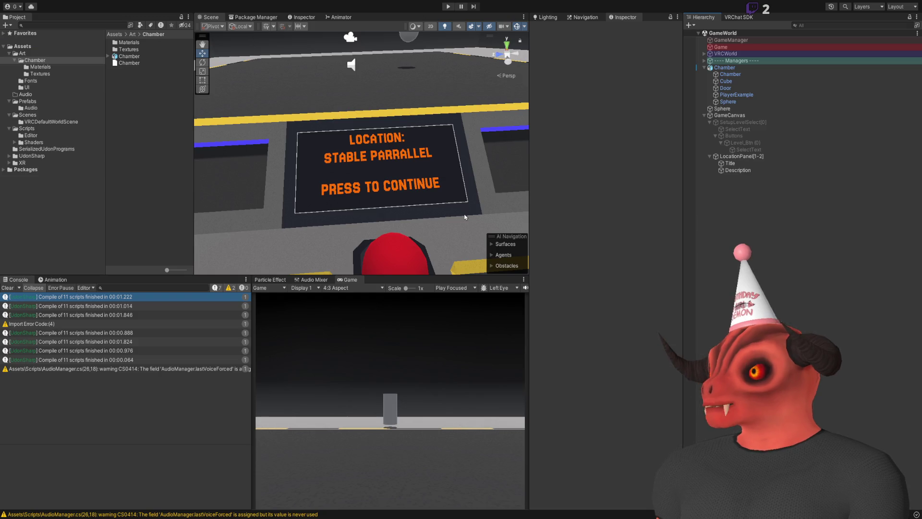
click(744, 143)
click(730, 163)
double_click(571, 199)
drag(620, 201, 523, 203)
key(ctrl+c)
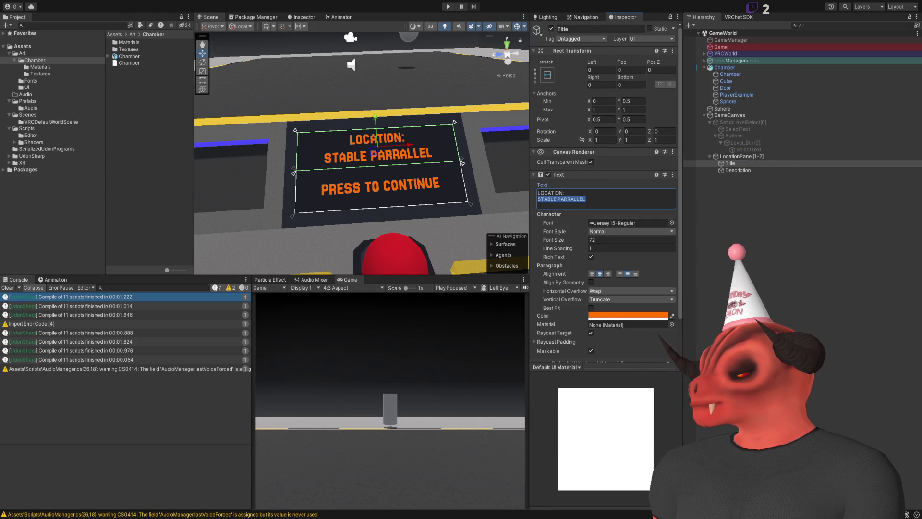
key(alt+Tab)
key(BackSpace)
key(BackSpace)
text(:)
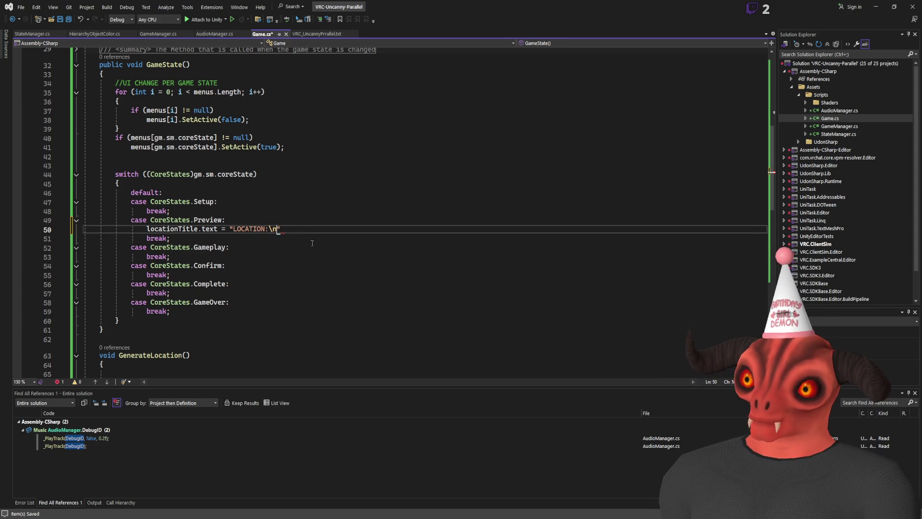
key(ctrl+v)
click(369, 230)
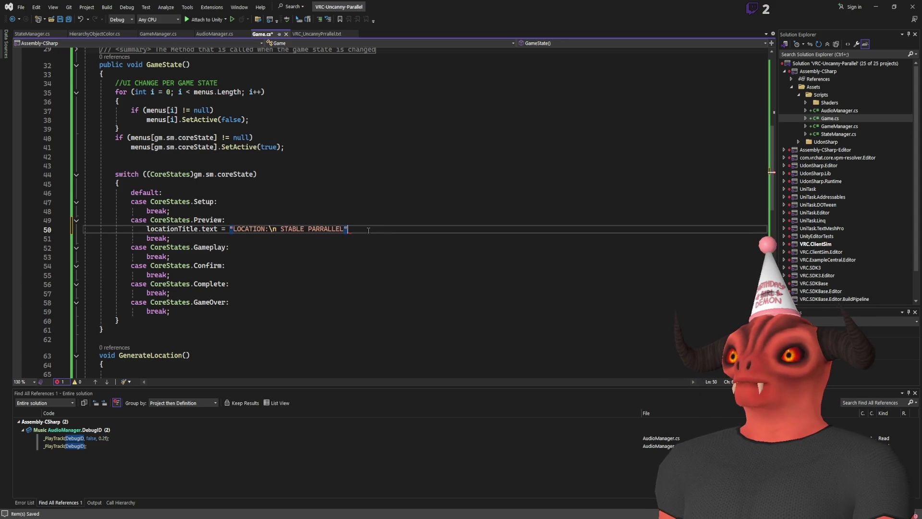
text(;)
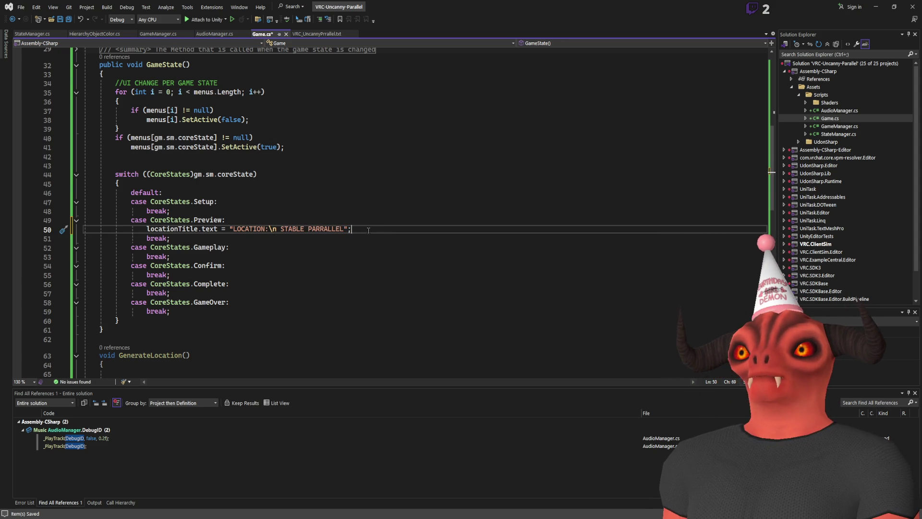
- Duplicate the title line into the Gameplay case, change STABLE to UNKNOWN, and save Game.cs
key(shift+Up)
key(ctrl+c)
click(244, 248)
key(ctrl+v)
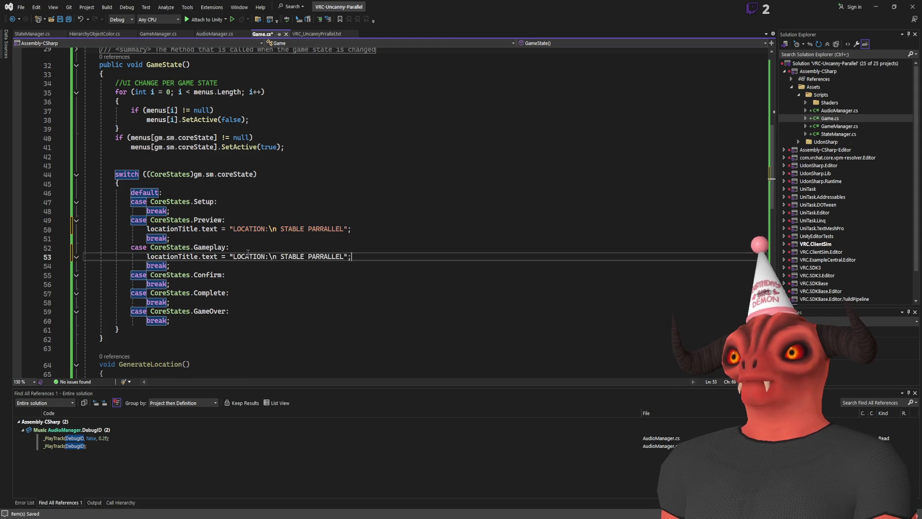
drag(280, 256, 305, 257)
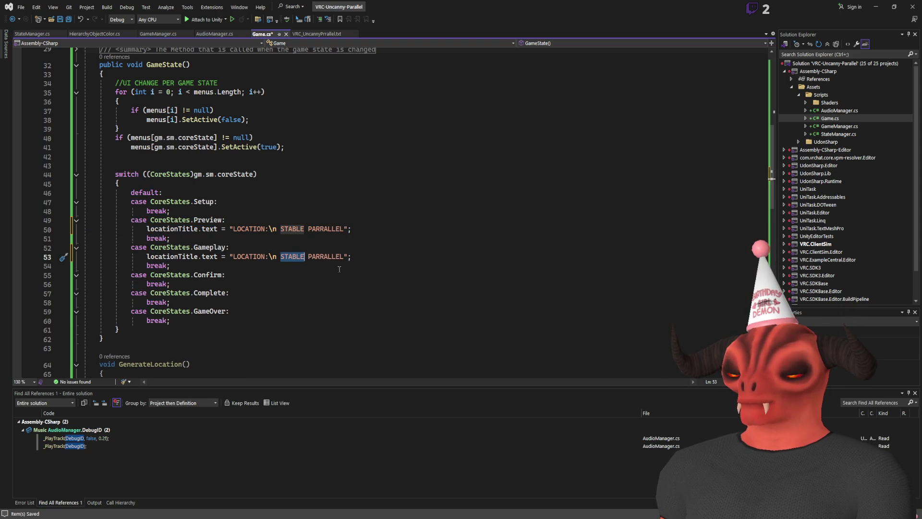
text(UNKNOWN)
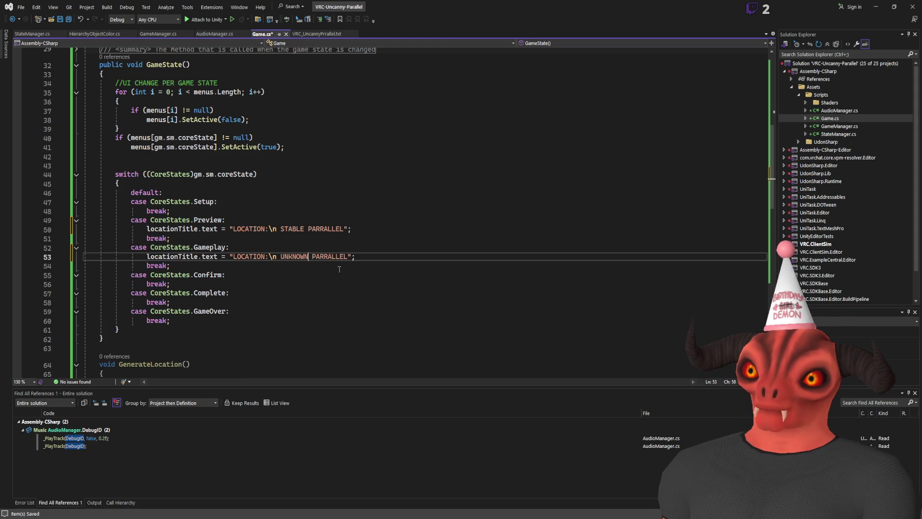
key(End)
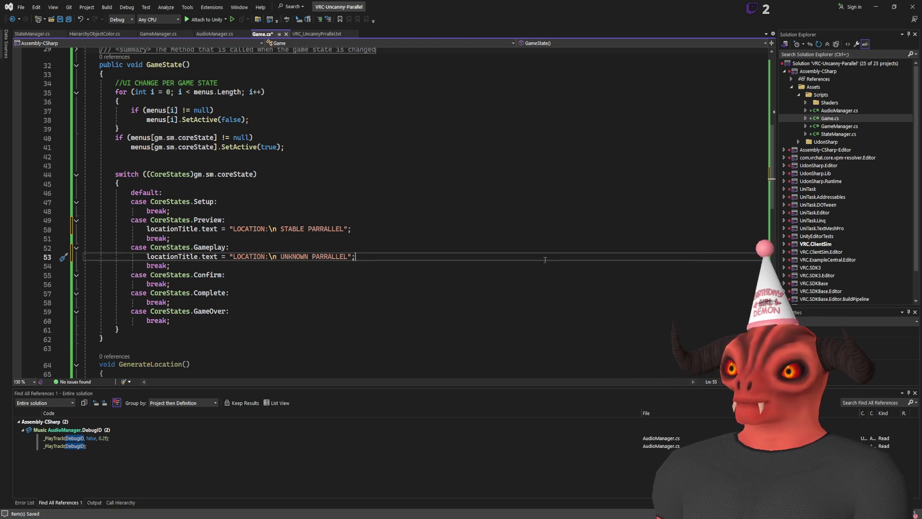
click(392, 249)
key(ctrl+s)
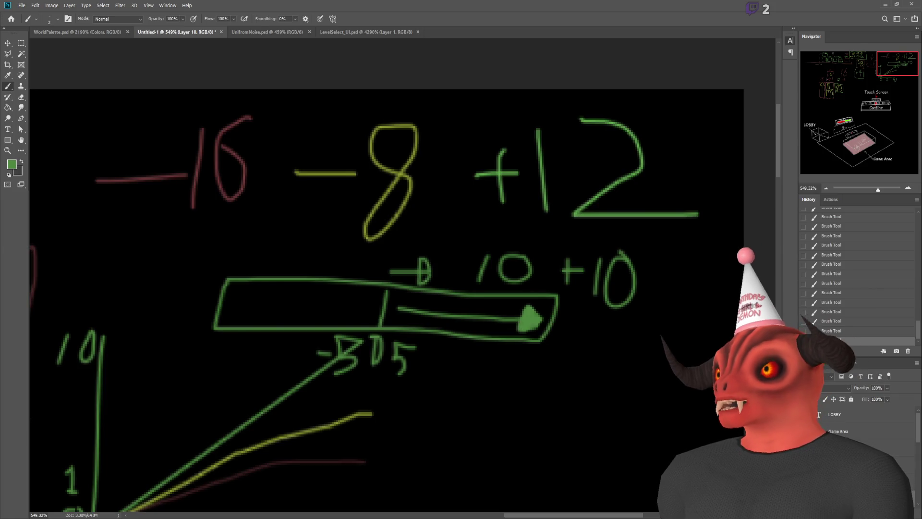
- Switch from the scoring sketch to the Unity chamber scene
key(alt+Tab)
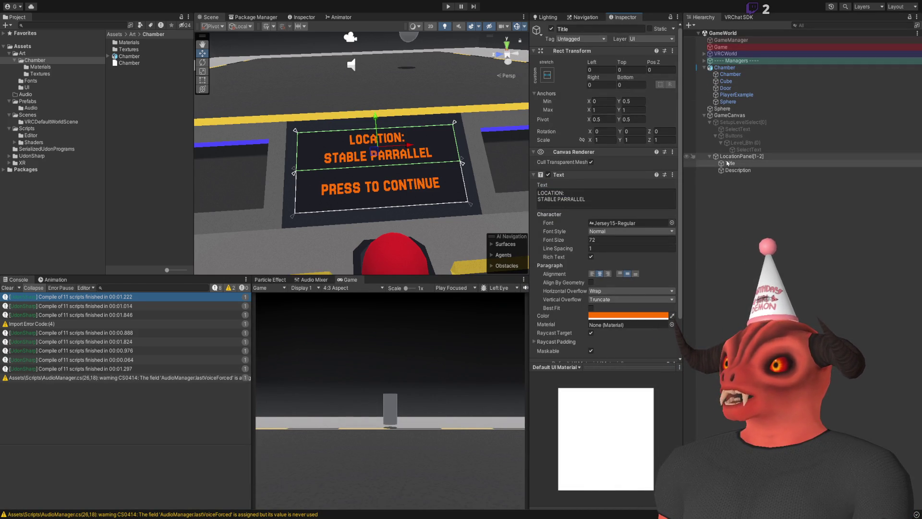
- Compare Game.cs with Unity's chamber panel, collapsing Buttons and selecting the SetupLevelSelect[0] canvas
key(alt+Tab)
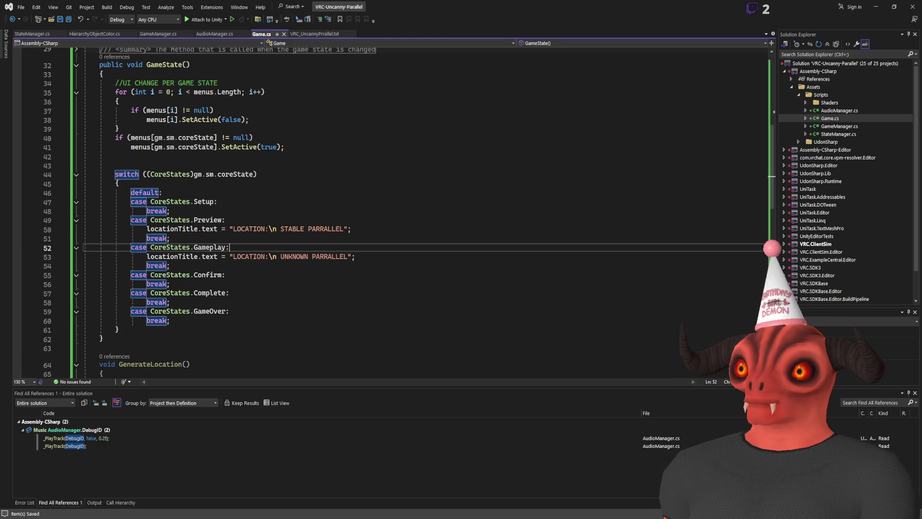
key(alt+Tab)
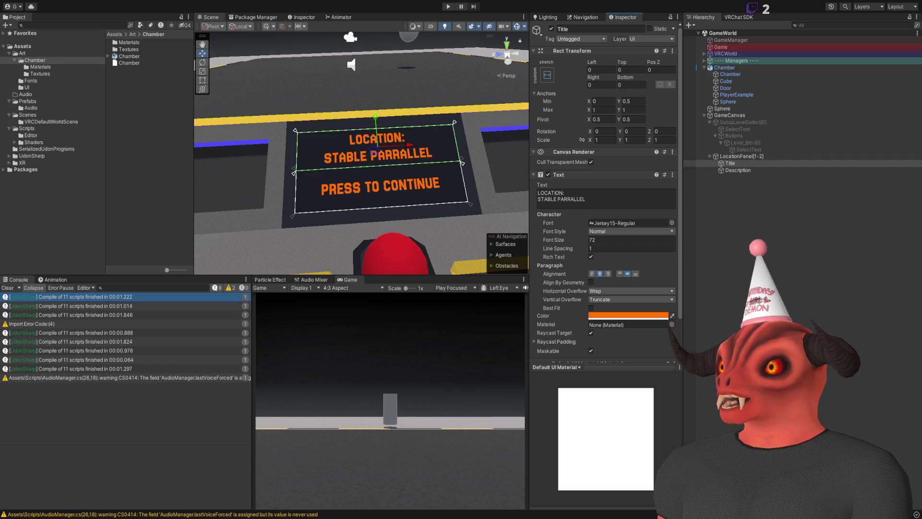
key(alt+Tab)
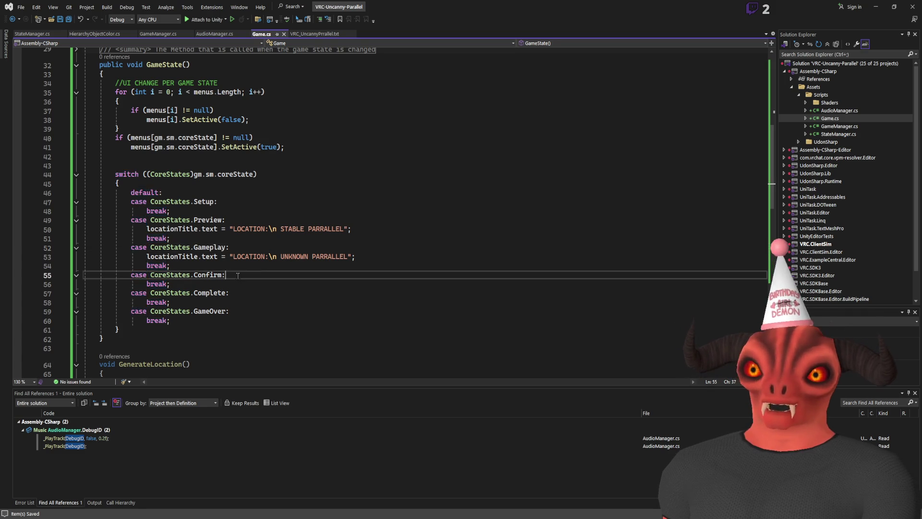
key(shift+Up)
key(alt+Tab)
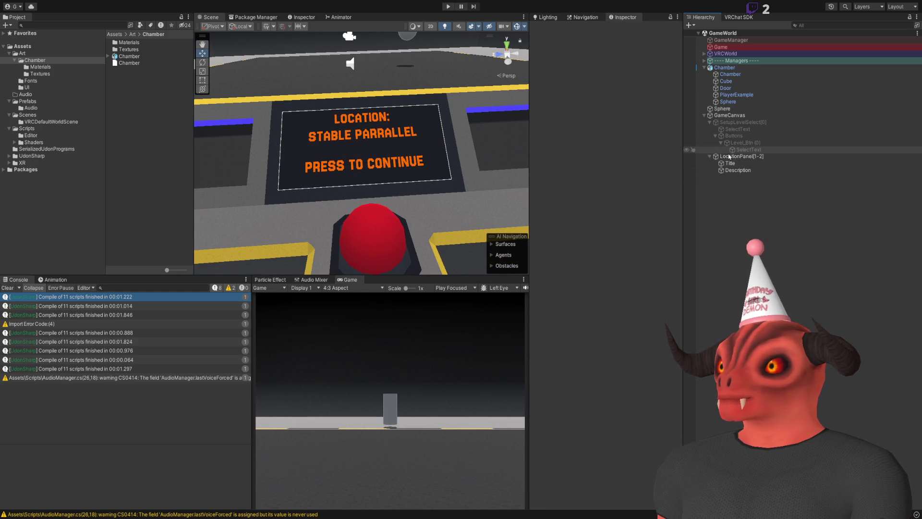
drag(422, 183, 430, 186)
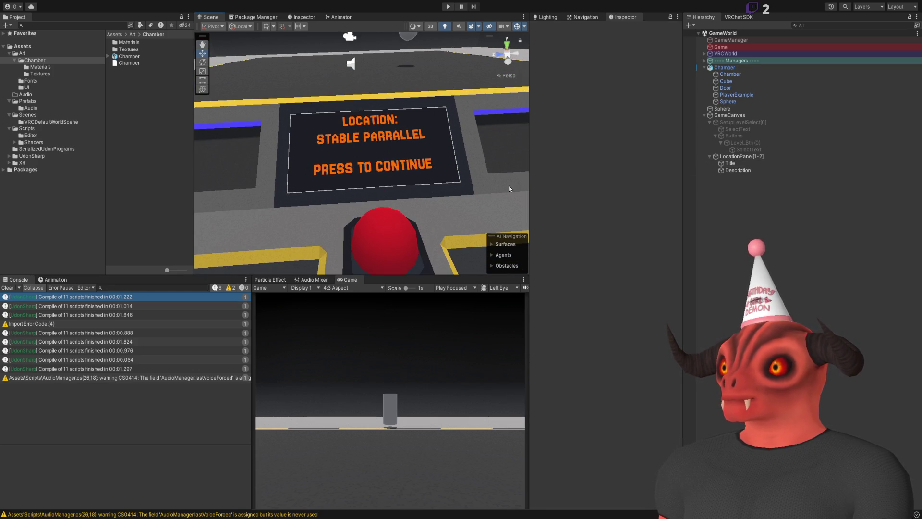
click(715, 136)
click(718, 123)
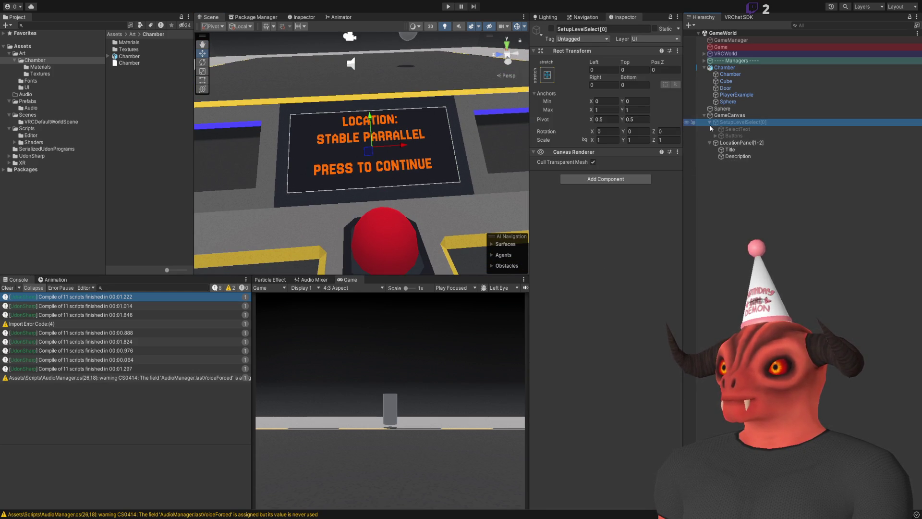
key(alt+Tab)
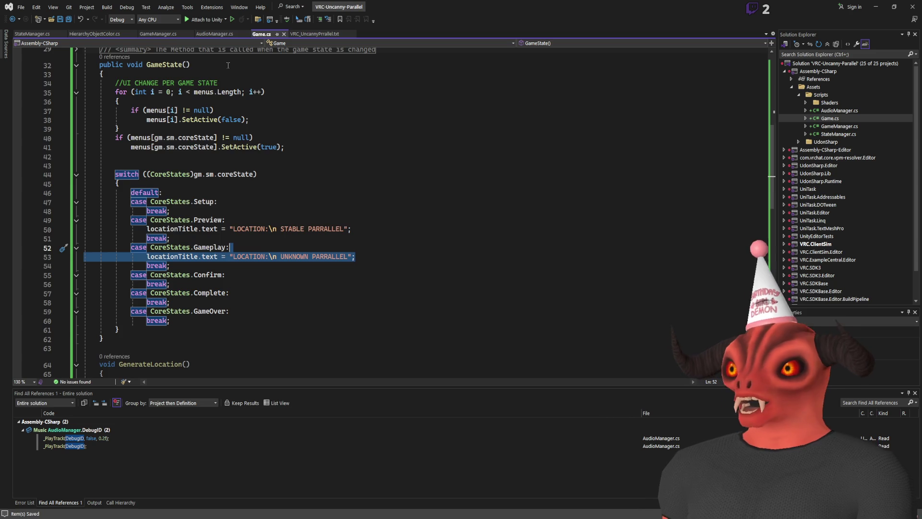
- Read the location screen notes in VRC_UncannyPrallel.txt, glance at Unity, then return to Game.cs
scroll(294, 239, down, 8)
scroll(295, 220, up, 5)
click(304, 35)
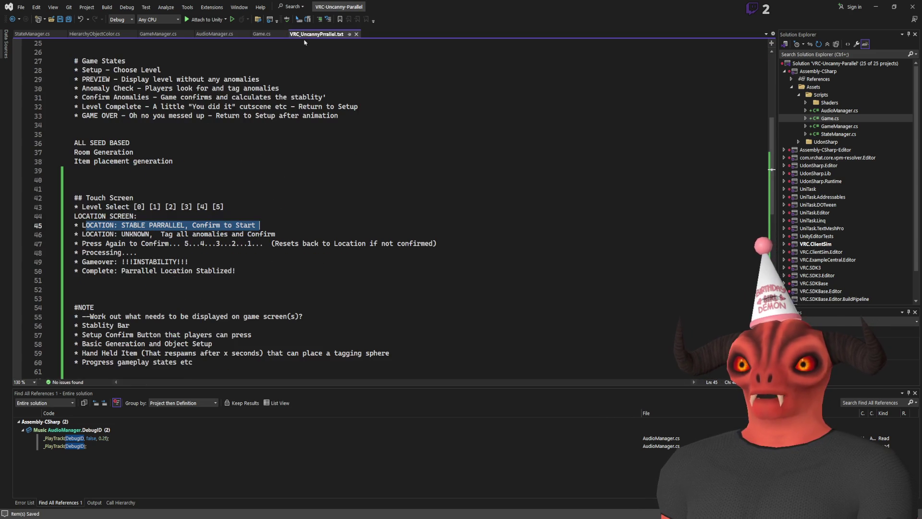
drag(85, 244, 445, 246)
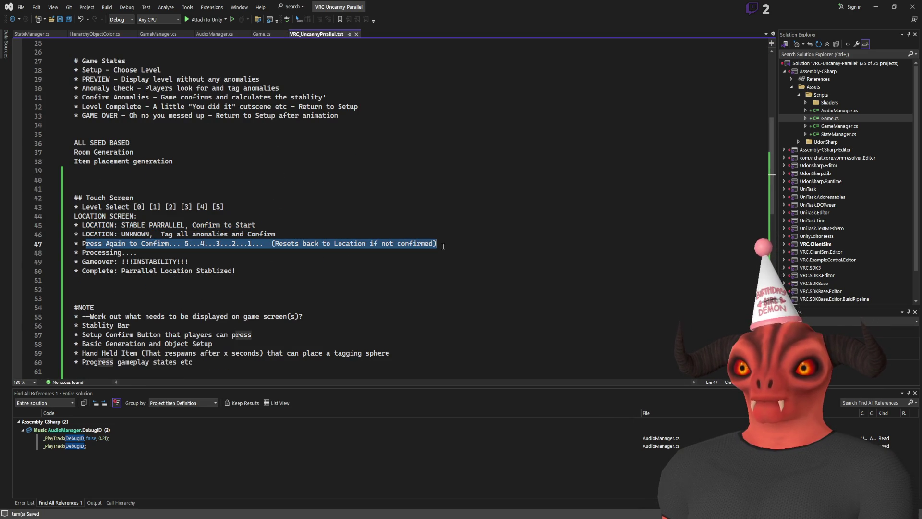
click(452, 245)
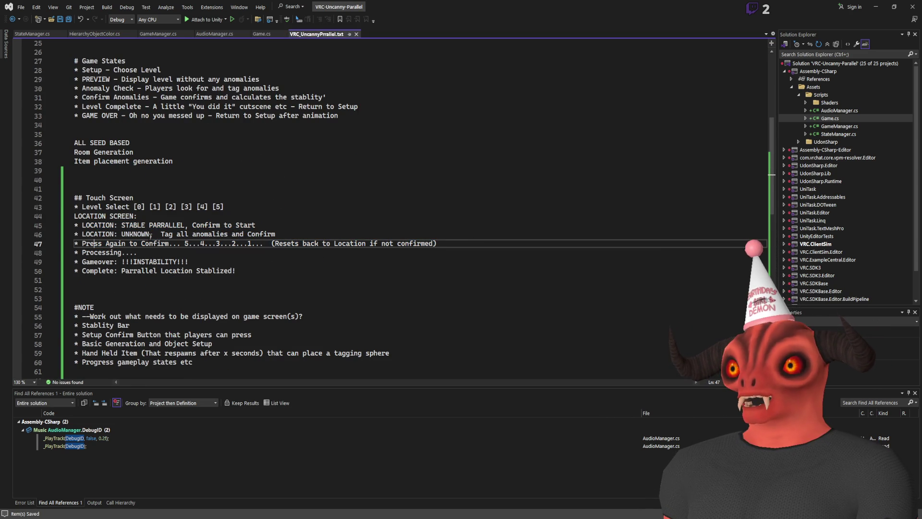
key(alt+Tab)
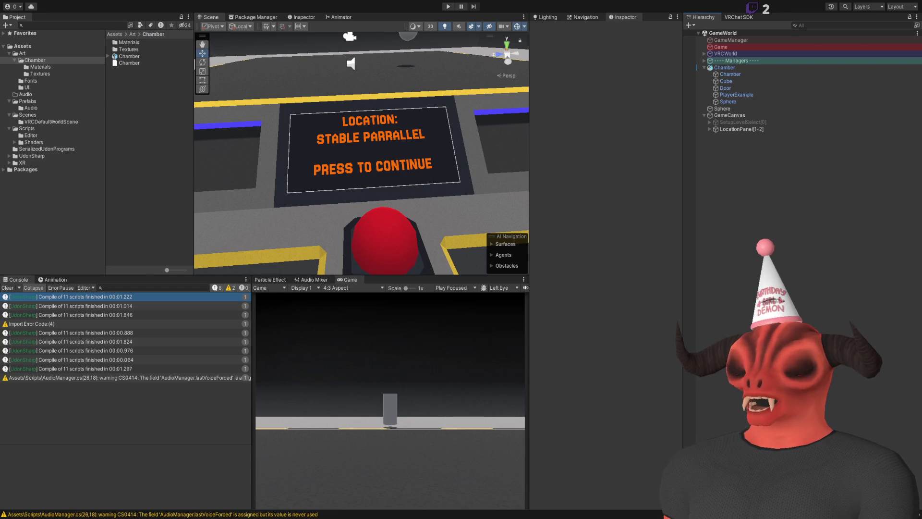
key(alt+Tab)
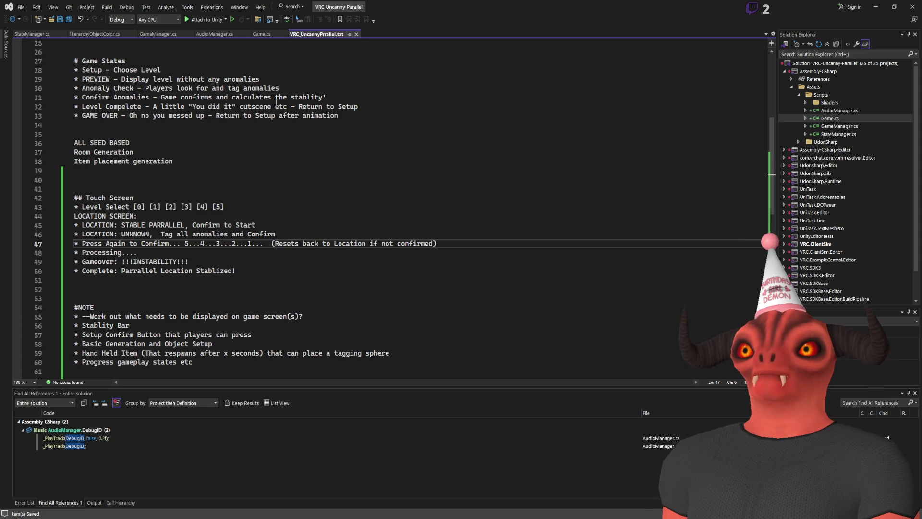
click(259, 33)
- Add locationDescription.text = "TAG ALL ANOMALIES"; under the Gameplay case and save
scroll(374, 228, down, 3)
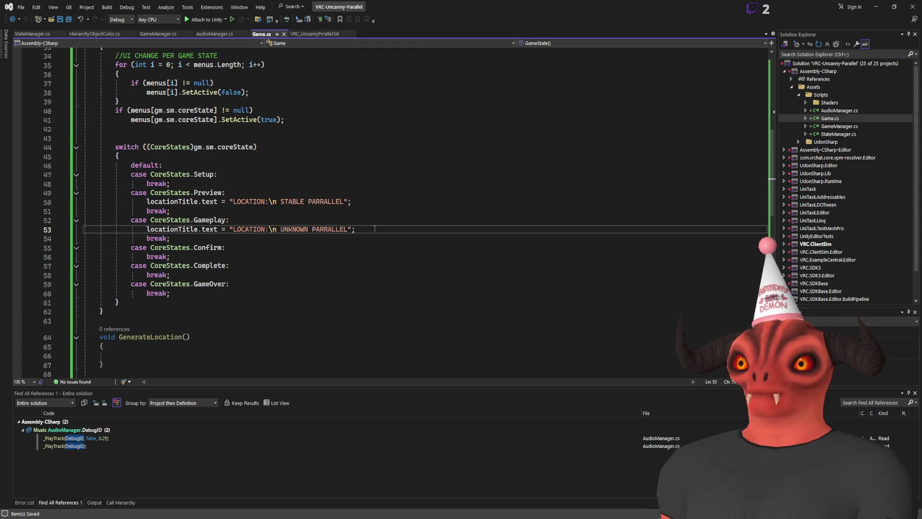
key(Return)
text(locatic.)
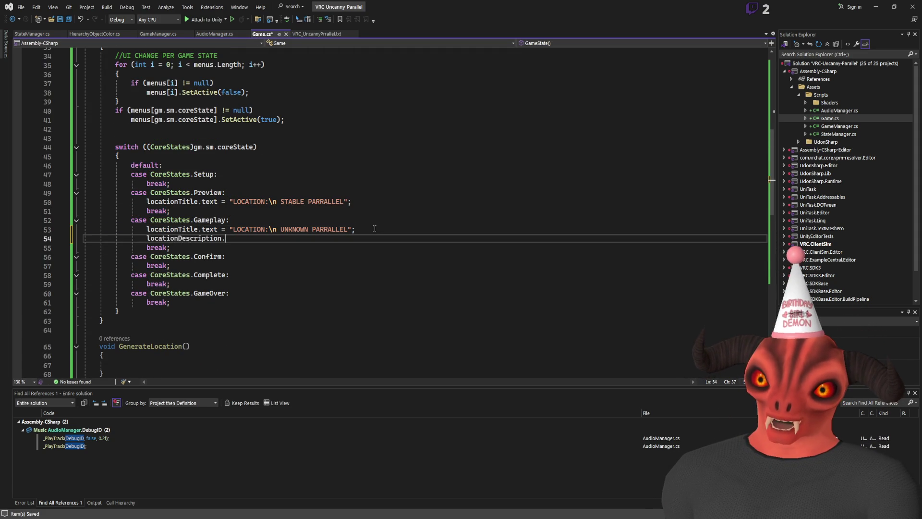
text( "TAG)
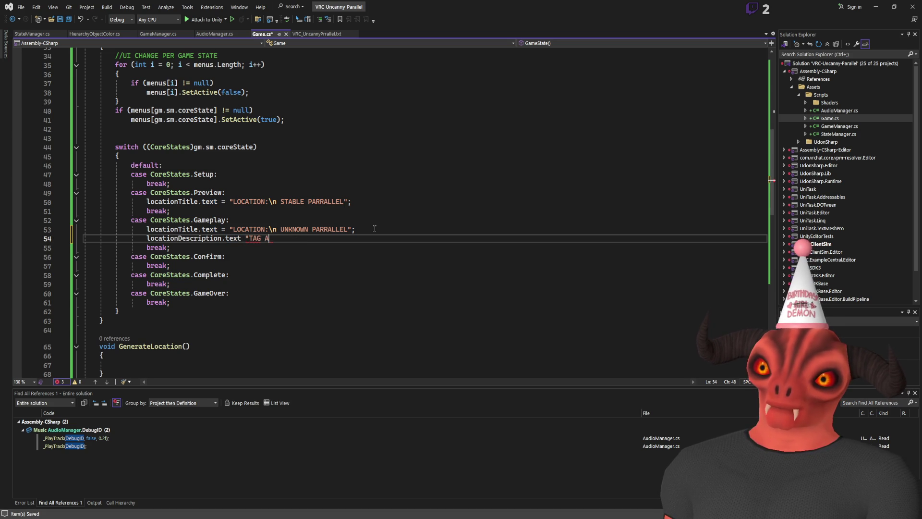
text(A)
text(NOMALIES")
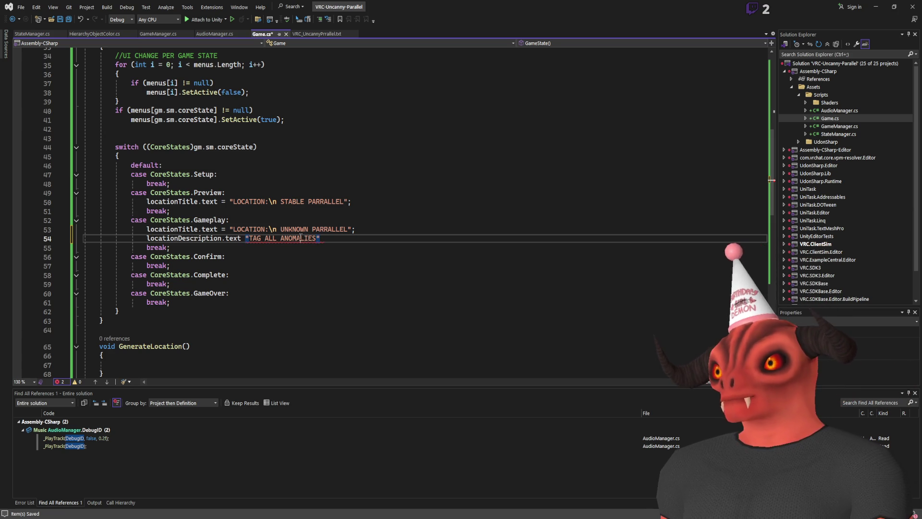
double_click(298, 238)
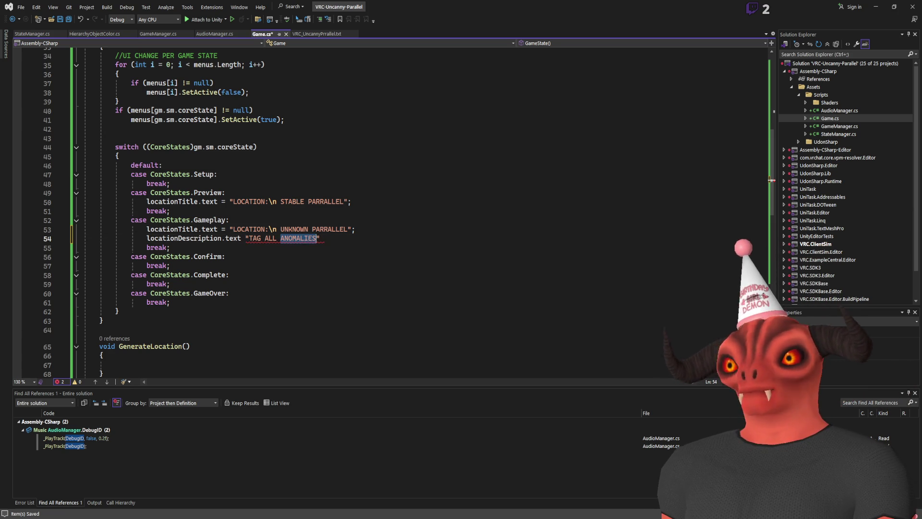
key(alt+Tab)
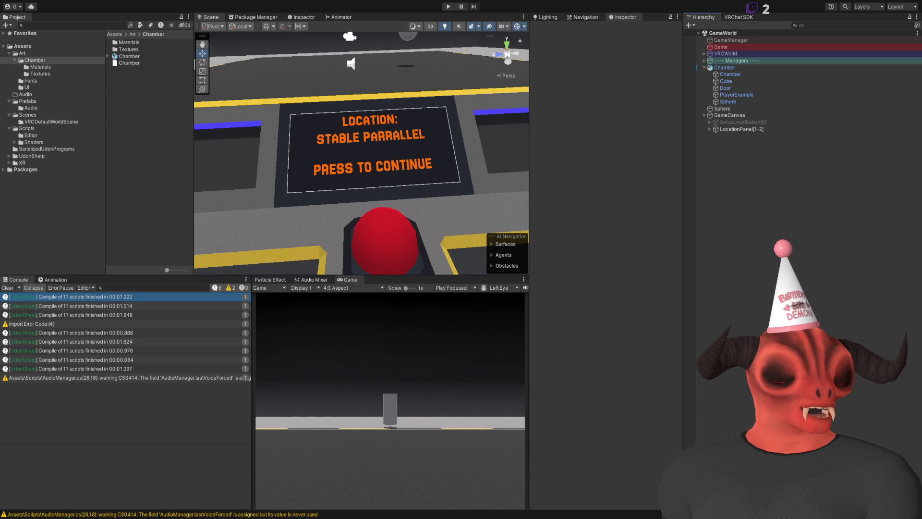
key(alt+Tab)
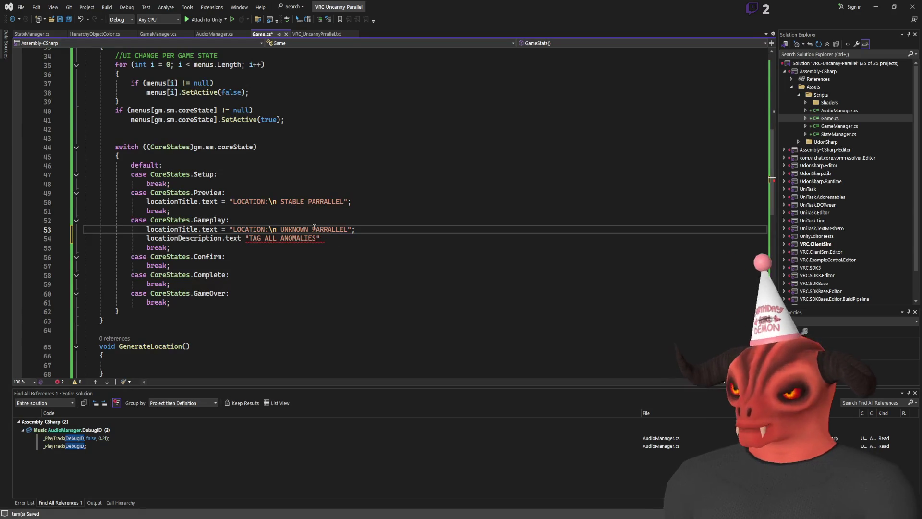
click(319, 239)
text(;)
key(ctrl+s)
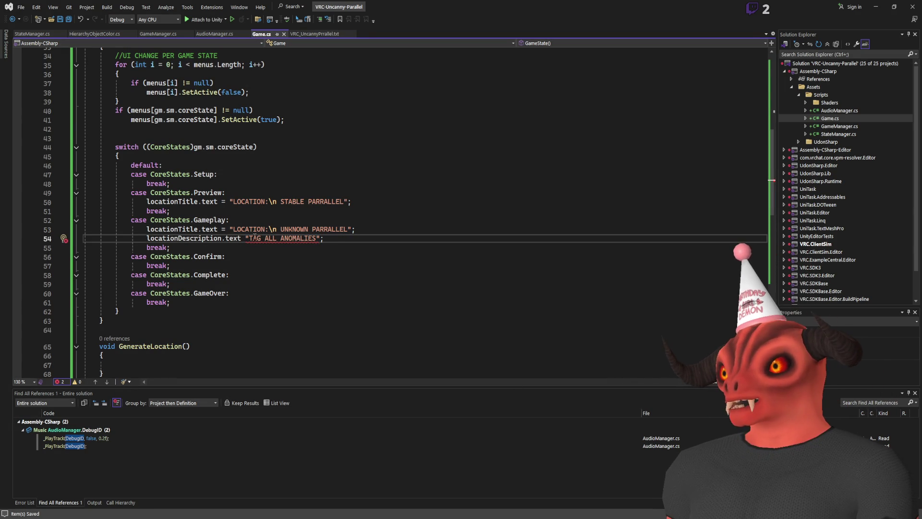
- Copy the whole TAG ALL ANOMALIES description line
text(=)
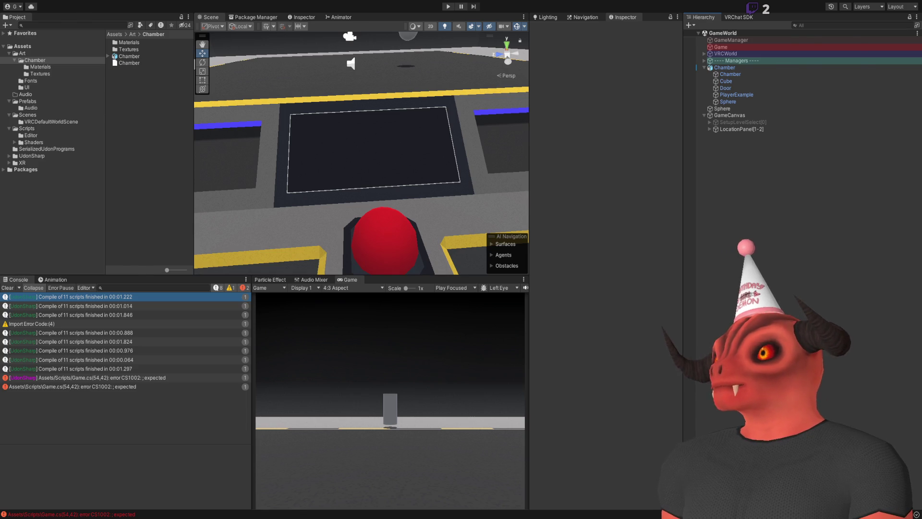
key(alt+Tab)
key(Home)
key(shift+End)
key(ctrl+c)
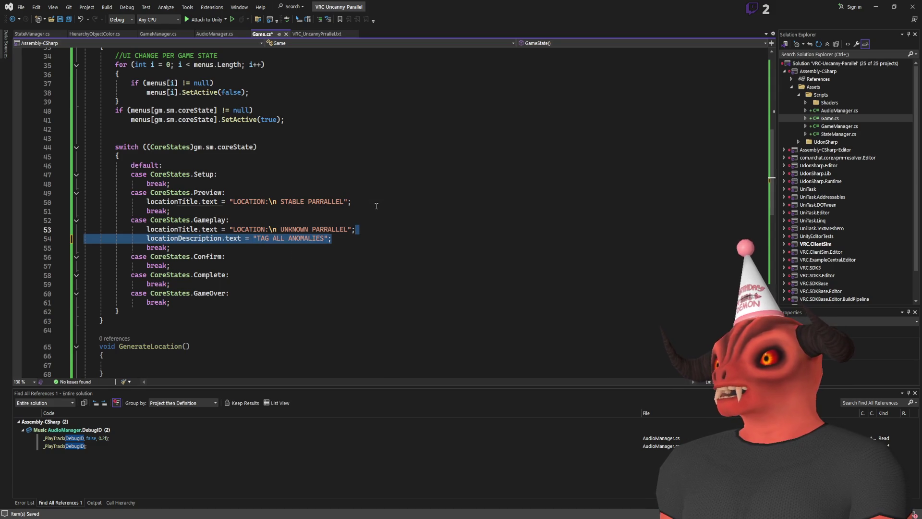
- Paste the description line under the Preview title and change its text to PRESS WHEN READY
key(Up)
key(Up)
key(Up)
key(End)
key(Return)
key(ctrl+v)
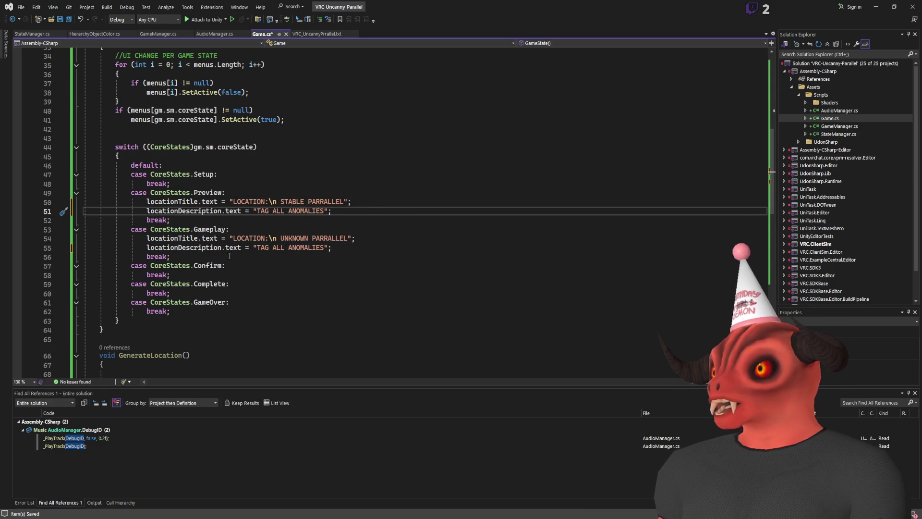
drag(257, 211, 317, 211)
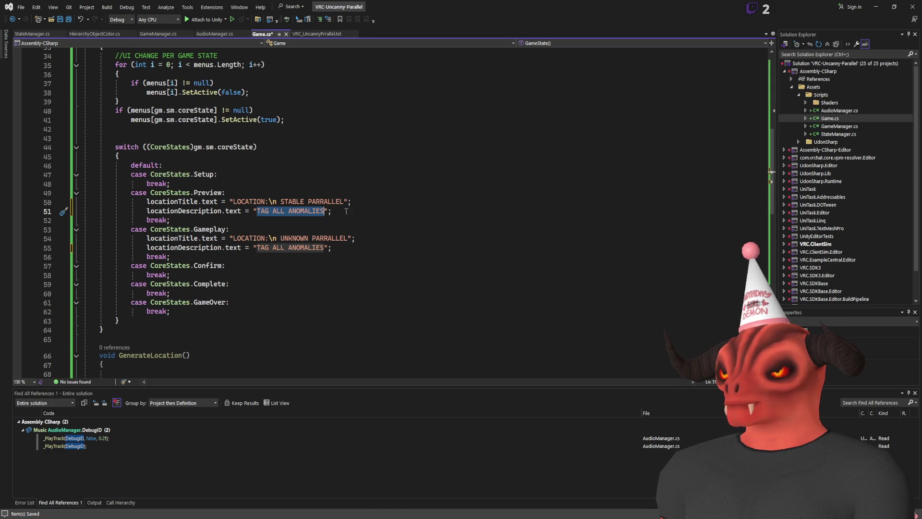
text(PRESS TO CON)
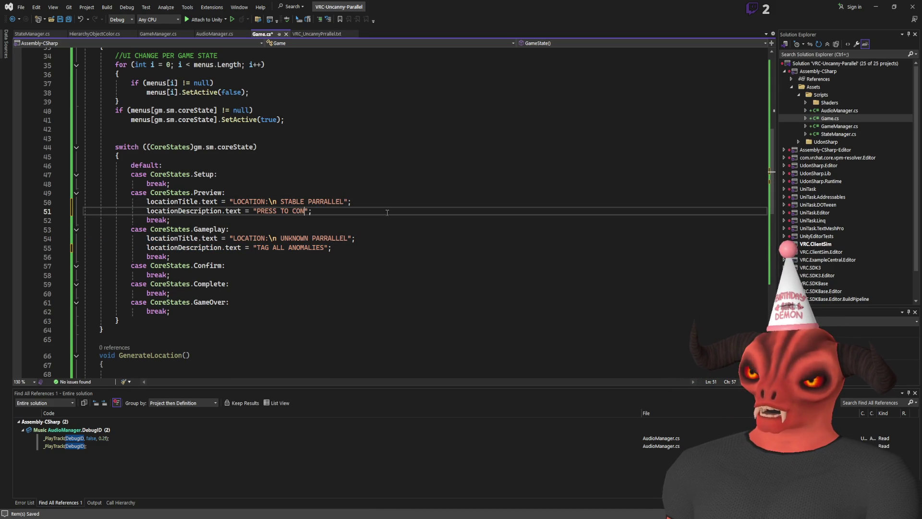
text(TINUE)
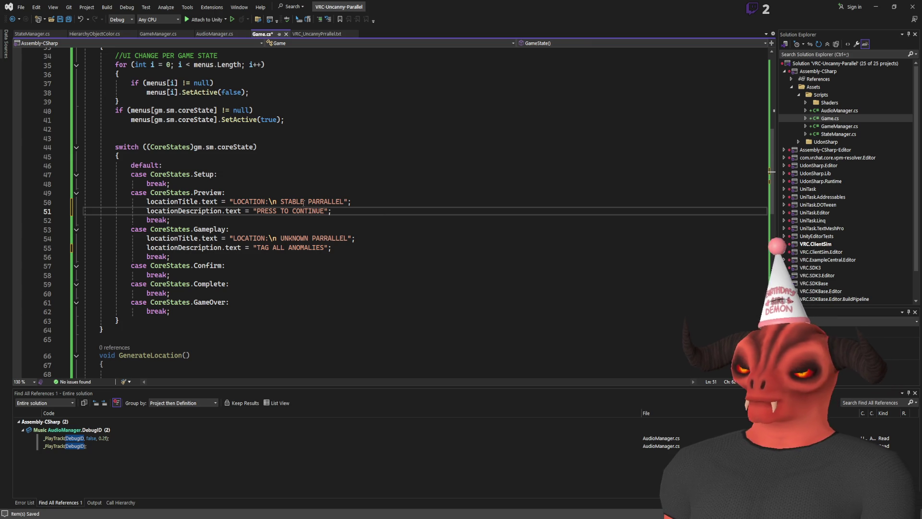
drag(327, 211, 281, 211)
text(WHEN READY)
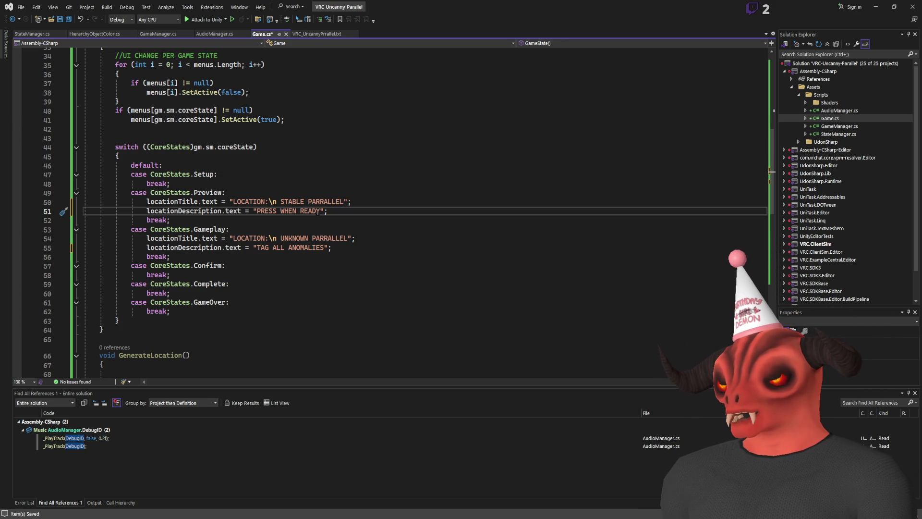
- Check Unity's console for compile errors and review the Preview title and description lines
drag(319, 211, 264, 212)
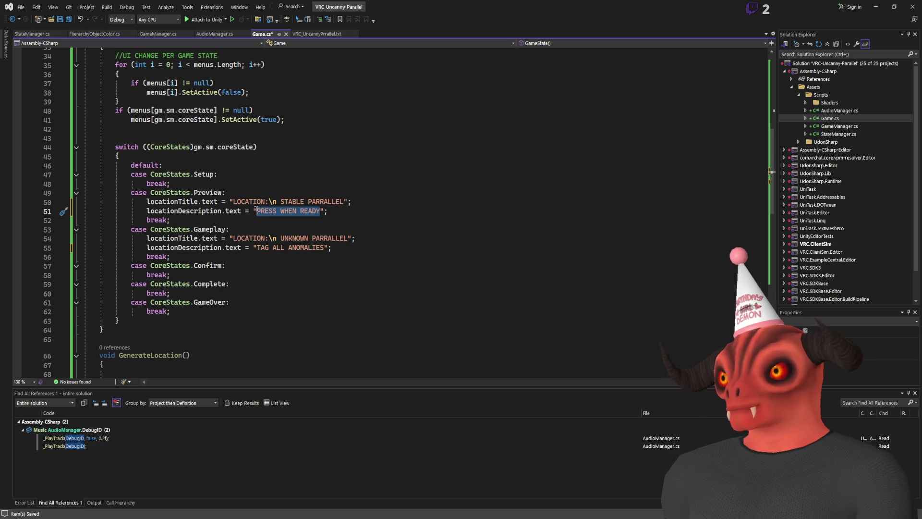
key(alt+Tab)
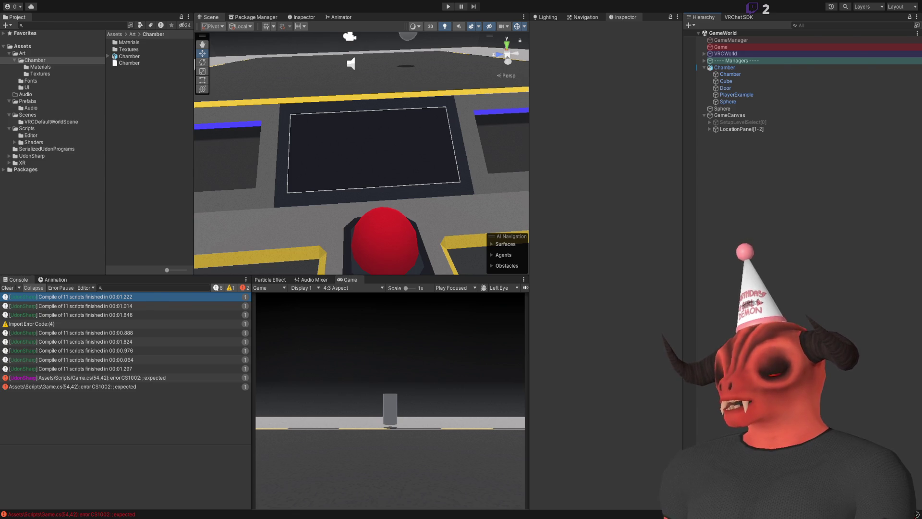
key(alt+Tab)
drag(280, 202, 372, 203)
click(289, 202)
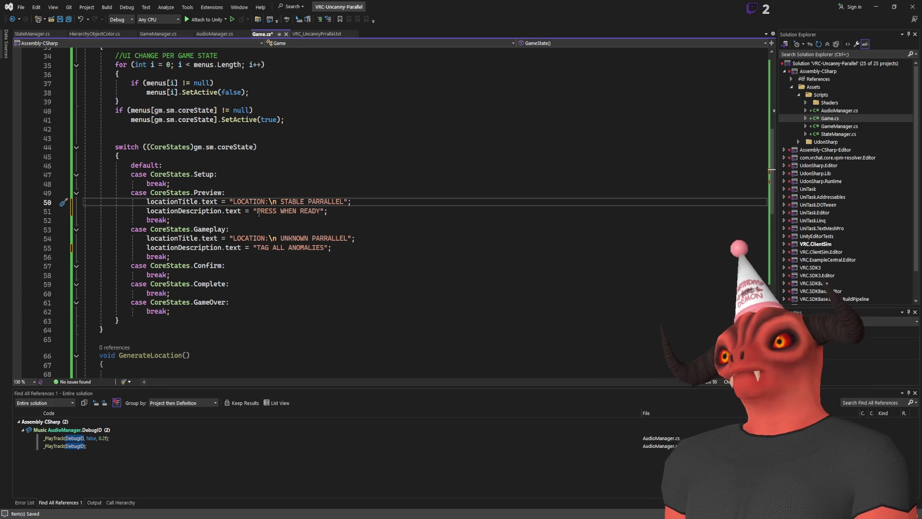
- Insert MEMORIZED before READY in the Preview description string
click(304, 211)
text(MEMORIES)
key(BackSpace)
key(BackSpace)
key(BackSpace)
text(OR)
key(BackSpace)
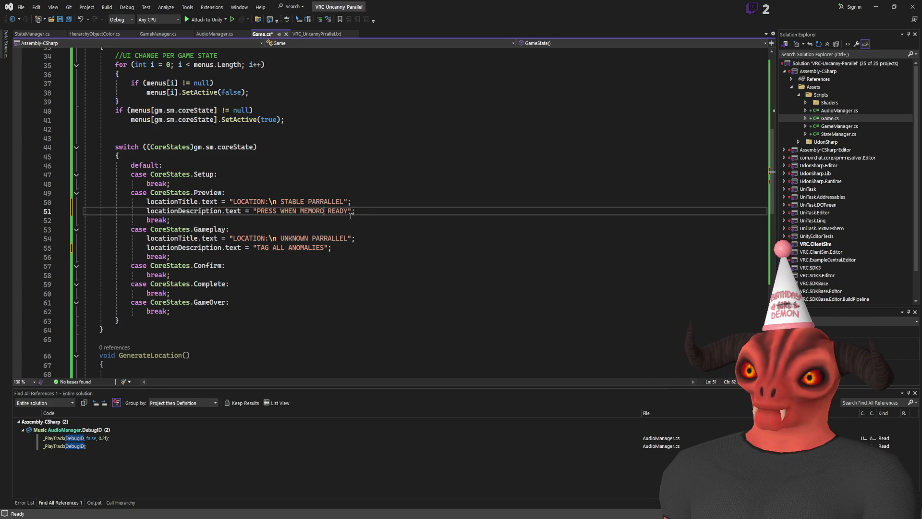
key(BackSpace)
text(IZED)
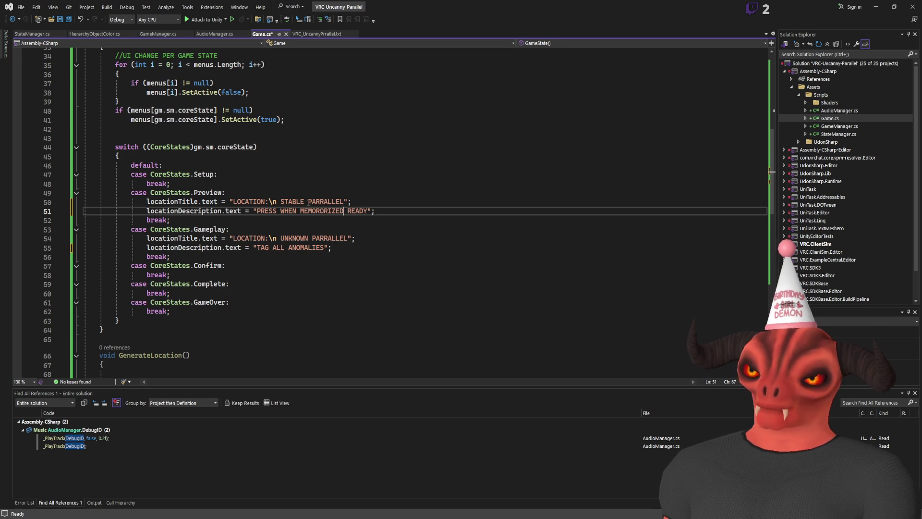
double_click(318, 202)
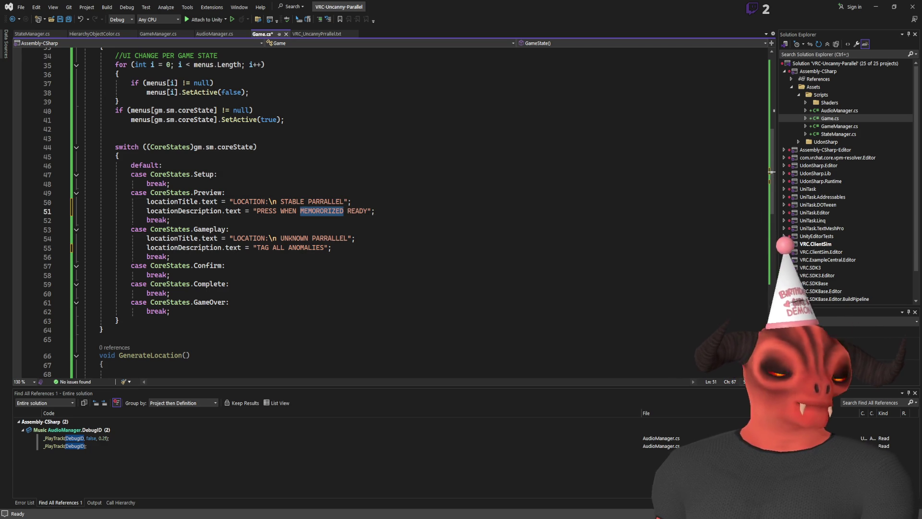
key(alt+Tab)
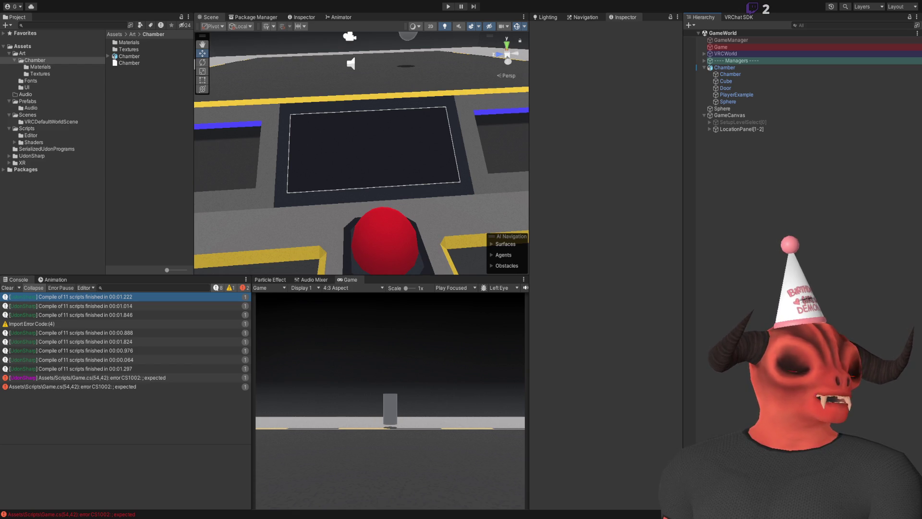
key(alt+Tab)
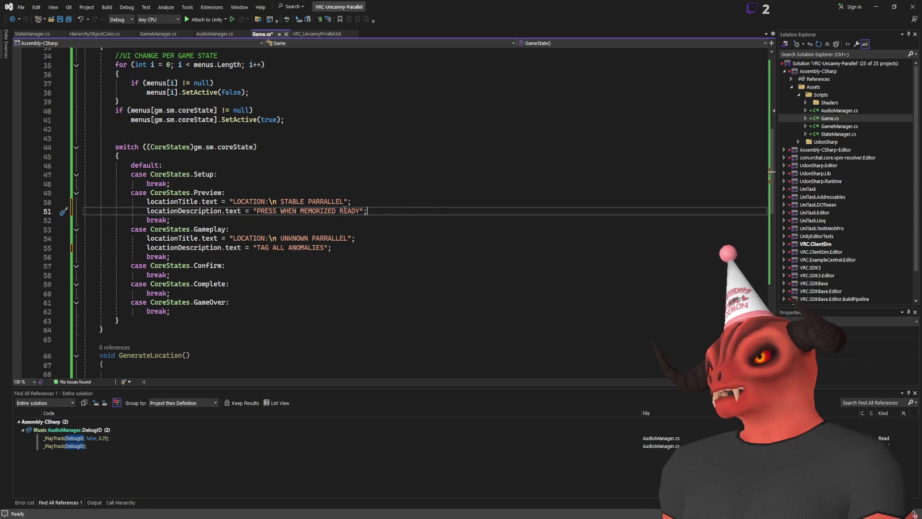
- Reword the description to PRESS WHEN MEMORIZED AND READY and save Game.cs
double_click(270, 211)
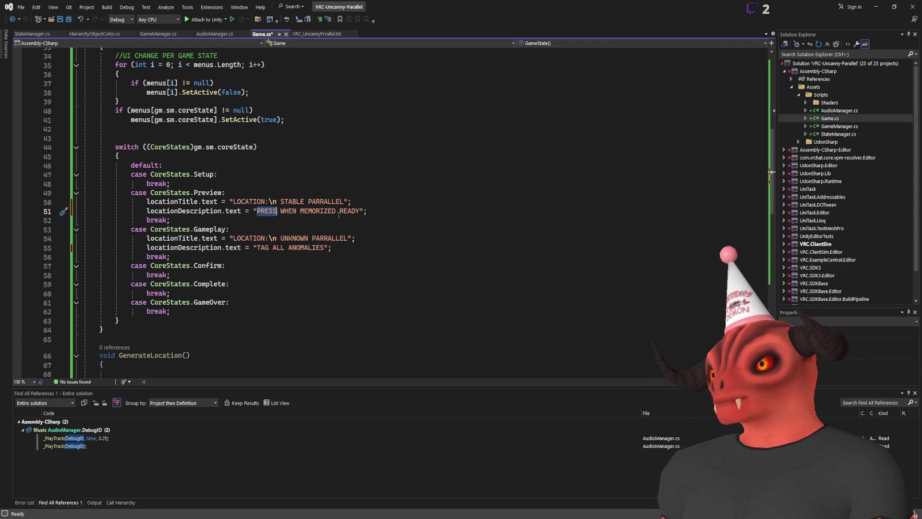
double_click(352, 211)
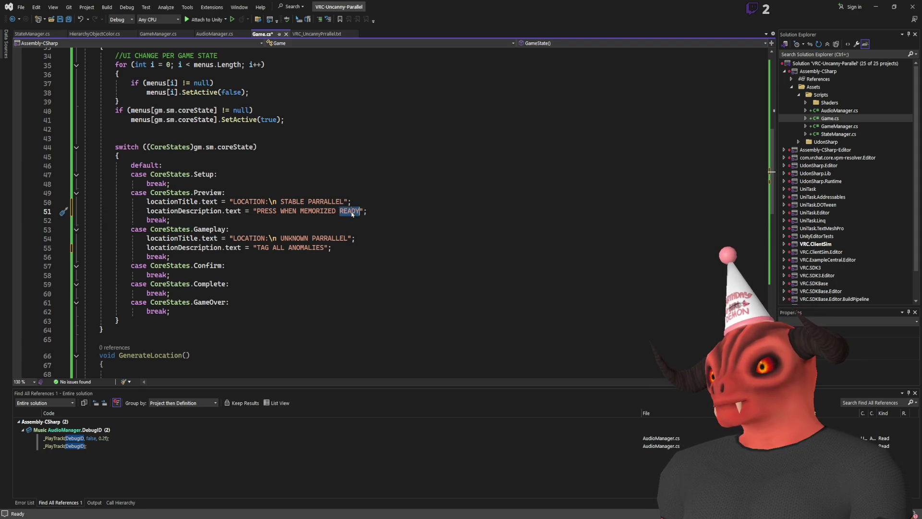
key(BackSpace)
key(BackSpace)
click(405, 209)
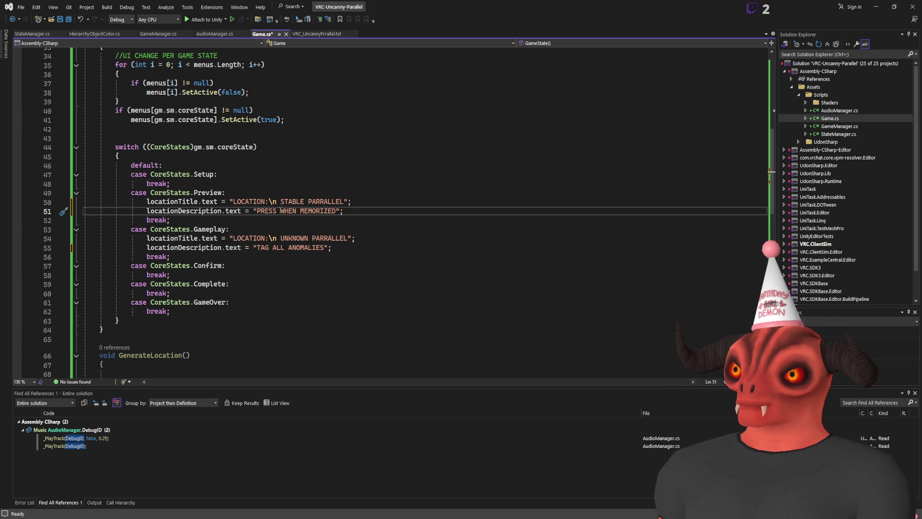
text(RE)
key(BackSpace)
key(BackSpace)
key(BackSpace)
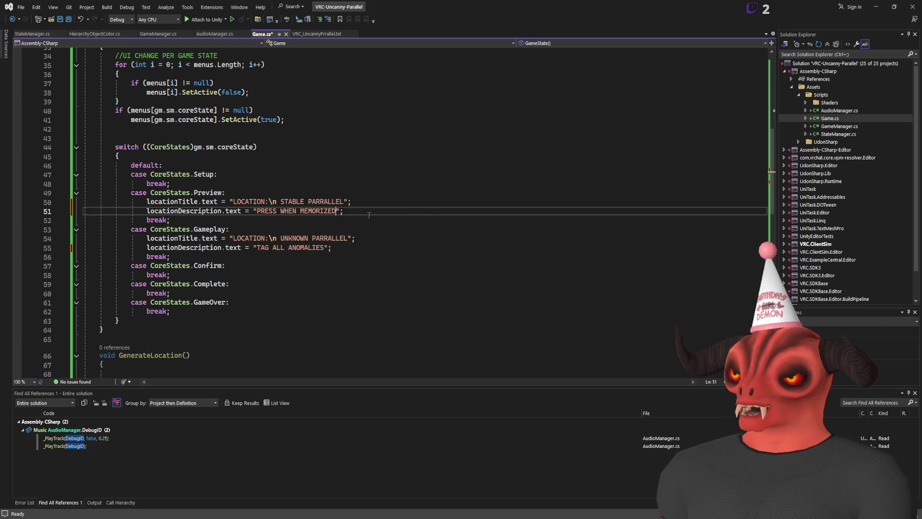
text(AND READY)
key(ctrl+s)
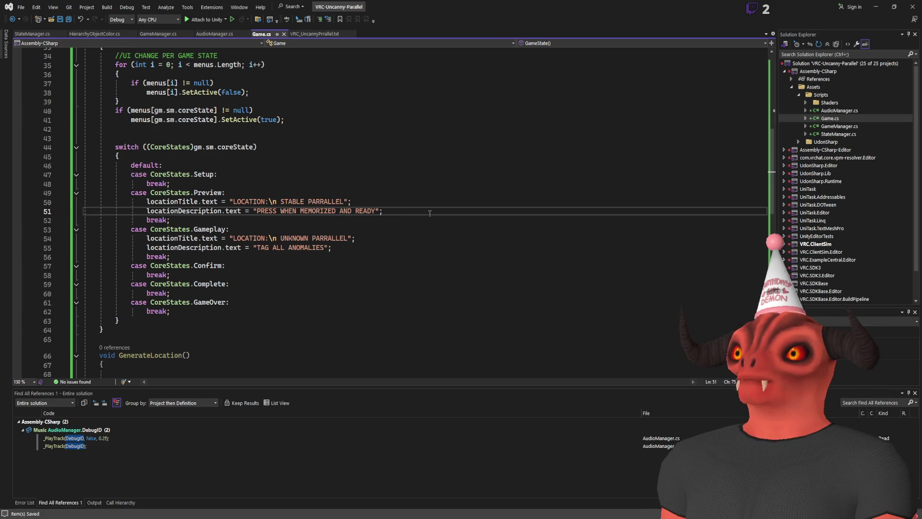
- Confirm Unity recompiles, select the full description string, and select LocationPanel in Unity
key(alt+Tab)
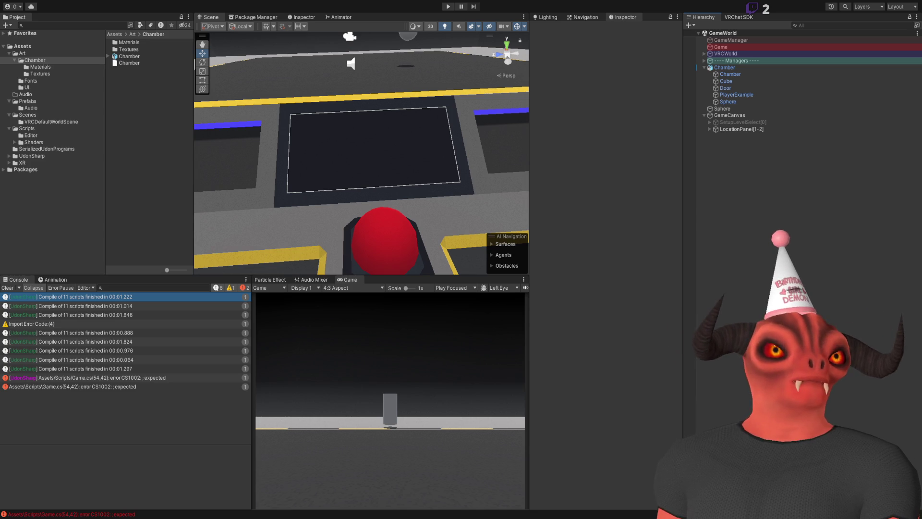
key(alt+Tab)
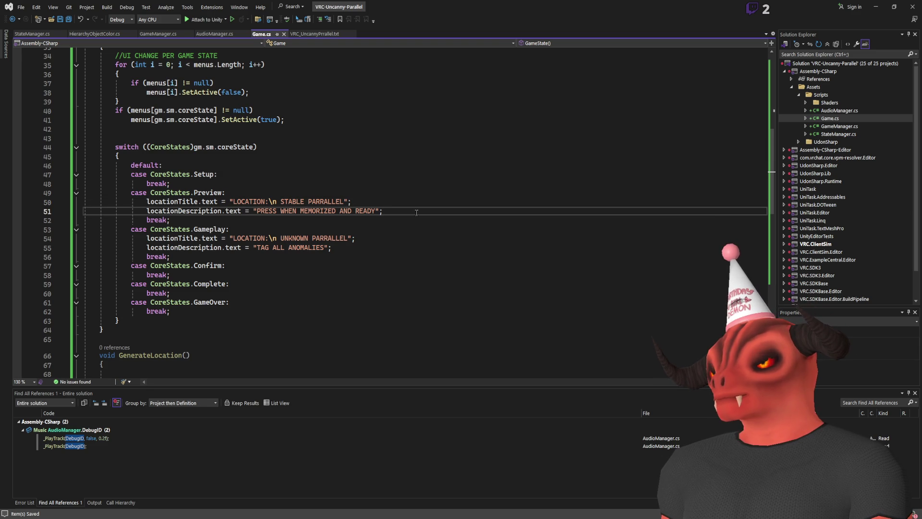
key(alt+Tab)
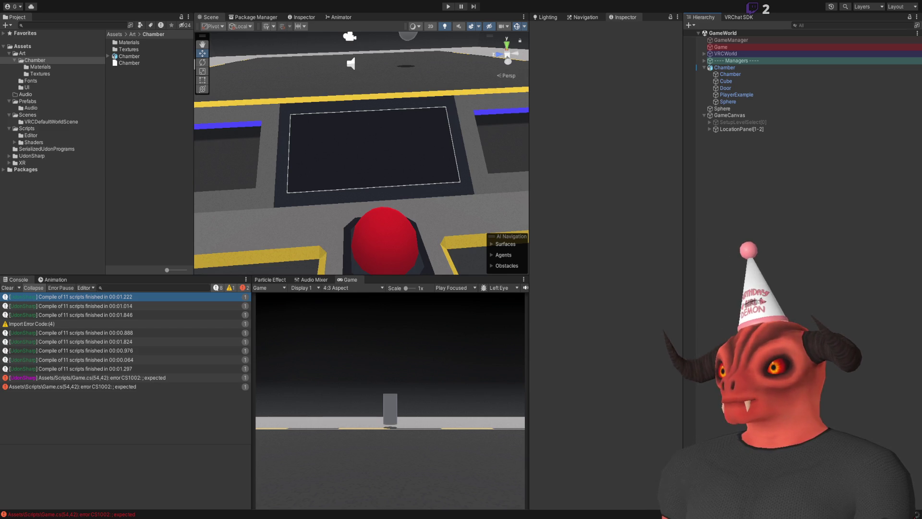
key(alt+Tab)
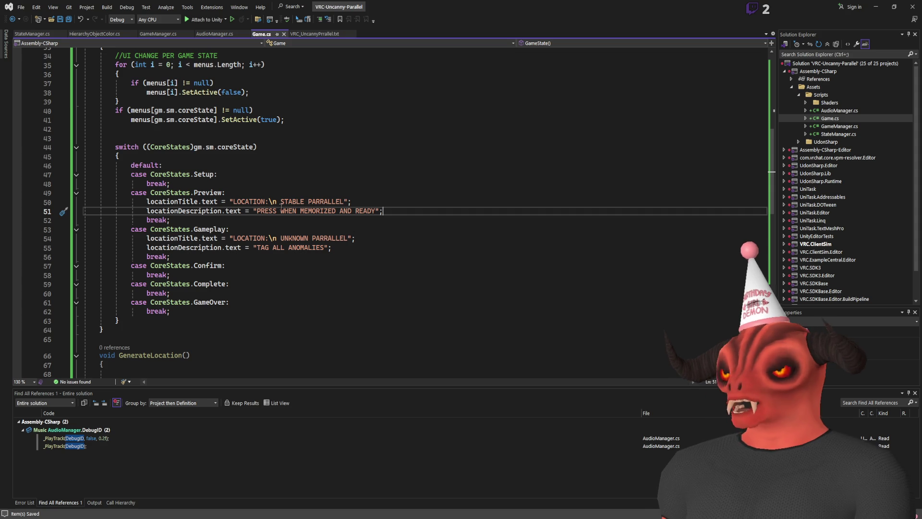
mouse_move(257, 211)
mouse_down()
mouse_move(398, 212)
mouse_move(376, 210)
mouse_up()
key(ctrl+c)
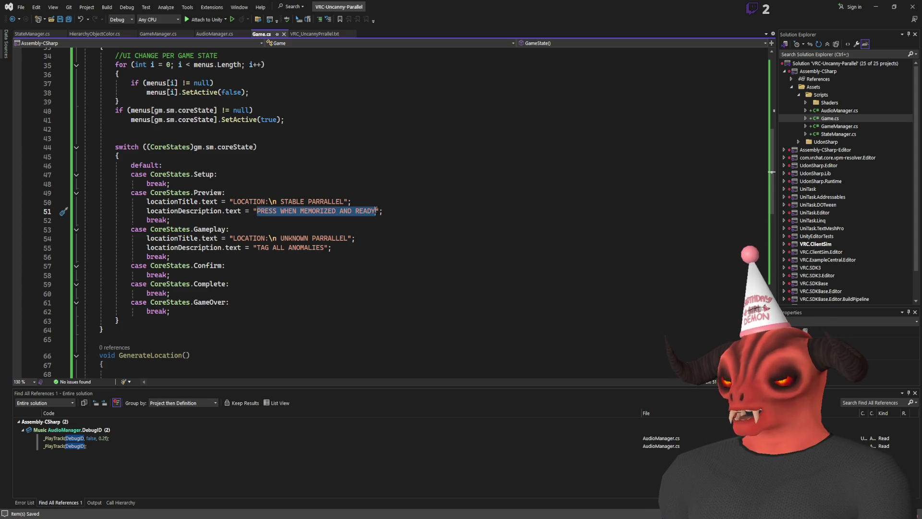
key(alt+Tab)
click(755, 130)
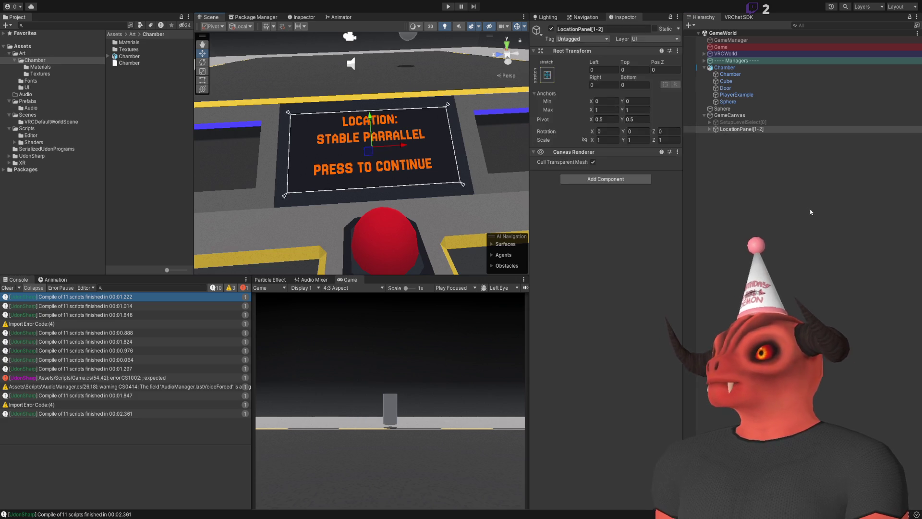
- Paste the new text into the Description object's Text field, then undo it to compare
key(Right)
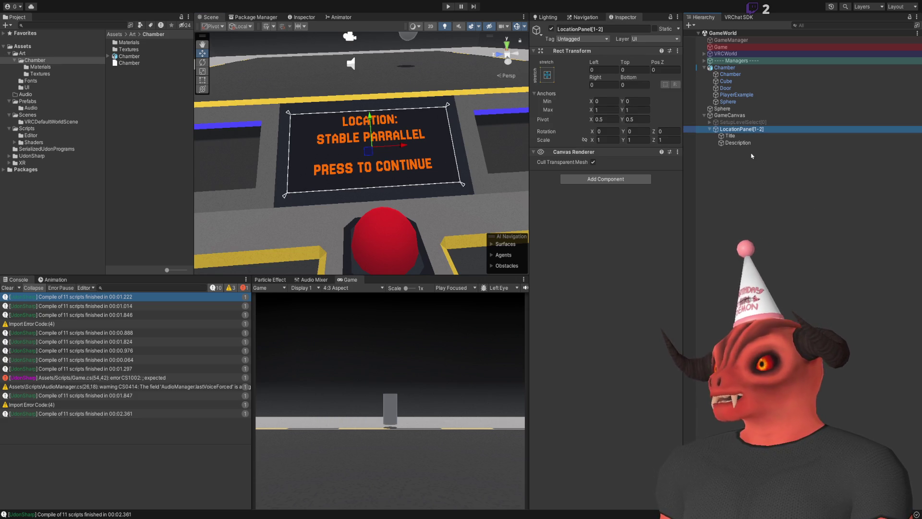
click(738, 143)
click(595, 194)
key(ctrl+a)
key(ctrl+v)
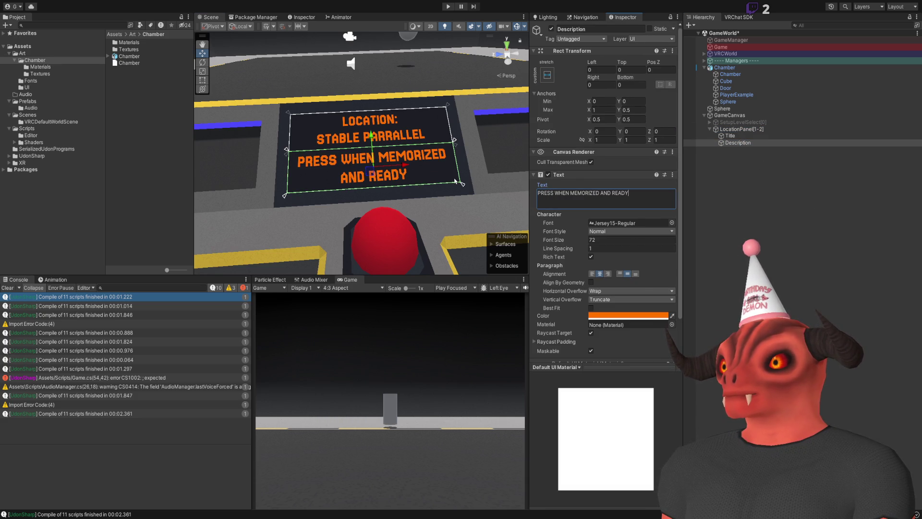
key(ctrl+z)
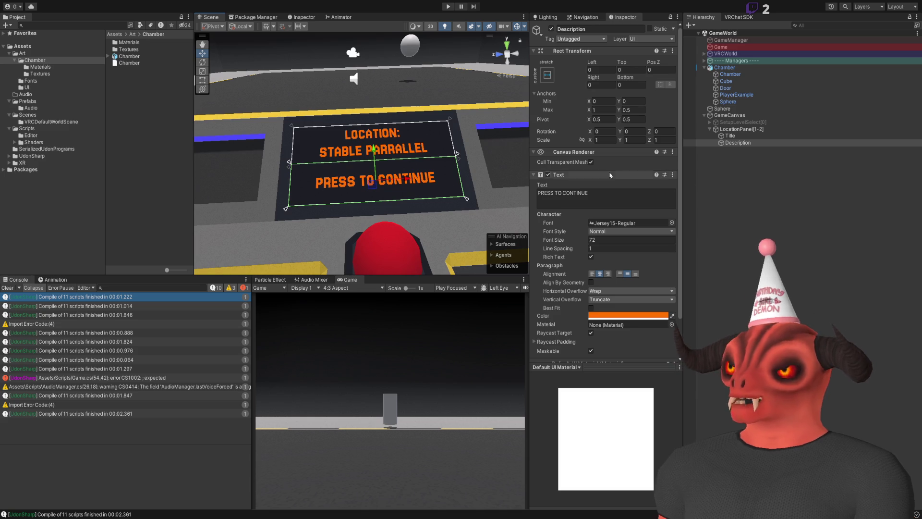
drag(453, 172, 474, 154)
scroll(414, 162, up, 3)
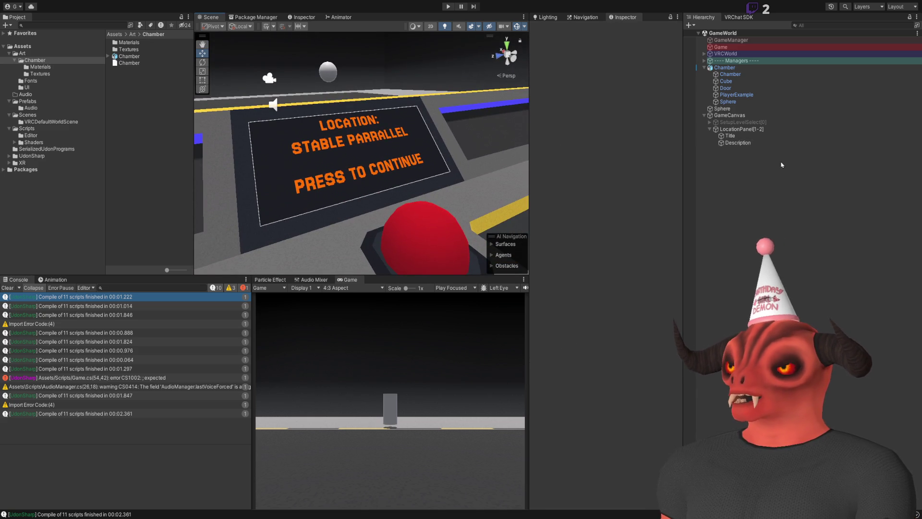
- Reapply then undo the longer text, and revert Game.cs's Preview description to PRESS TO CONTINUE
click(737, 143)
click(598, 202)
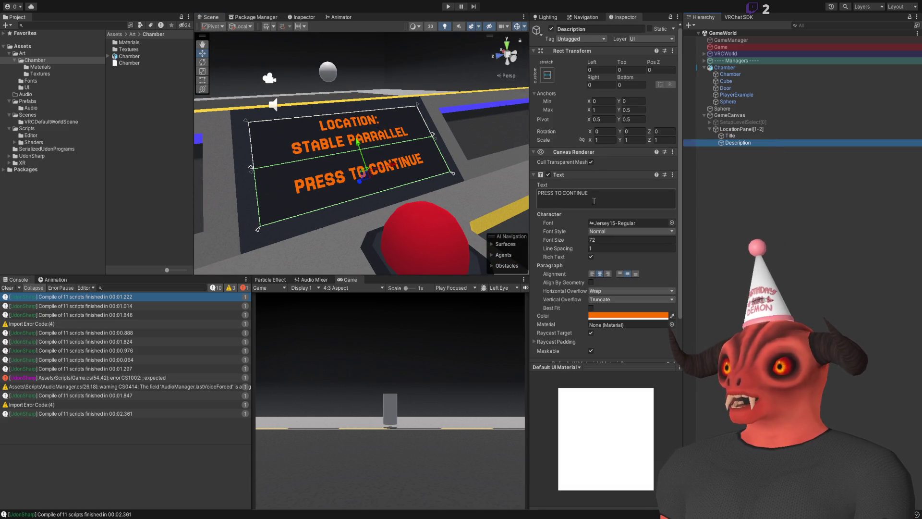
key(ctrl+y)
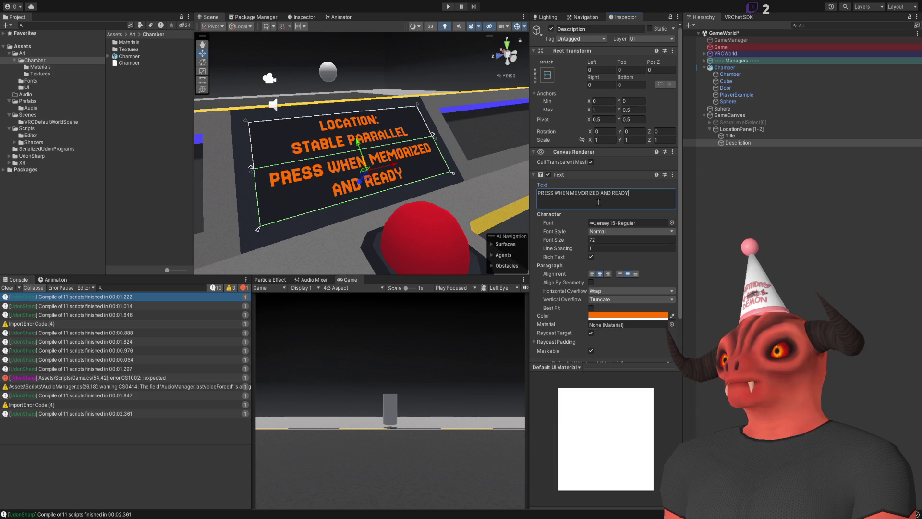
key(ctrl+z)
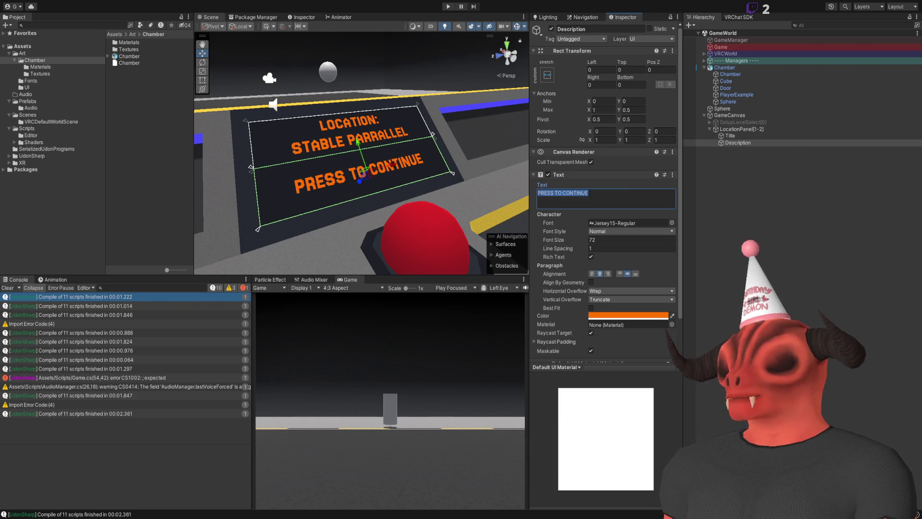
key(alt+Tab)
key(ctrl+z)
key(ctrl+z)
key(ctrl+z)
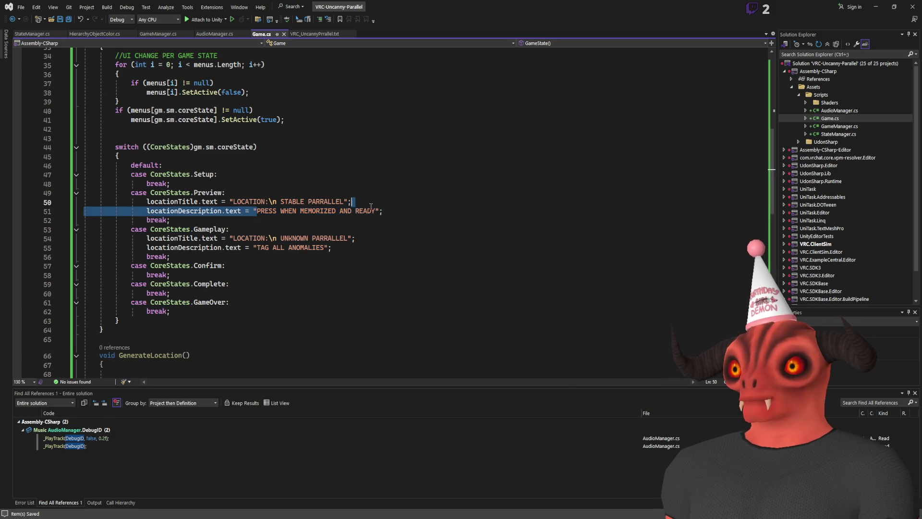
click(331, 213)
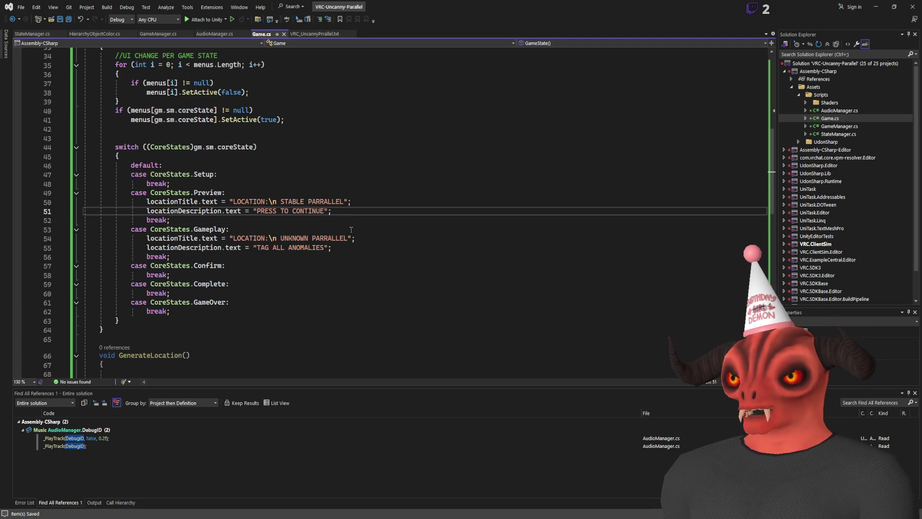